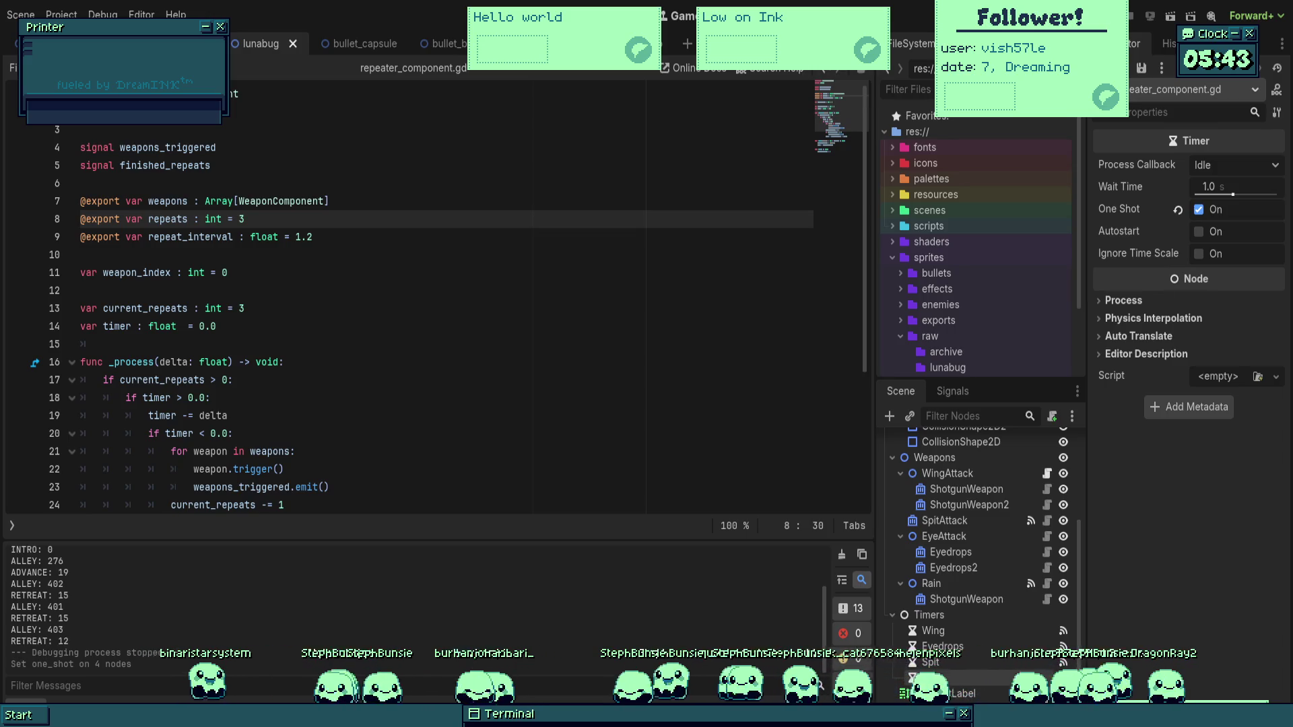
Step: Review SpitAttack's beam weapon script, checking the beam_ended.emit() line and the trigger function
click(560, 345)
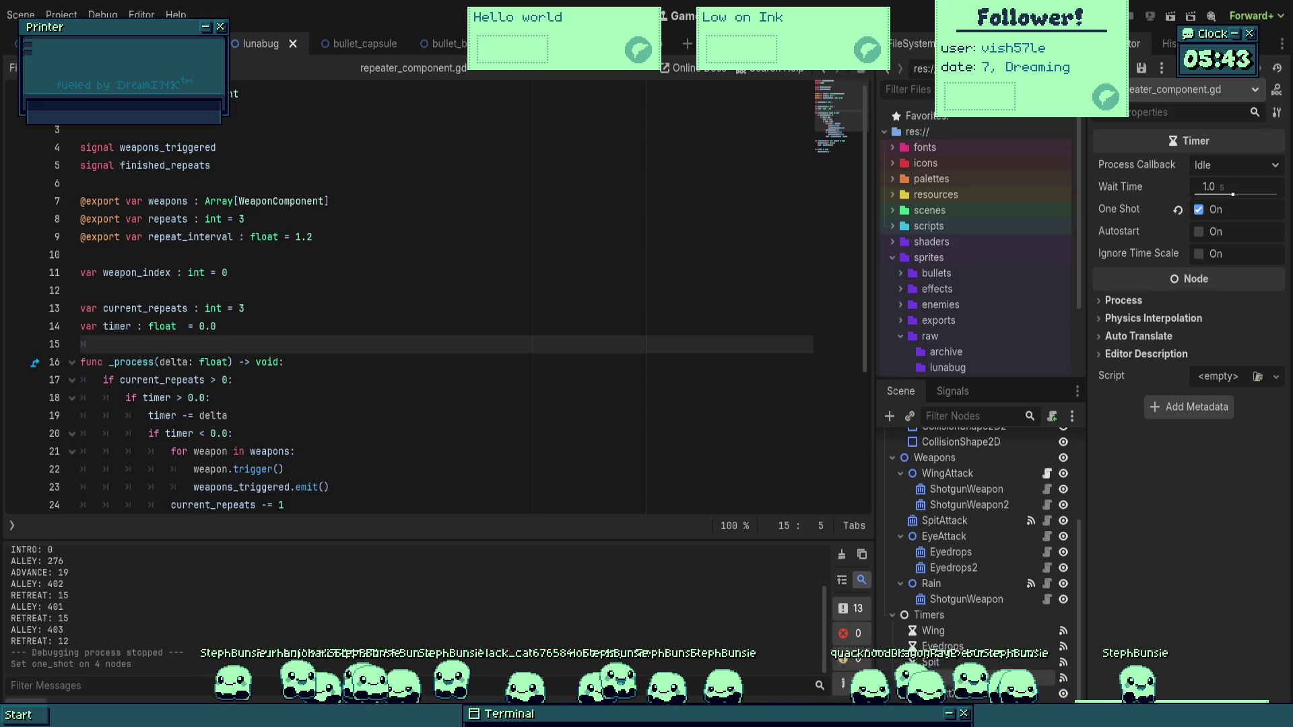
scroll(263, 306, down, 1)
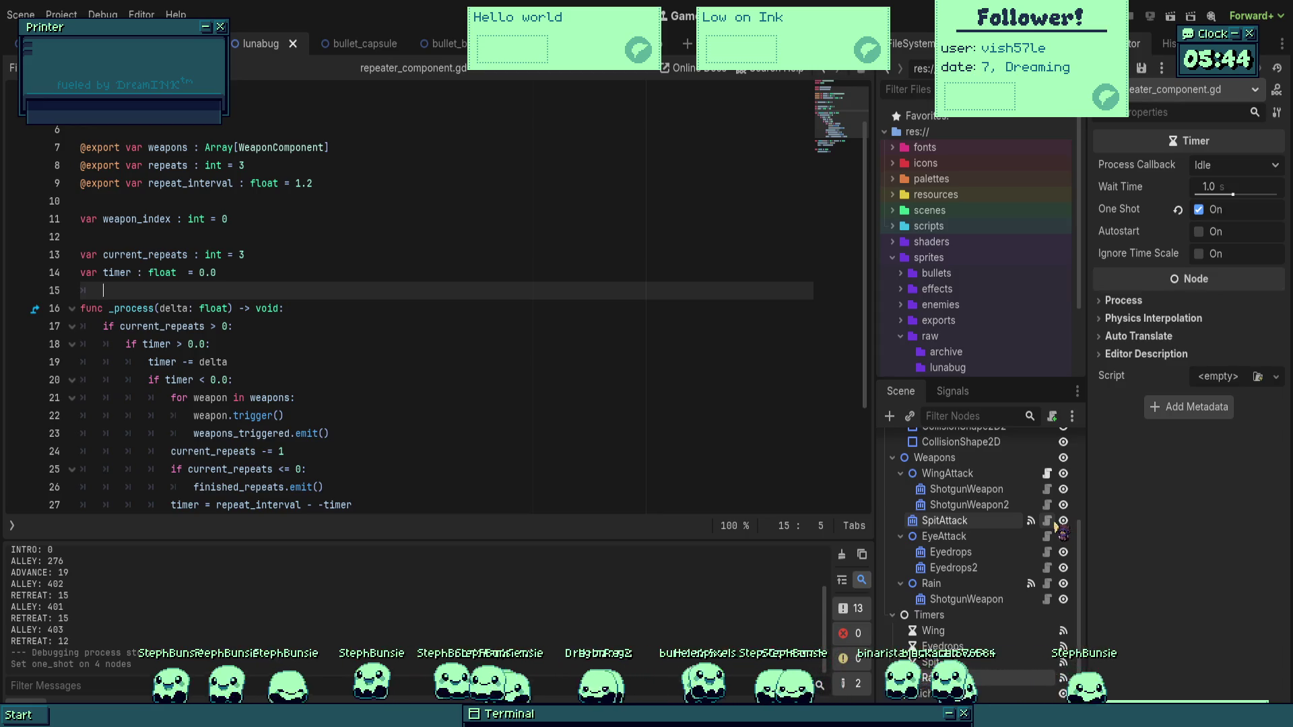
click(1047, 521)
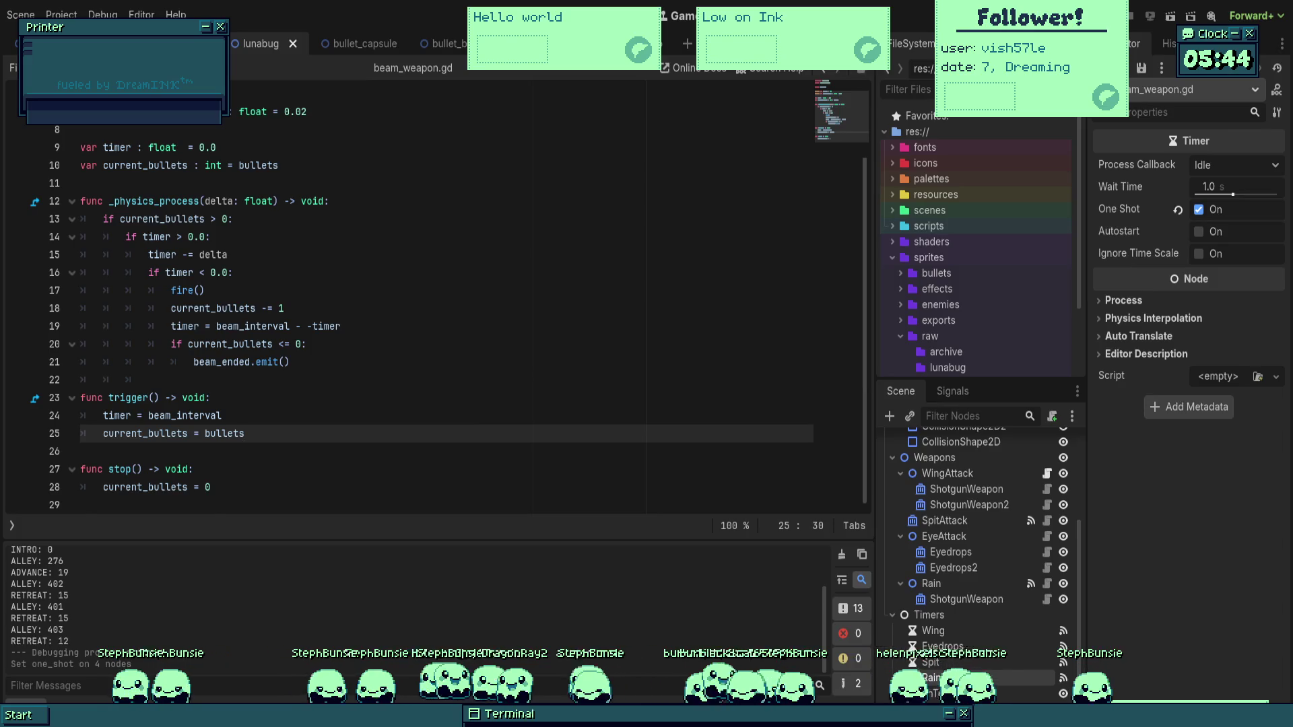
scroll(433, 377, up, 2)
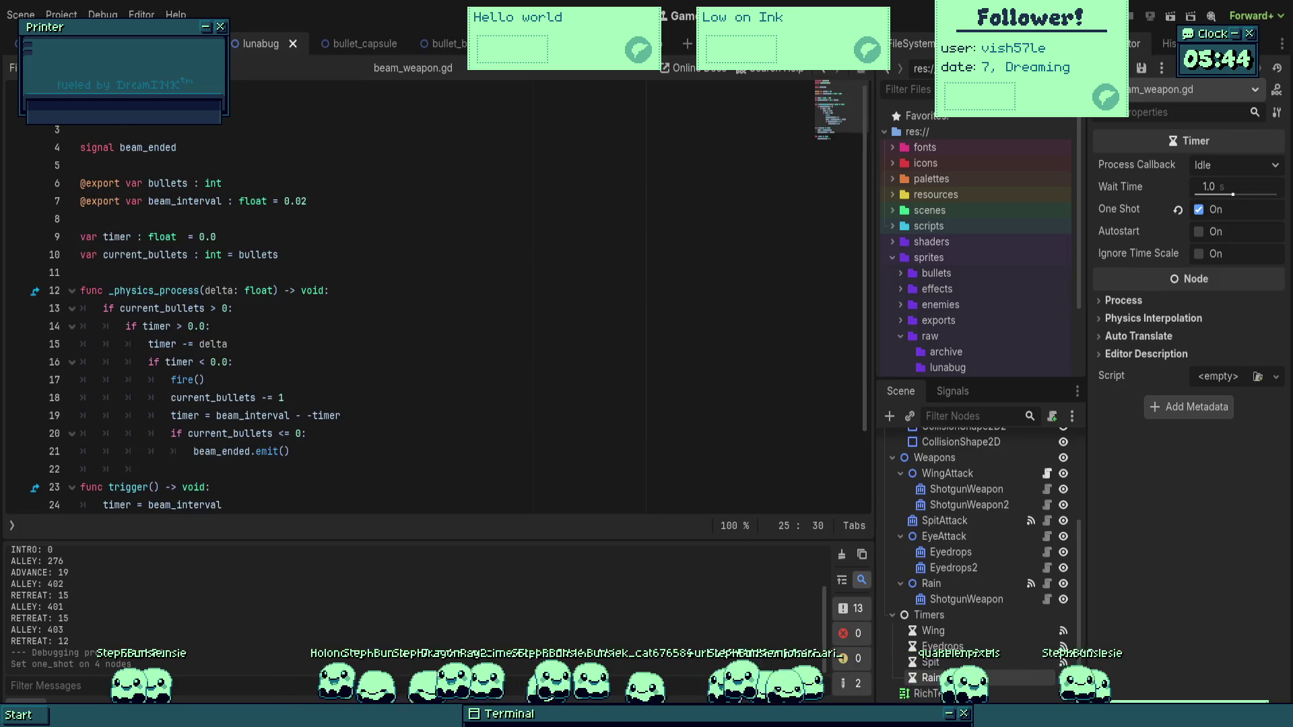
click(344, 449)
scroll(326, 425, down, 2)
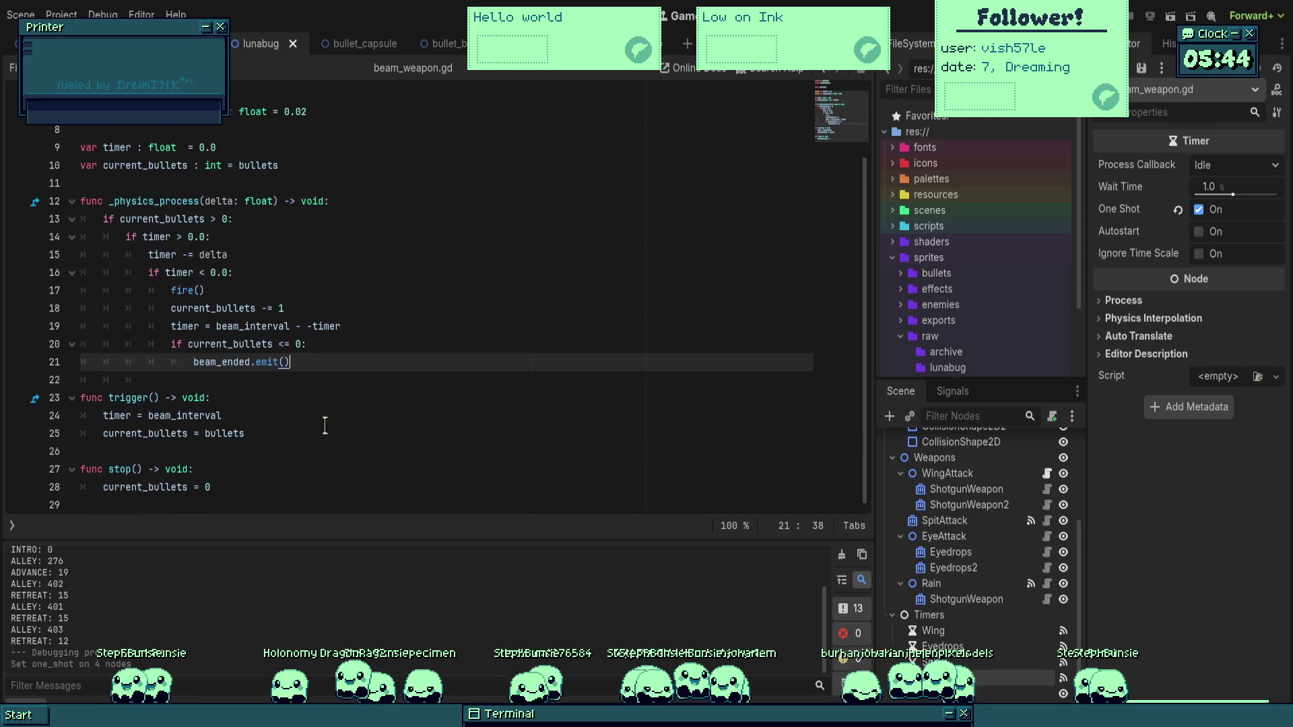
click(413, 397)
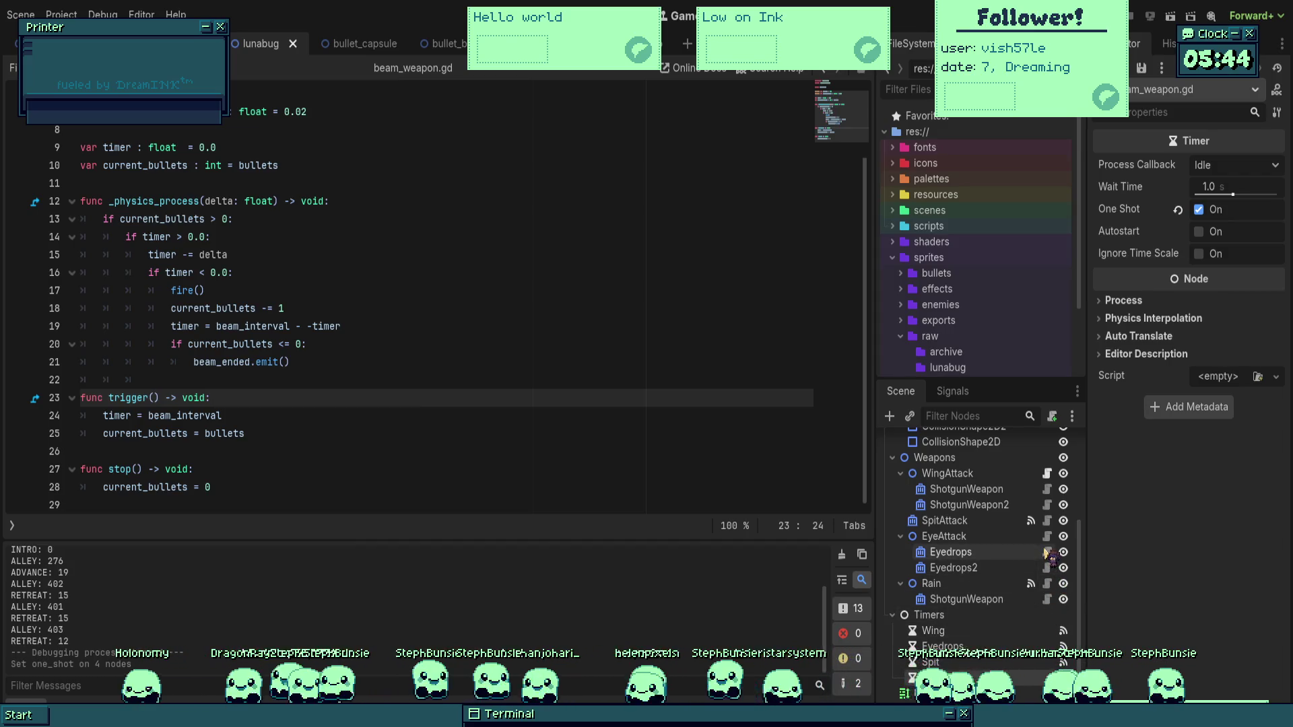
scroll(1048, 553, up, 2)
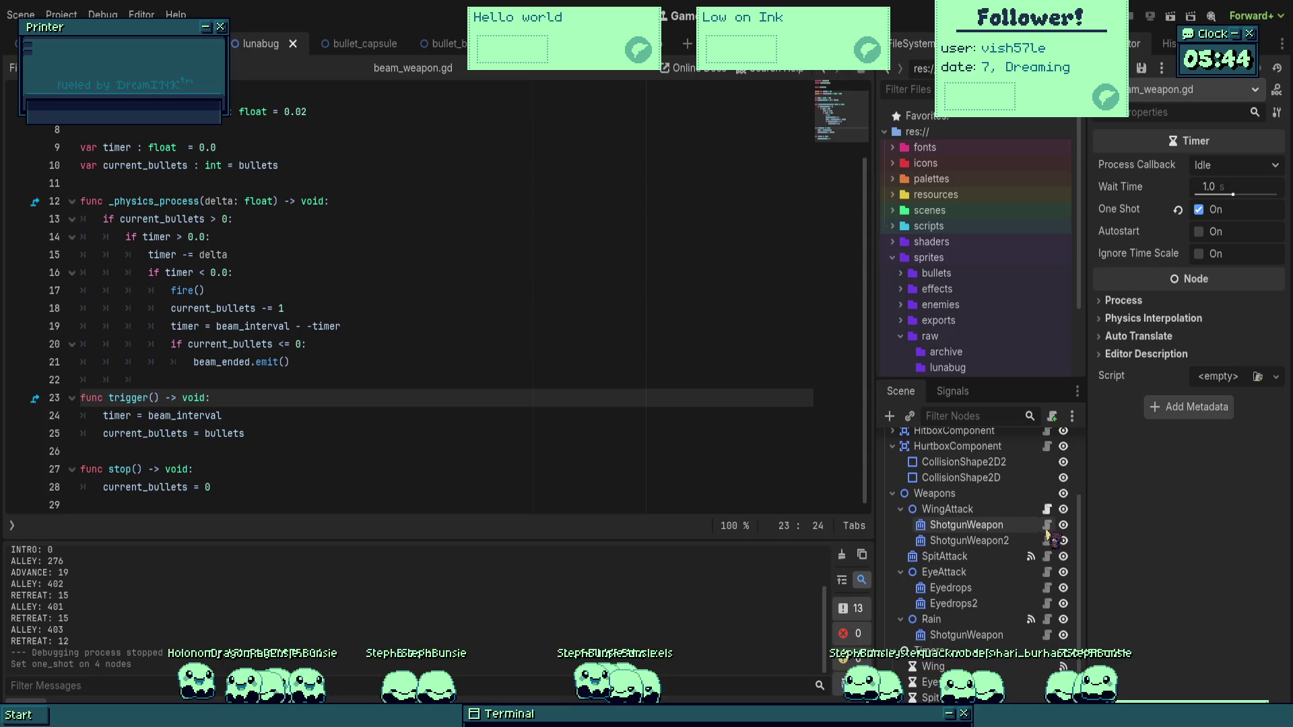
Step: Look over the ShotgunWeapon script and WingAttack's repeater component script
click(1047, 540)
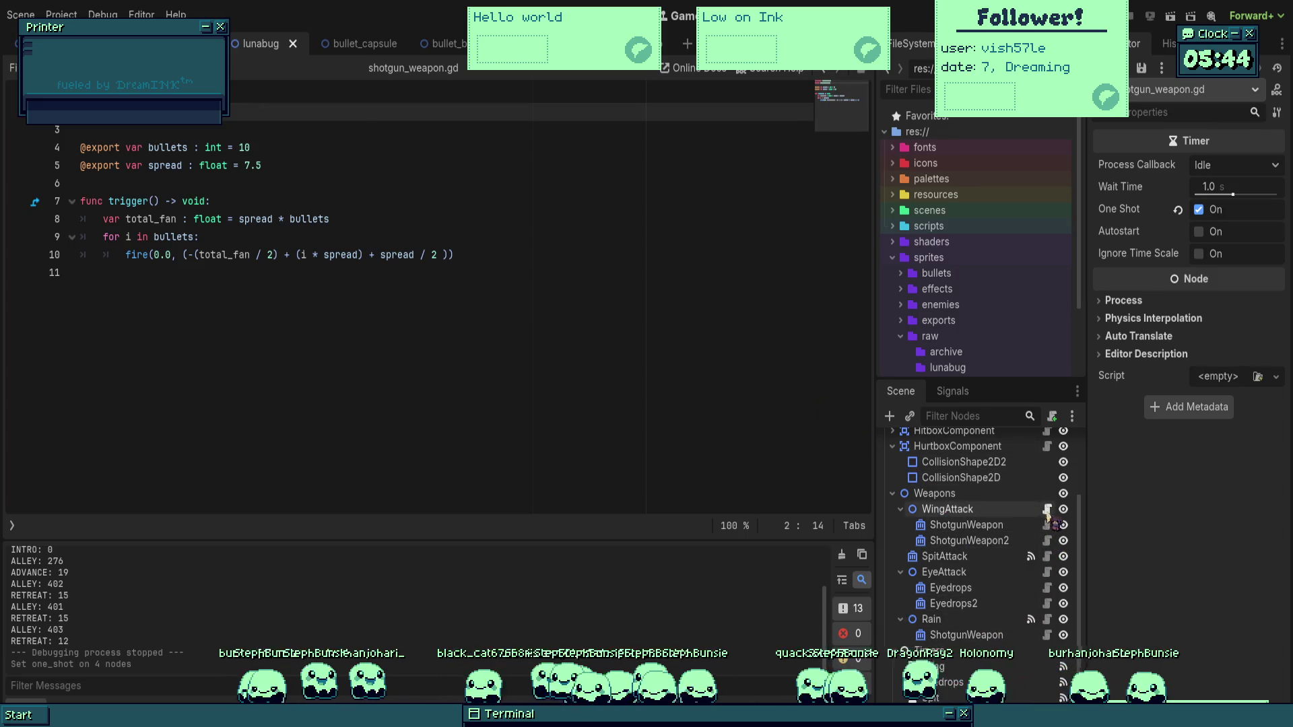
click(1047, 510)
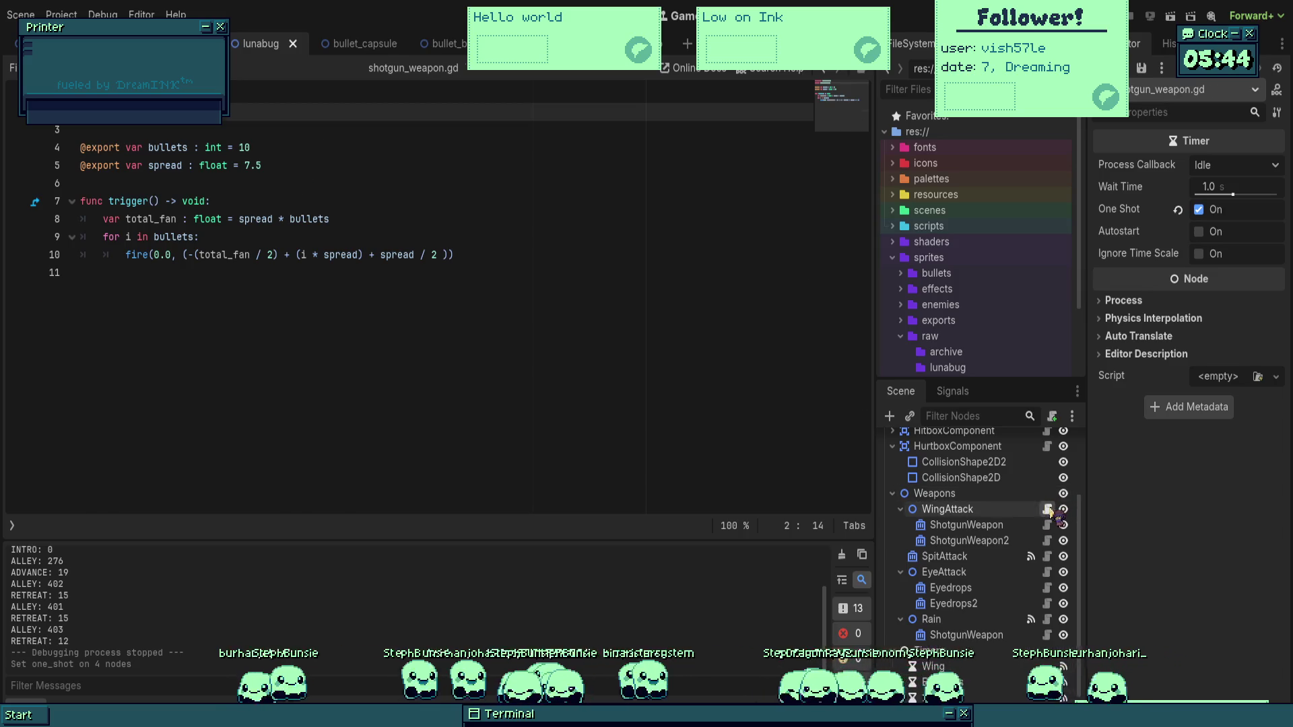
scroll(1049, 513, up, 3)
scroll(603, 431, down, 3)
scroll(603, 431, up, 2)
Step: Switch to lunabug.gd and read through the eyedrops timeout handler area
click(1047, 442)
click(518, 394)
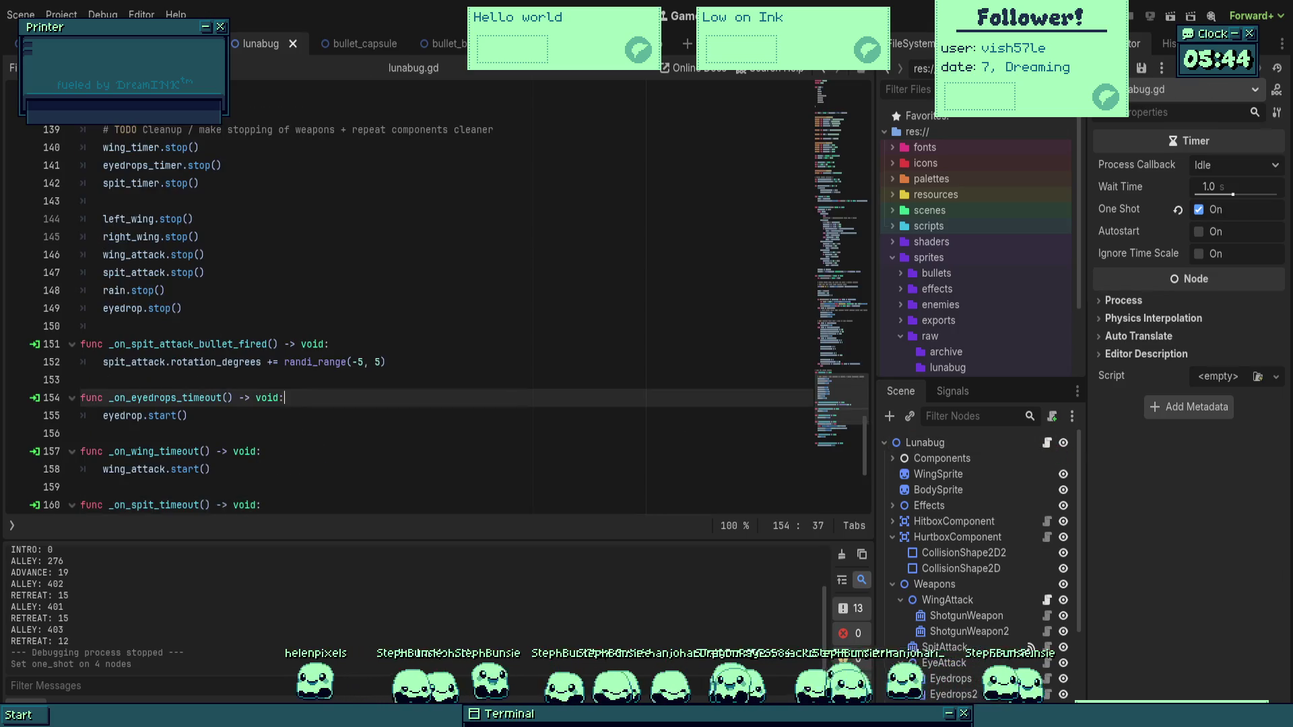
scroll(521, 394, down, 3)
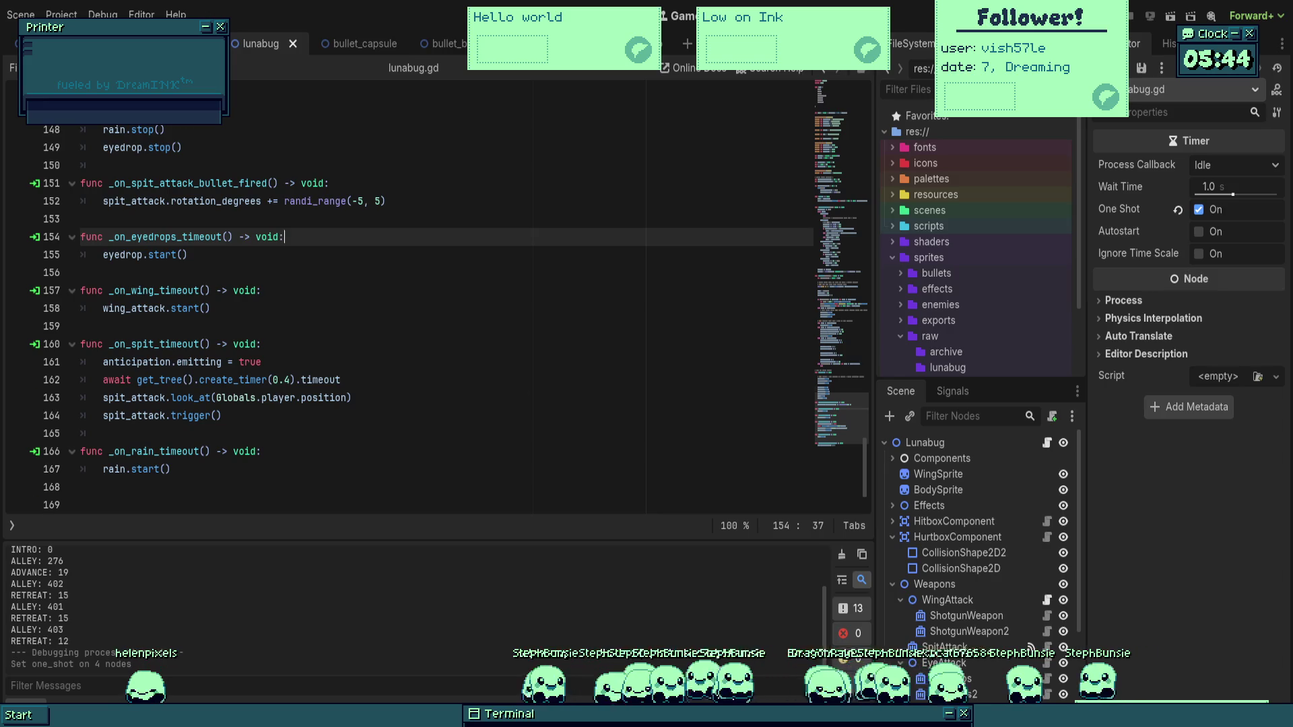
scroll(525, 391, up, 4)
scroll(526, 391, down, 3)
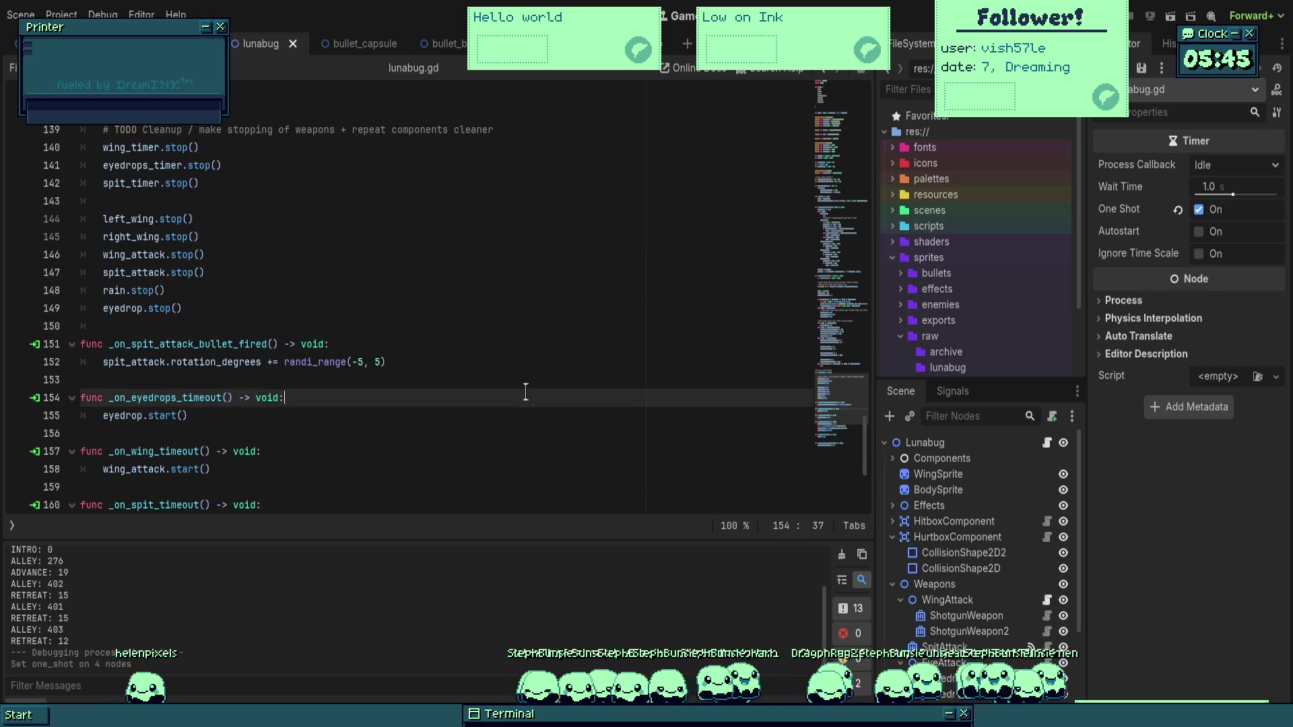
scroll(942, 599, down, 1)
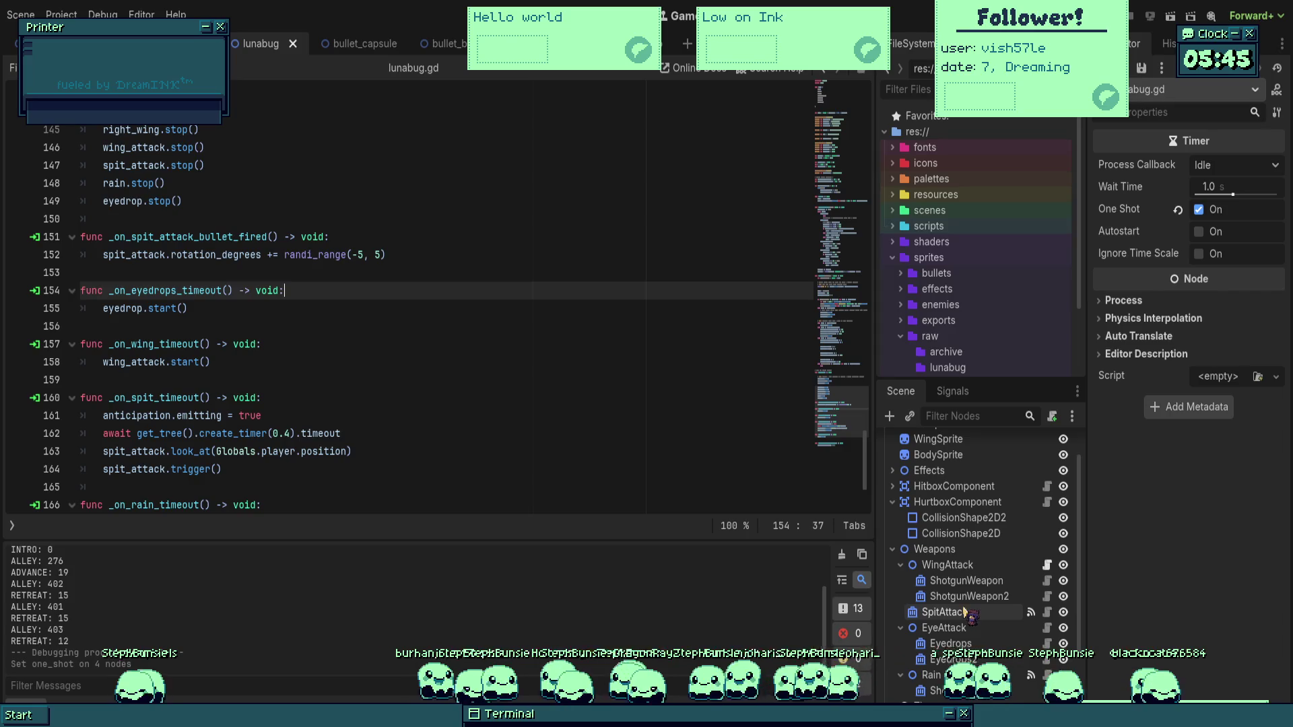
Step: Inspect WingAttack (two weapons, 7 repeats, 0.6 interval) and open repeater_component.gd at line 10
click(990, 567)
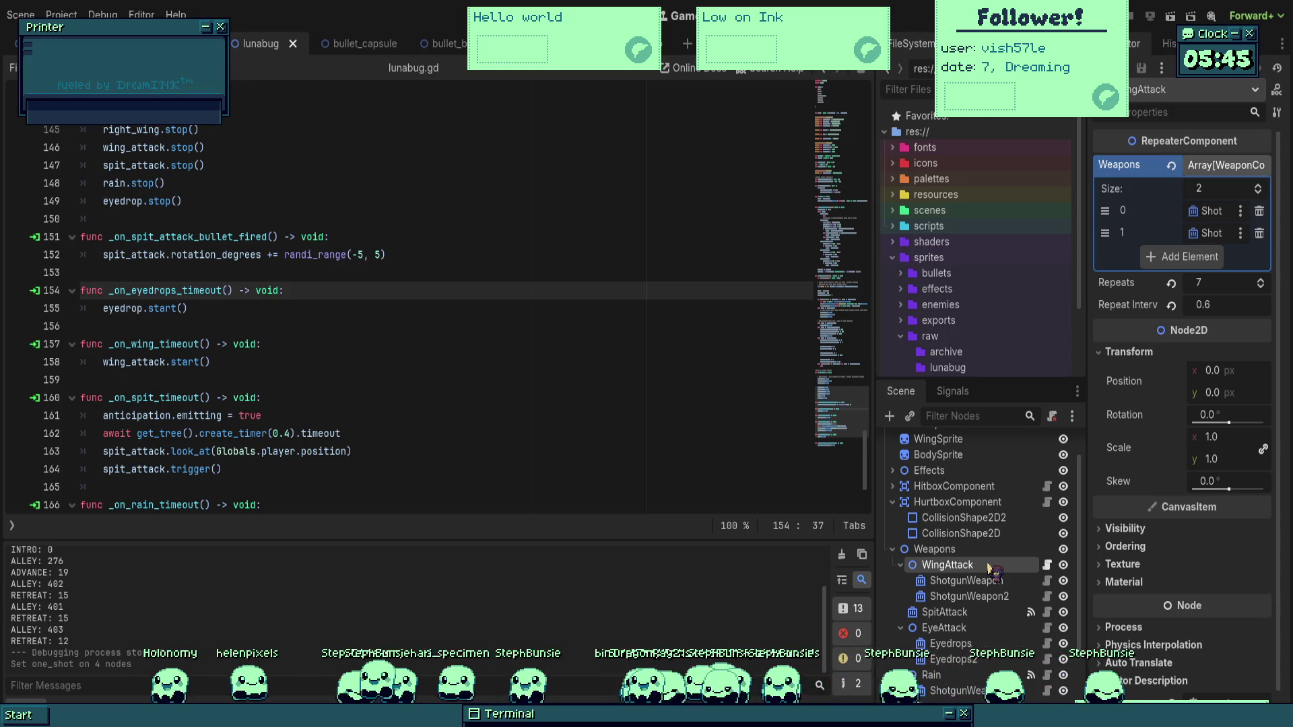
scroll(993, 570, down, 2)
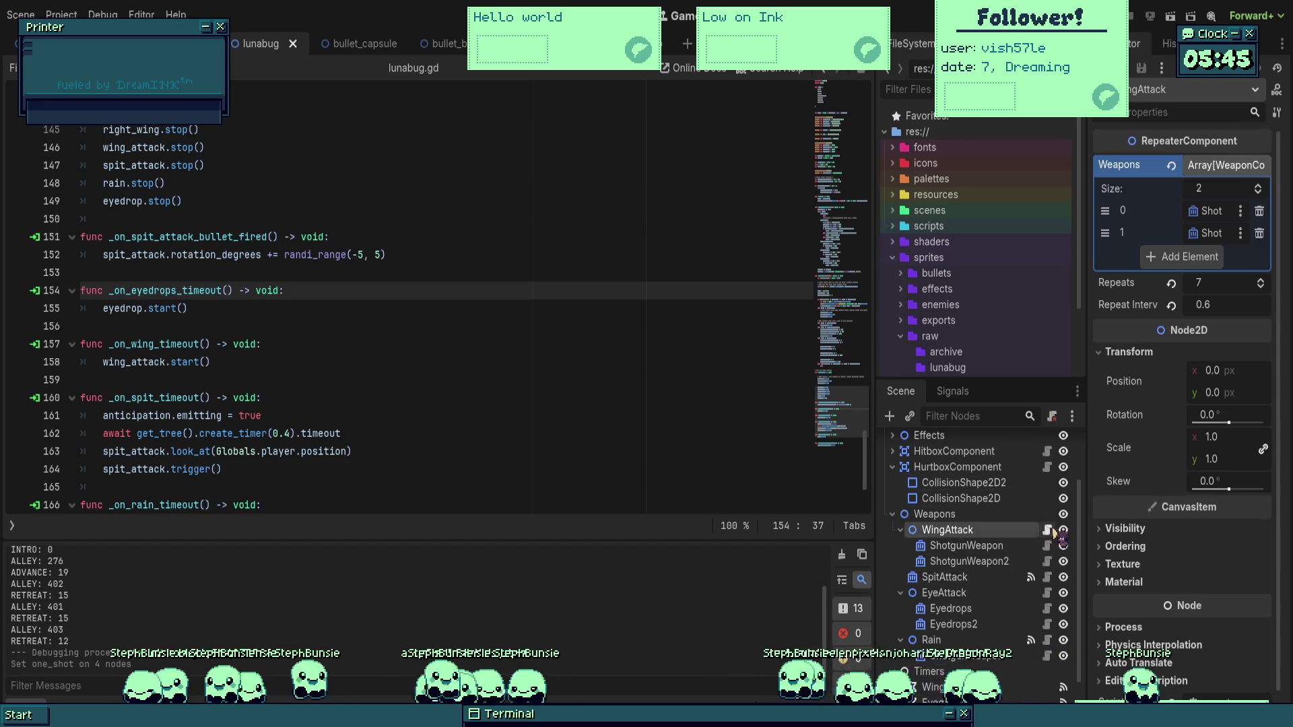
click(1047, 531)
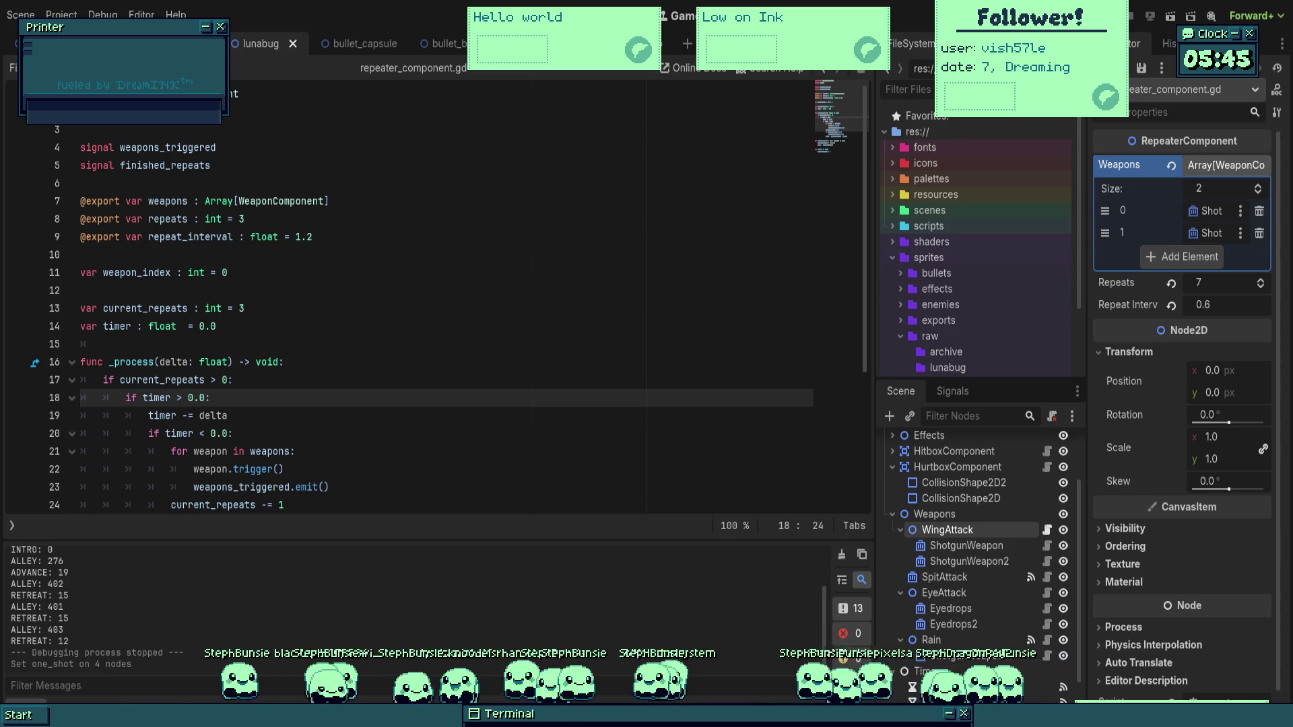
click(265, 258)
key(Return)
key(Return)
key(Up)
text(@expor)
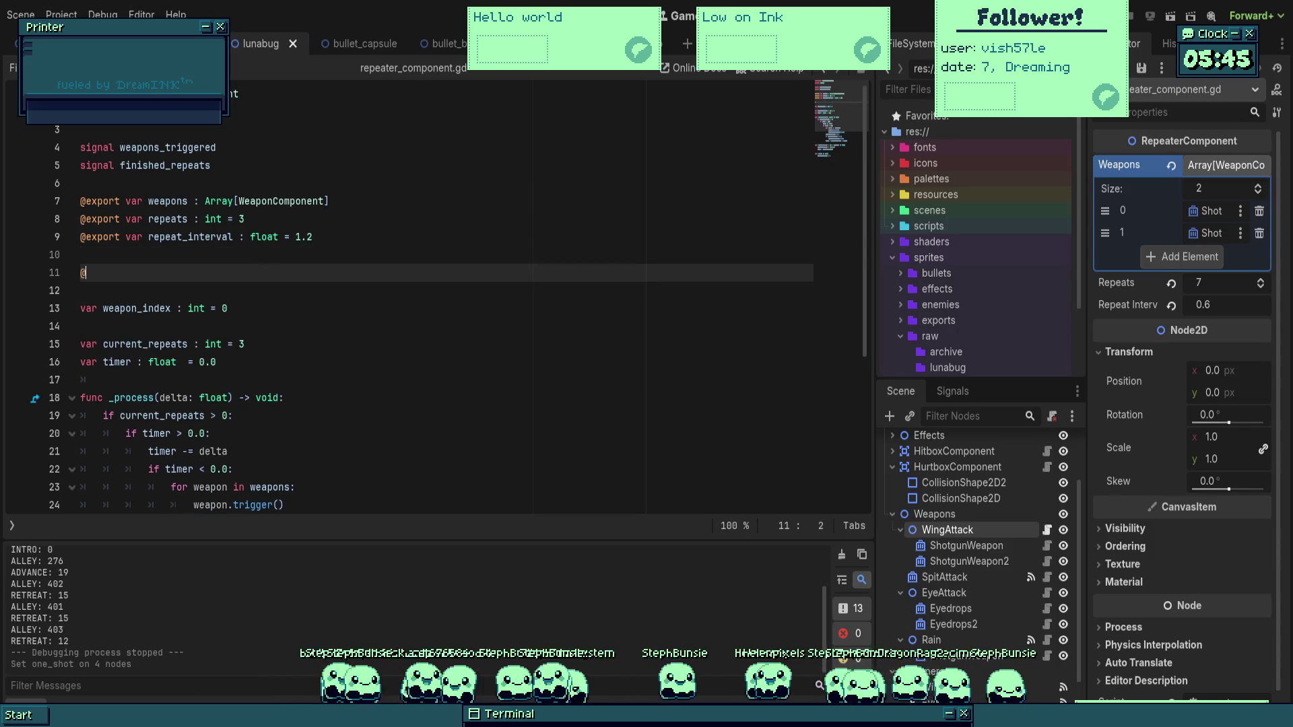
text(t var cool)
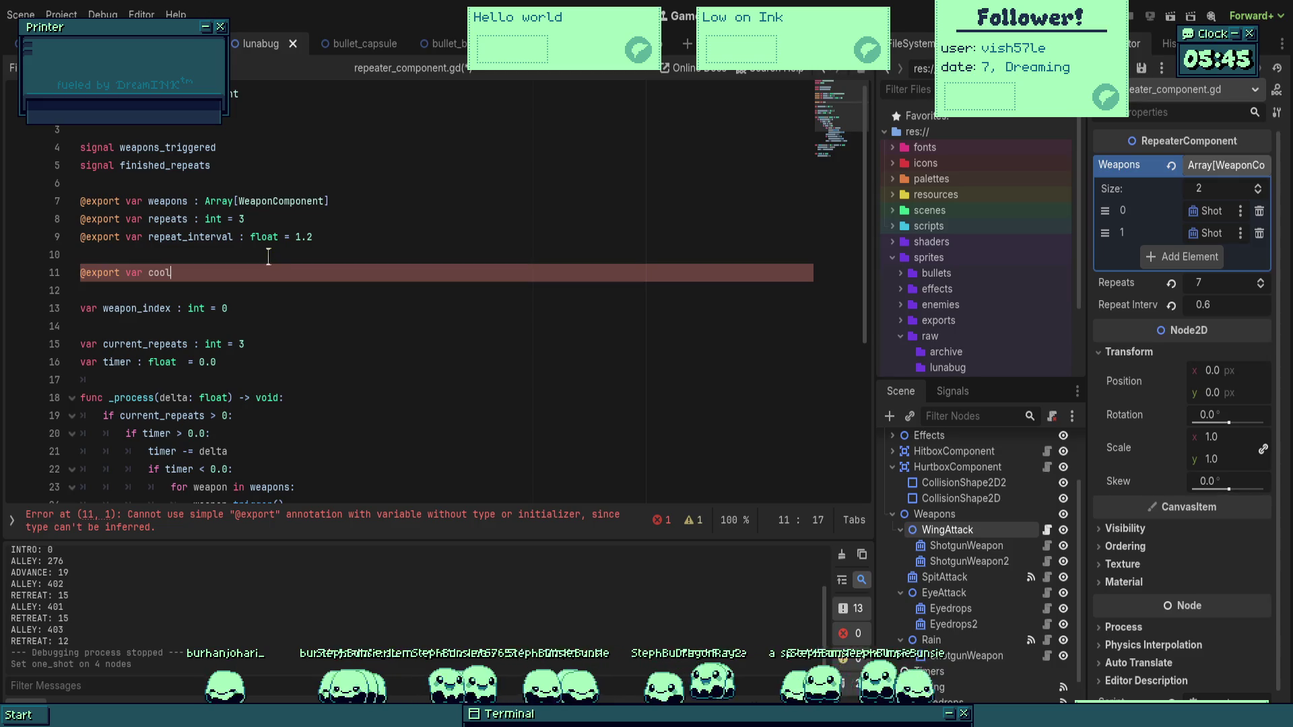
text(down : )
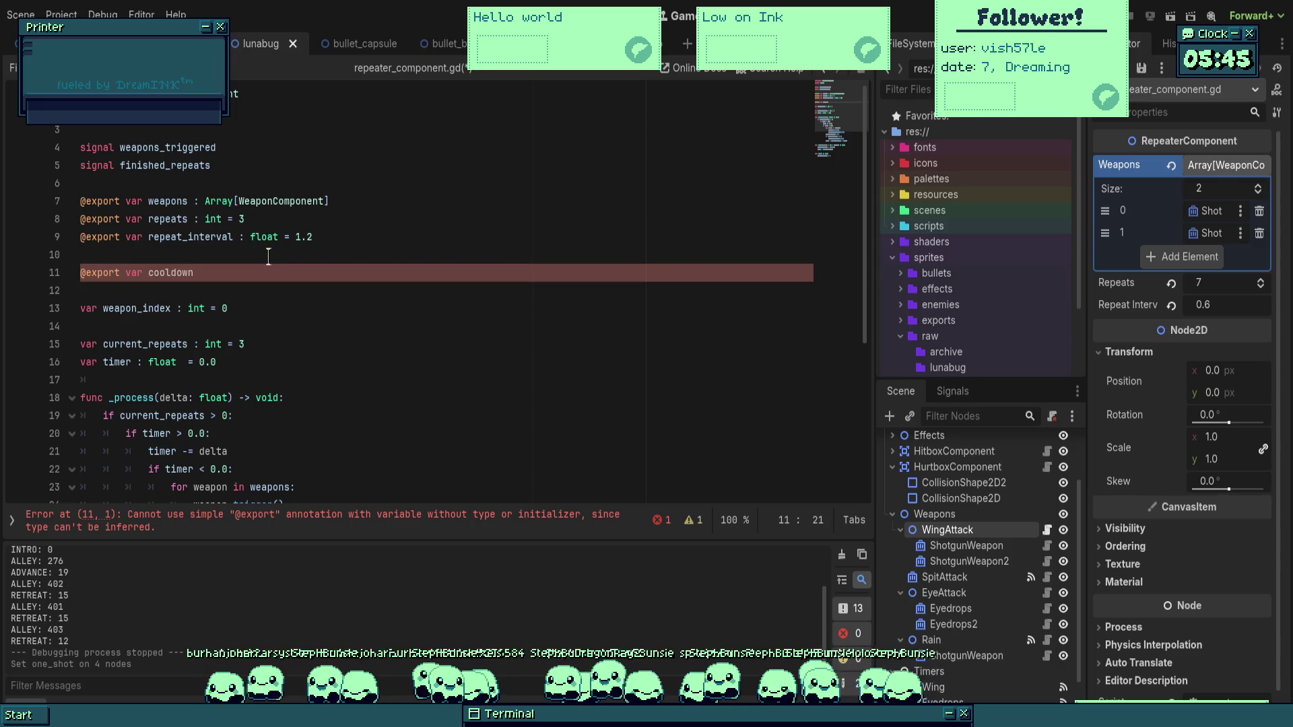
text(Timer)
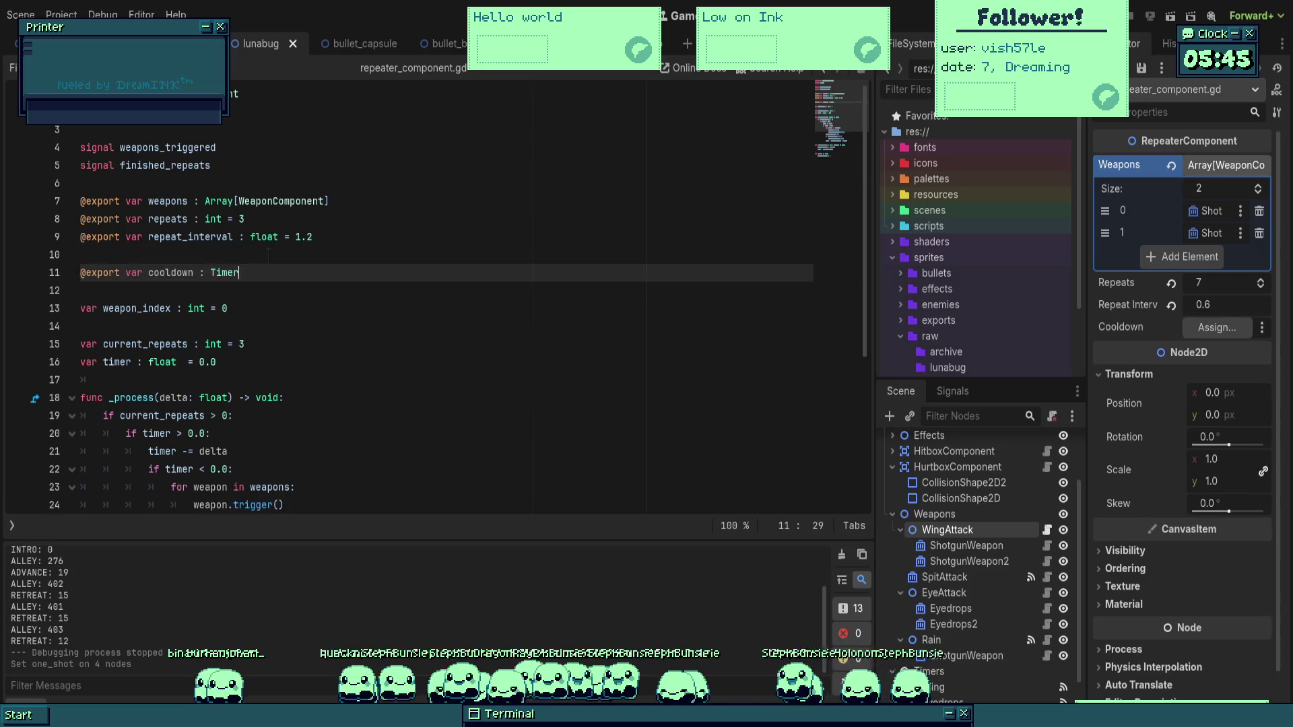
click(352, 326)
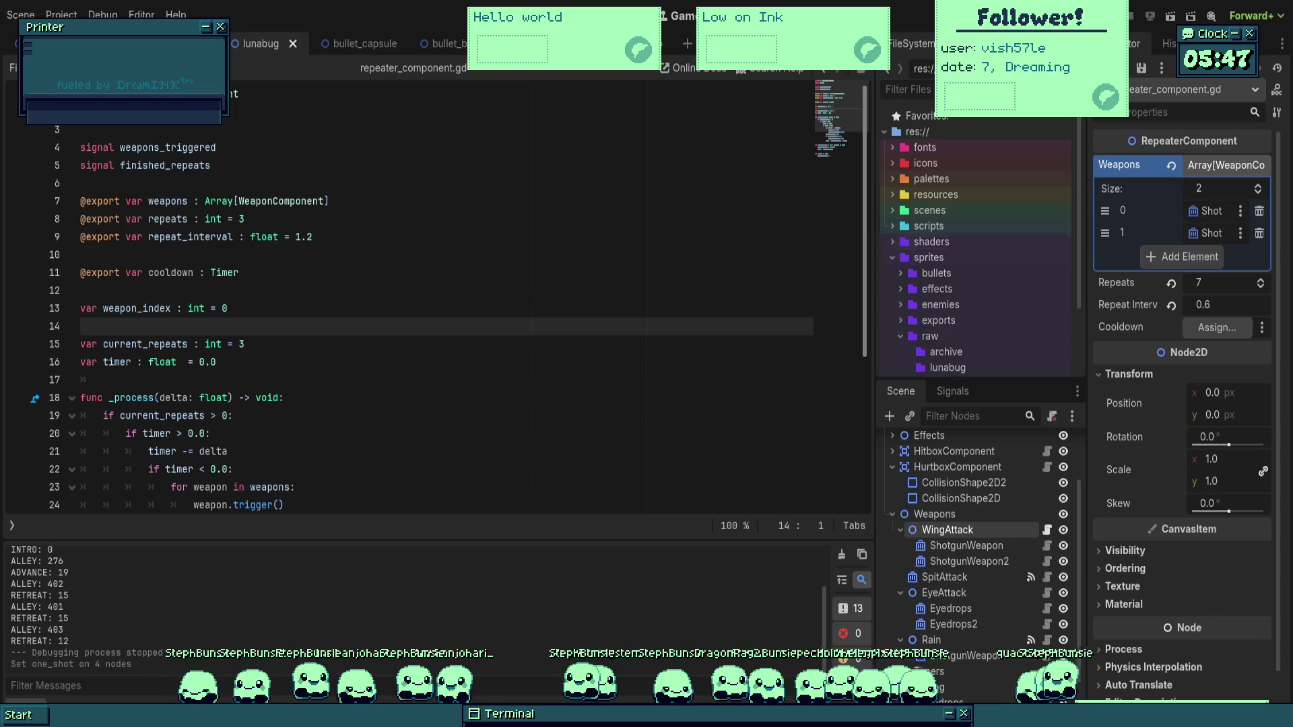
click(614, 314)
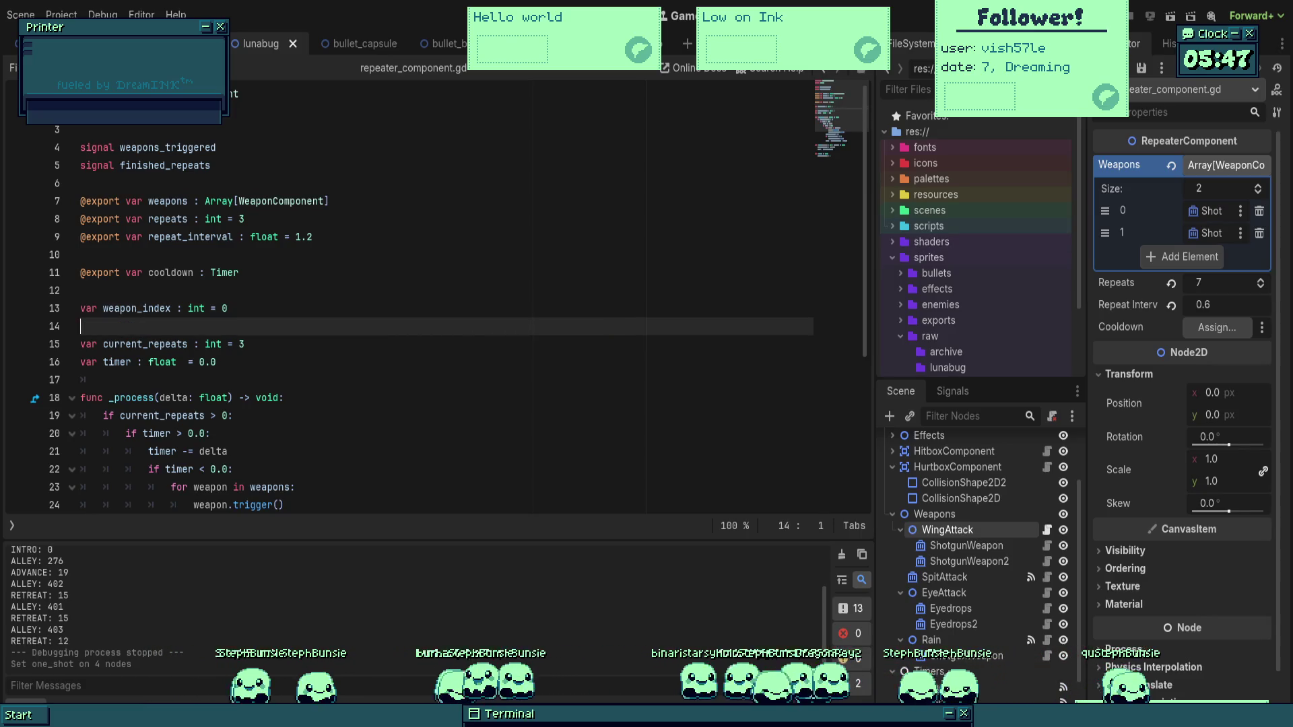
Step: Save repeater_component.gd and place the caret on blank line 17 above _process
drag(613, 324, 531, 355)
click(532, 355)
key(ctrl+s)
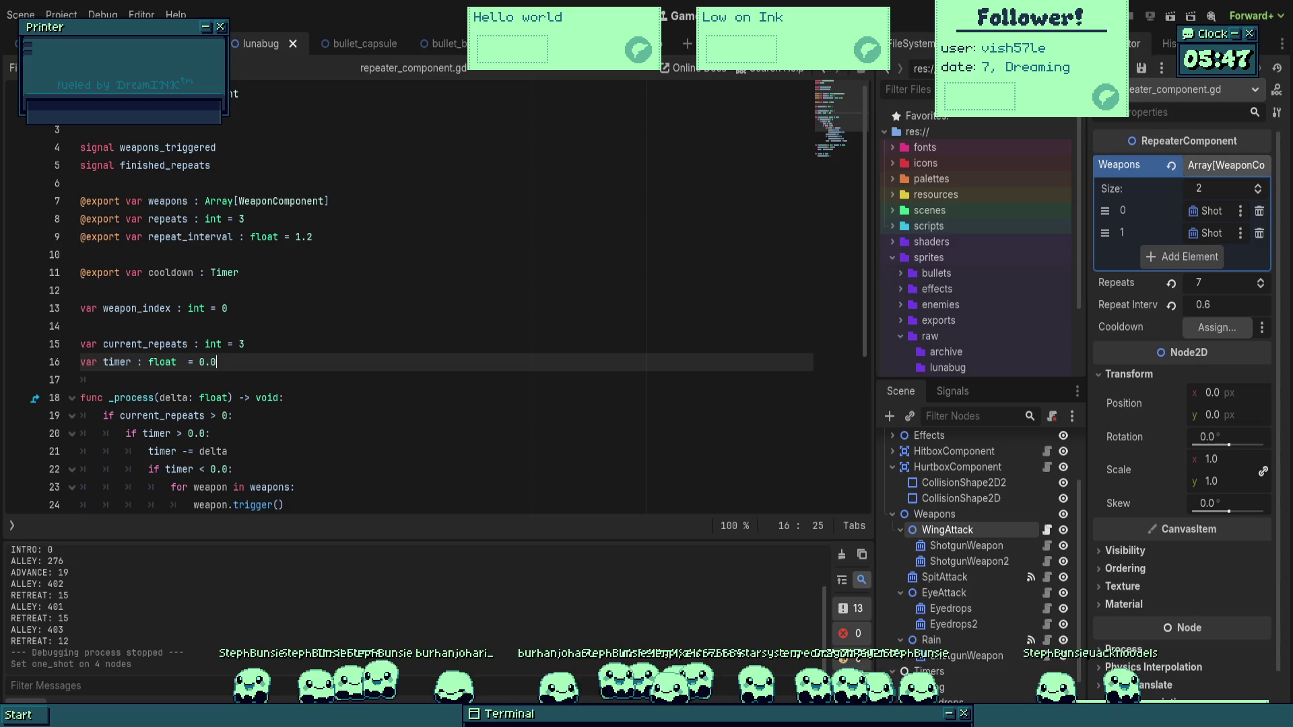
scroll(532, 355, down, 3)
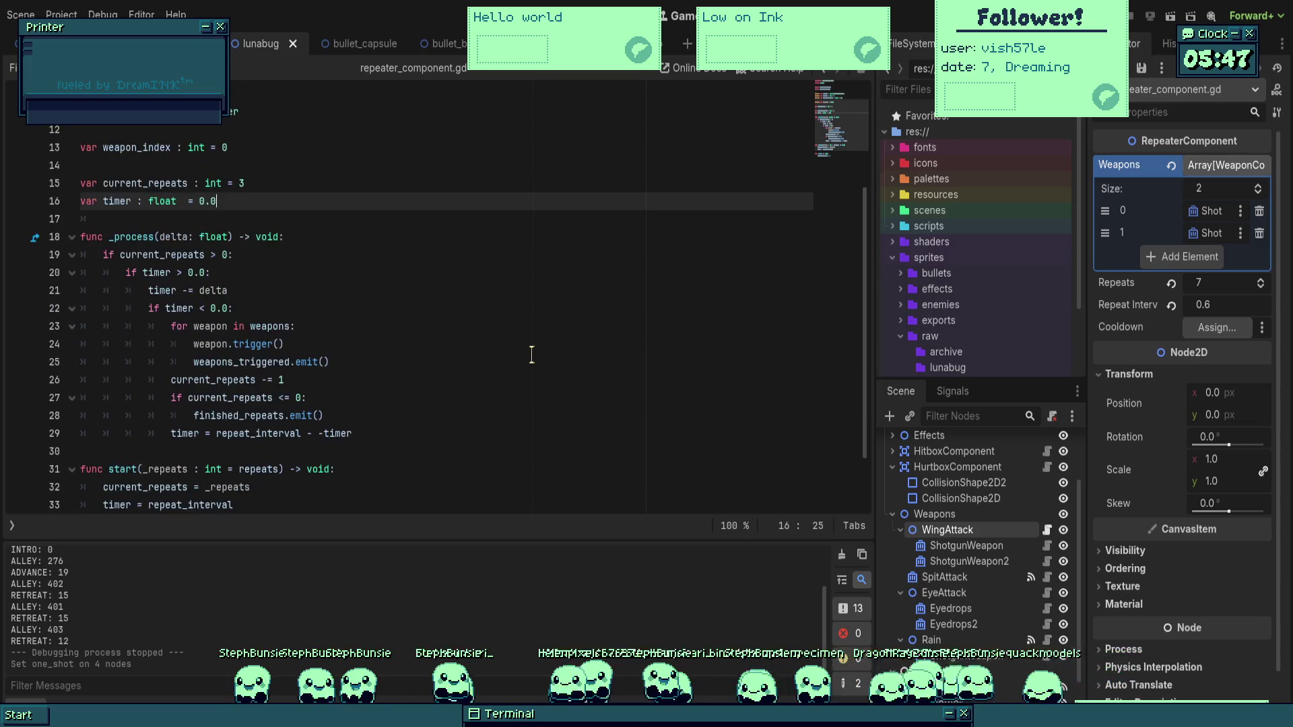
scroll(532, 355, down, 2)
click(411, 488)
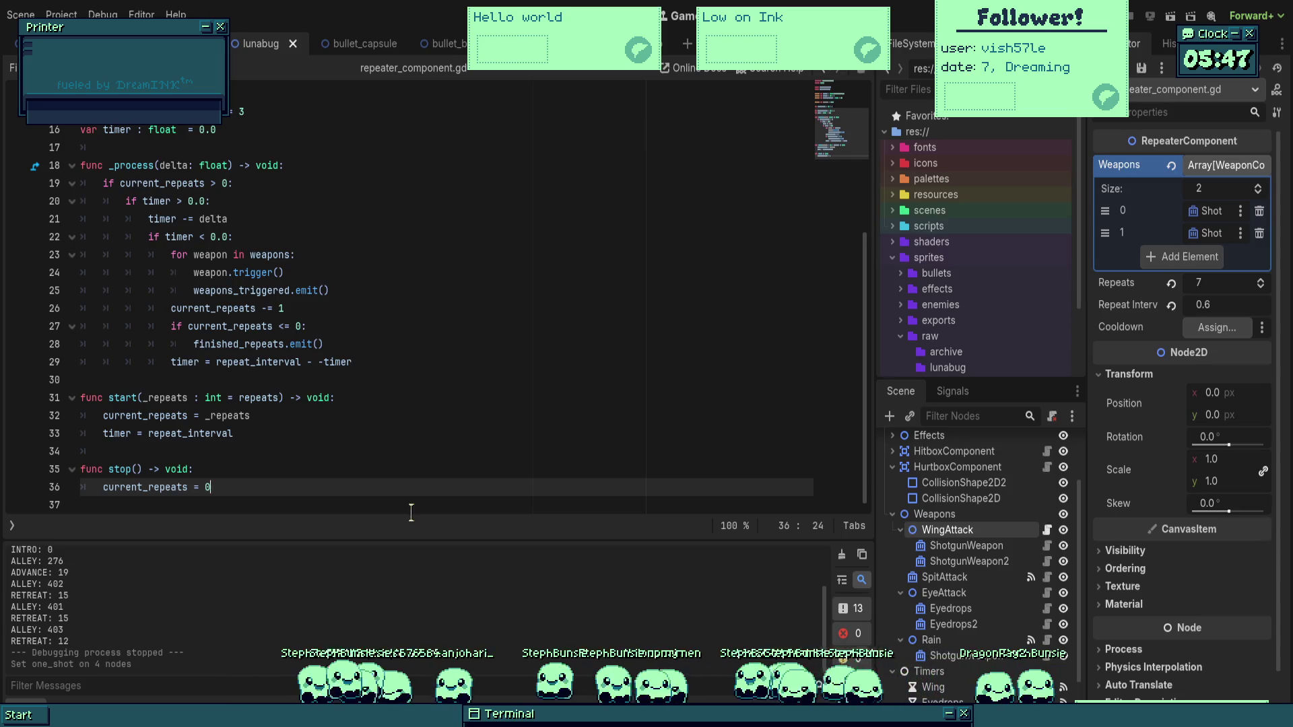
scroll(438, 303, up, 1)
scroll(438, 303, up, 1)
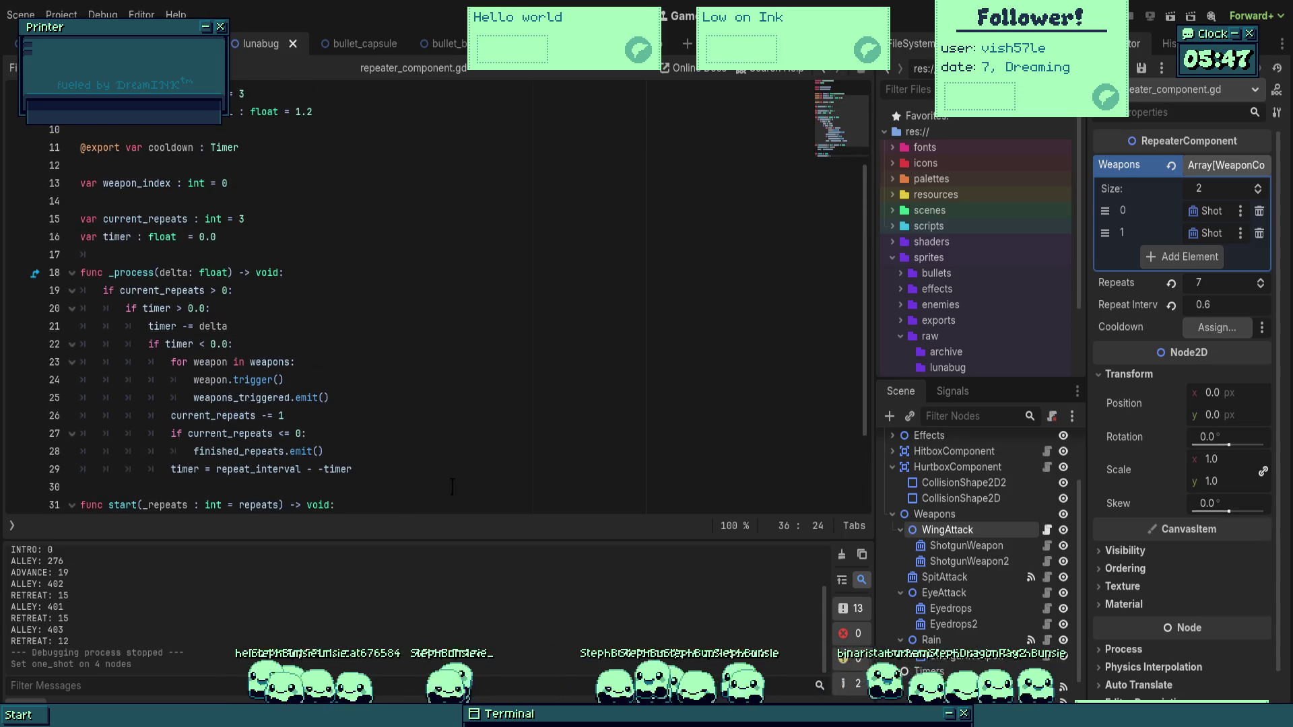
click(103, 254)
Step: Add a 'func _ready() -> void:' function containing an 'if cooldown:' check
key(Return)
key(Return)
key(Up)
key(BackSpace)
text(func _ready() -)
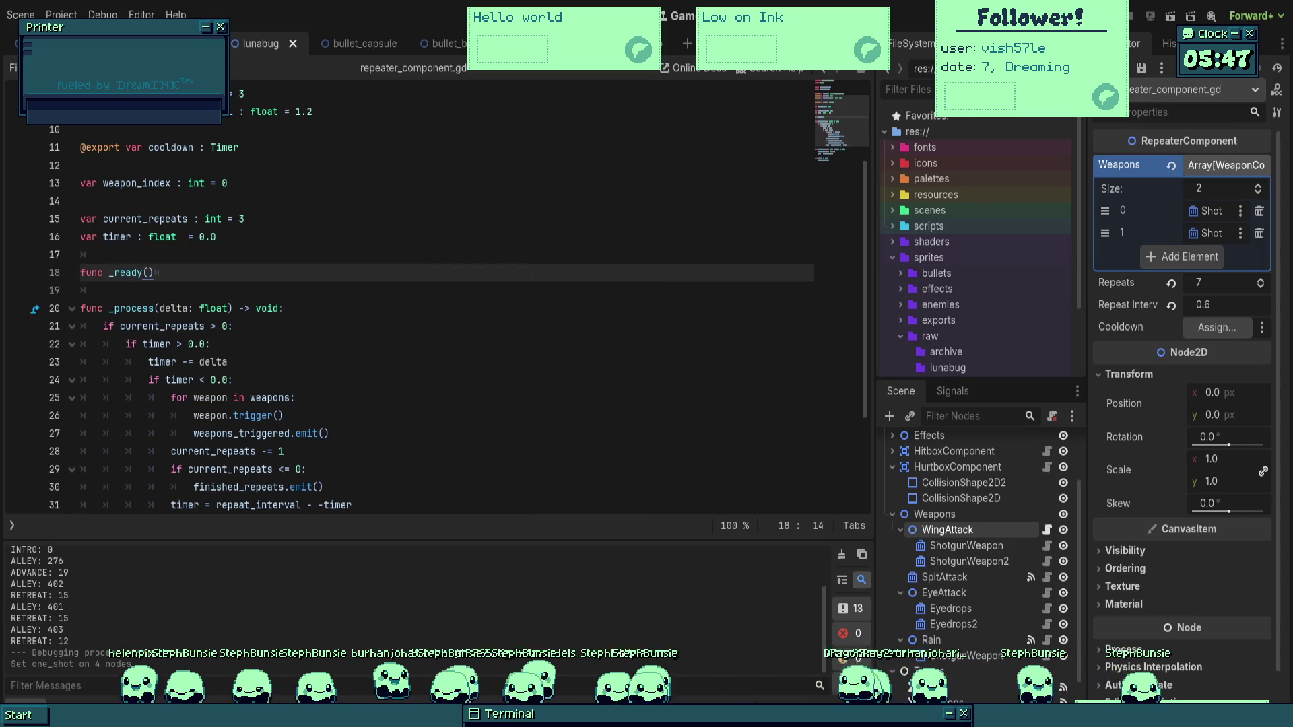
text(> void:)
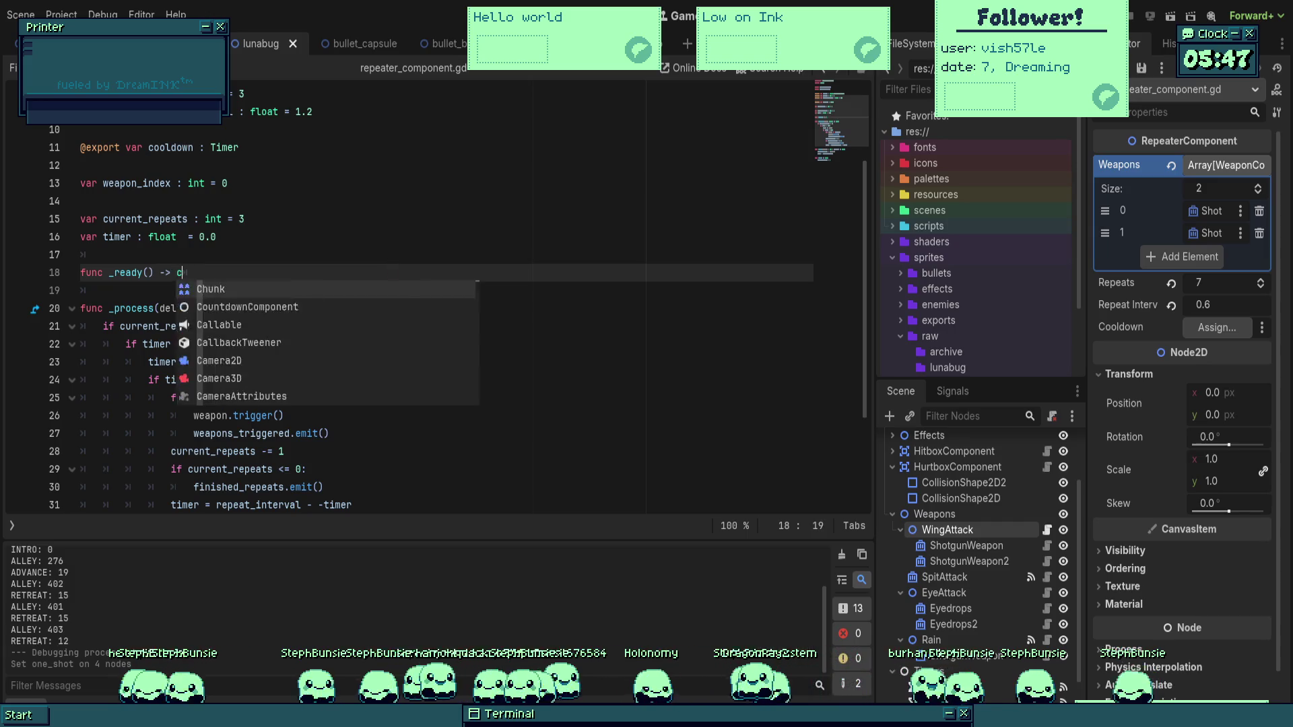
key(Return)
text(coo)
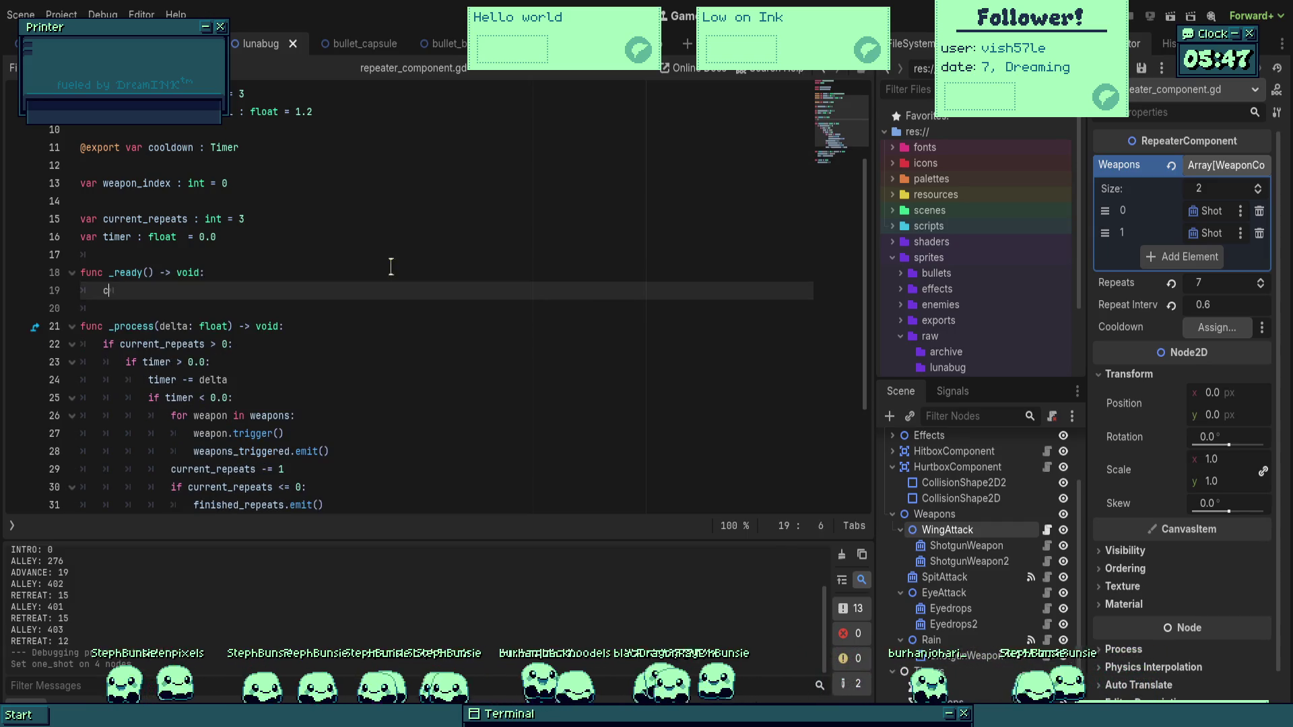
key(BackSpace)
key(BackSpace)
key(BackSpace)
text(if cooldown:)
key(Return)
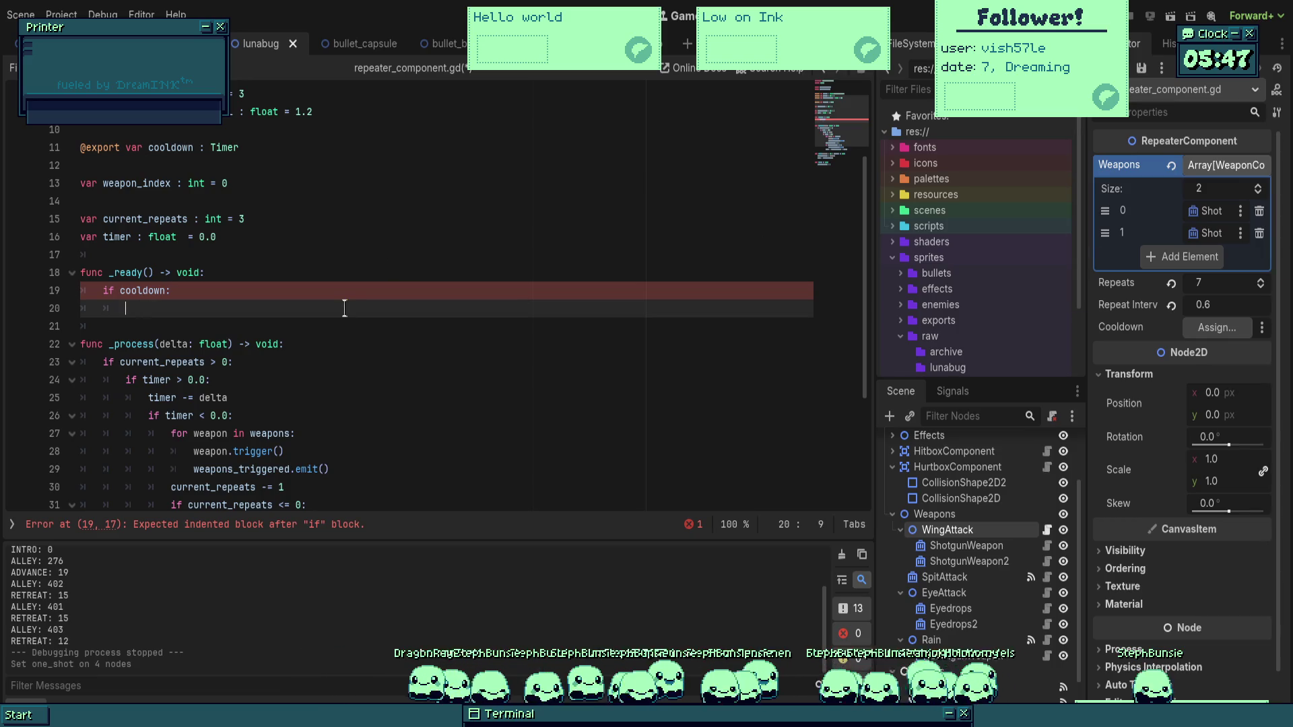
Step: Begin the line 'cooldown.' inside the cooldown check, removing stray typed letters
text(p)
key(BackSpace)
text(pas)
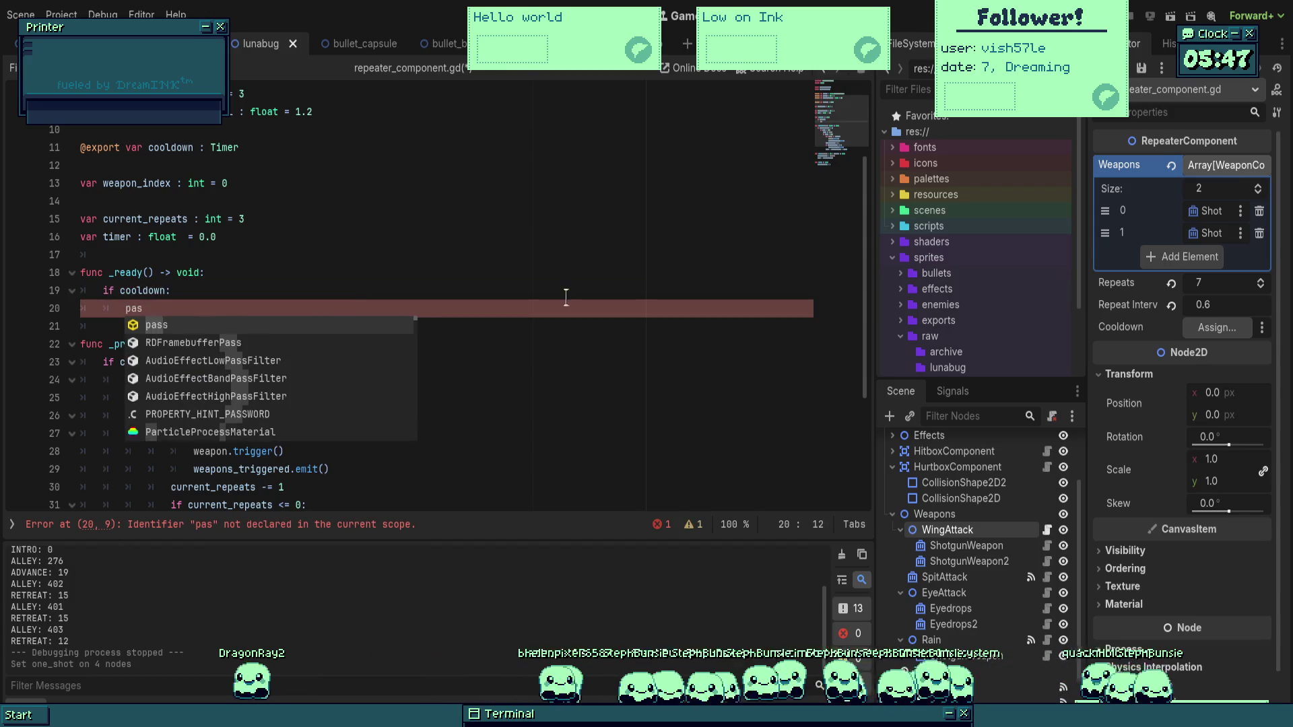
key(BackSpace)
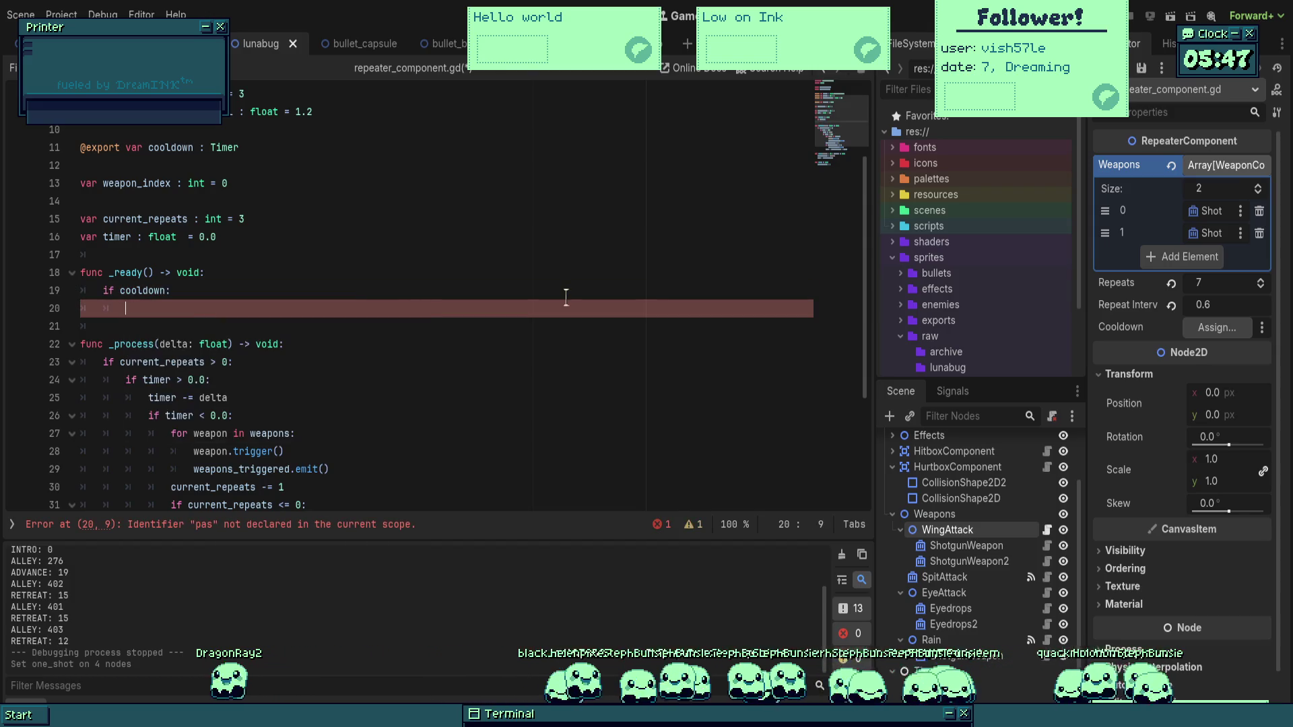
text(coold)
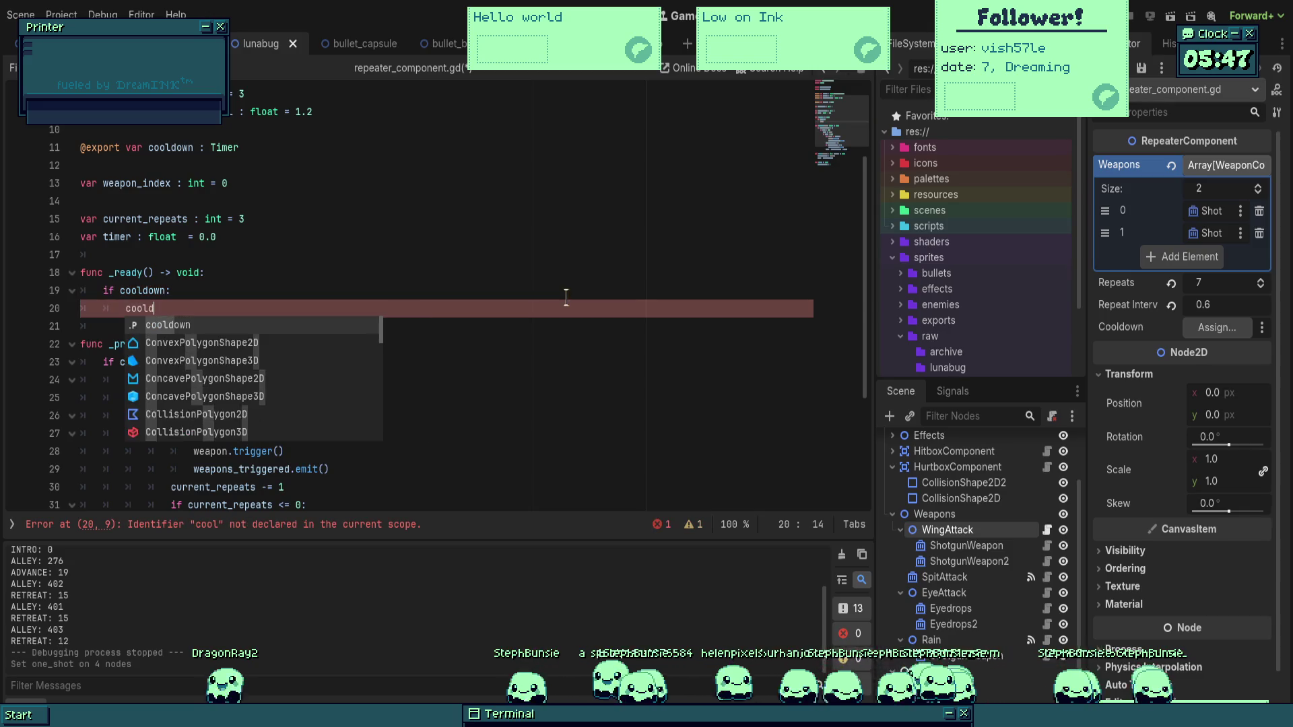
key(Return)
text(.)
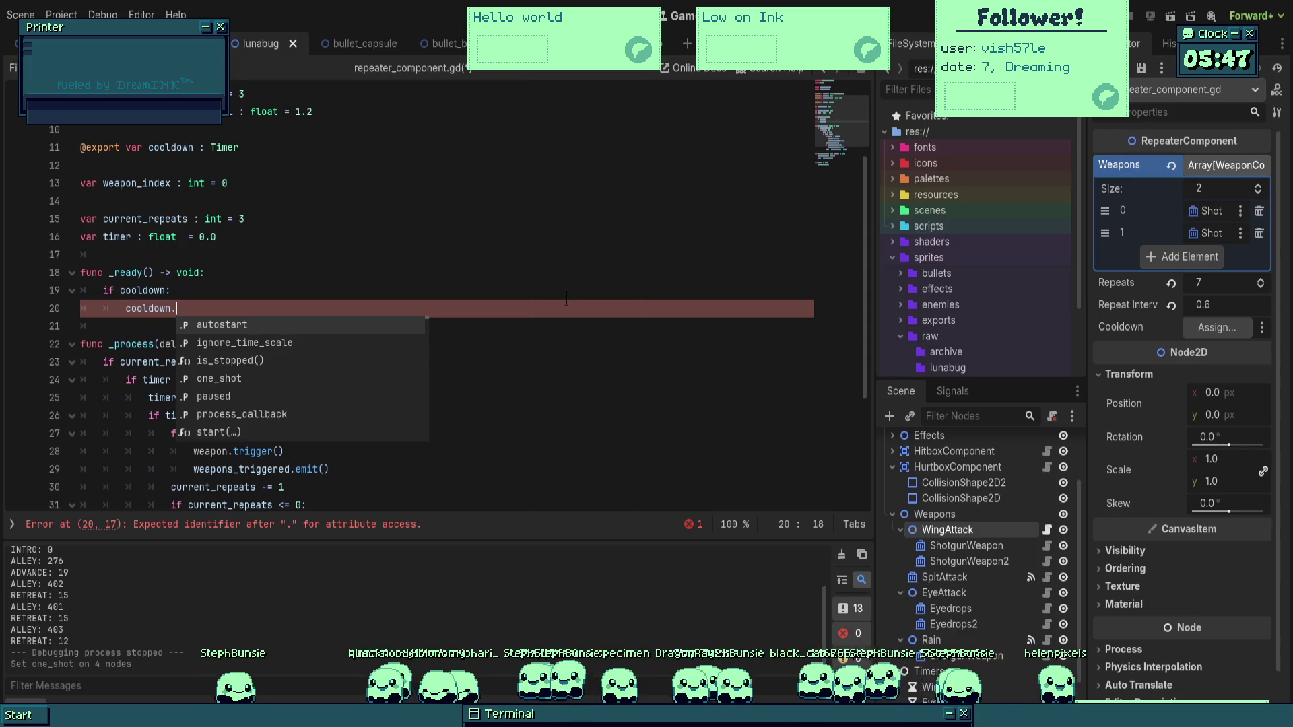
text(f)
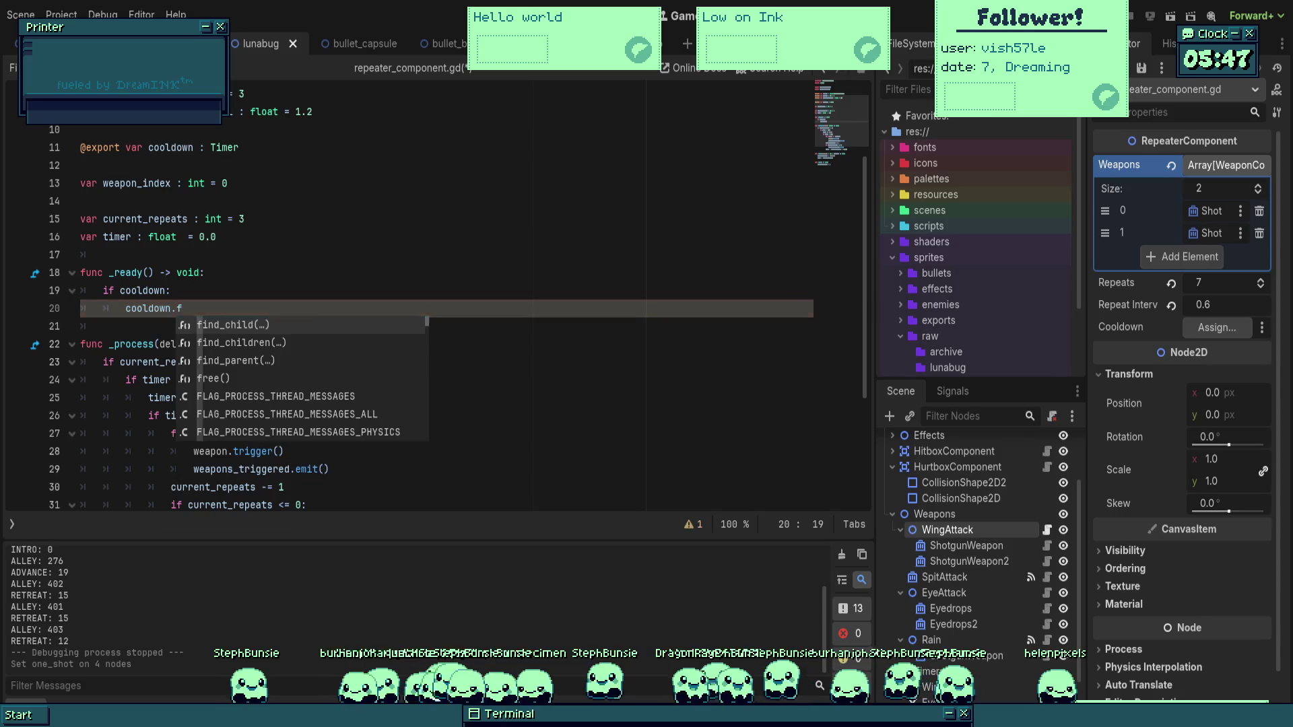
key(Escape)
key(BackSpace)
key(BackSpace)
key(BackSpace)
key(Escape)
key(BackSpace)
key(BackSpace)
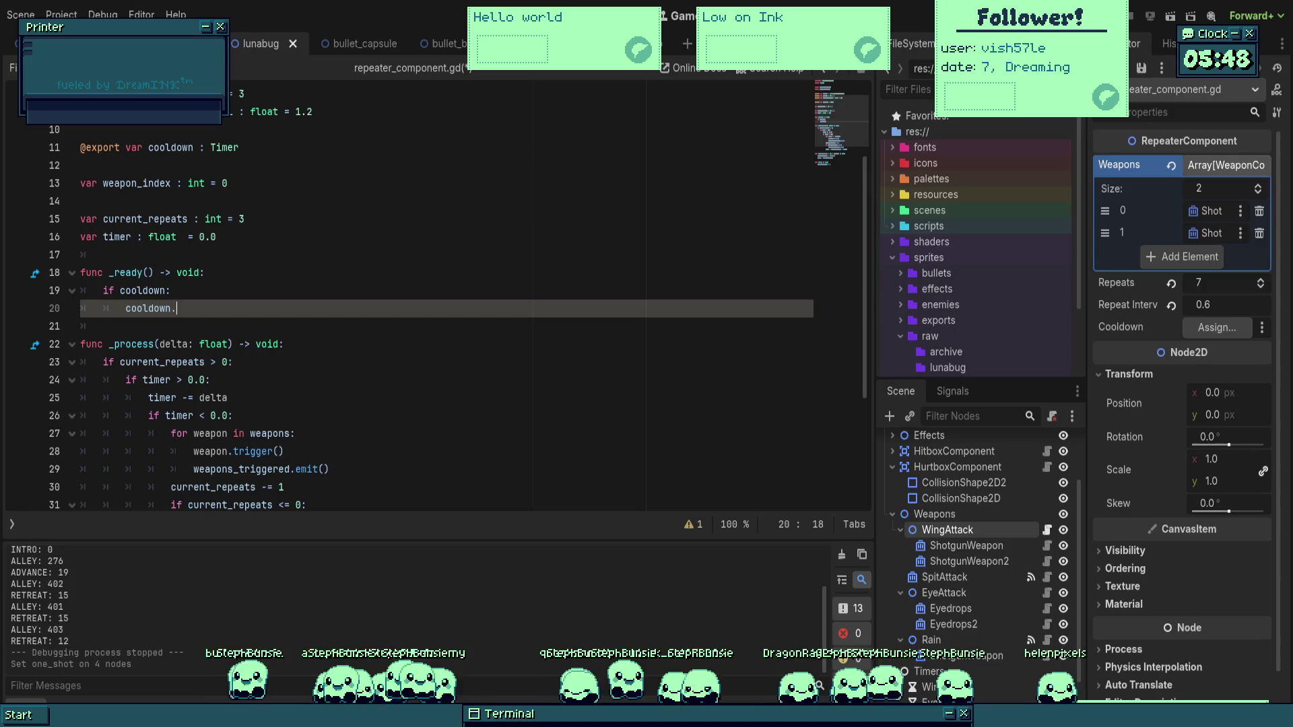
text(.)
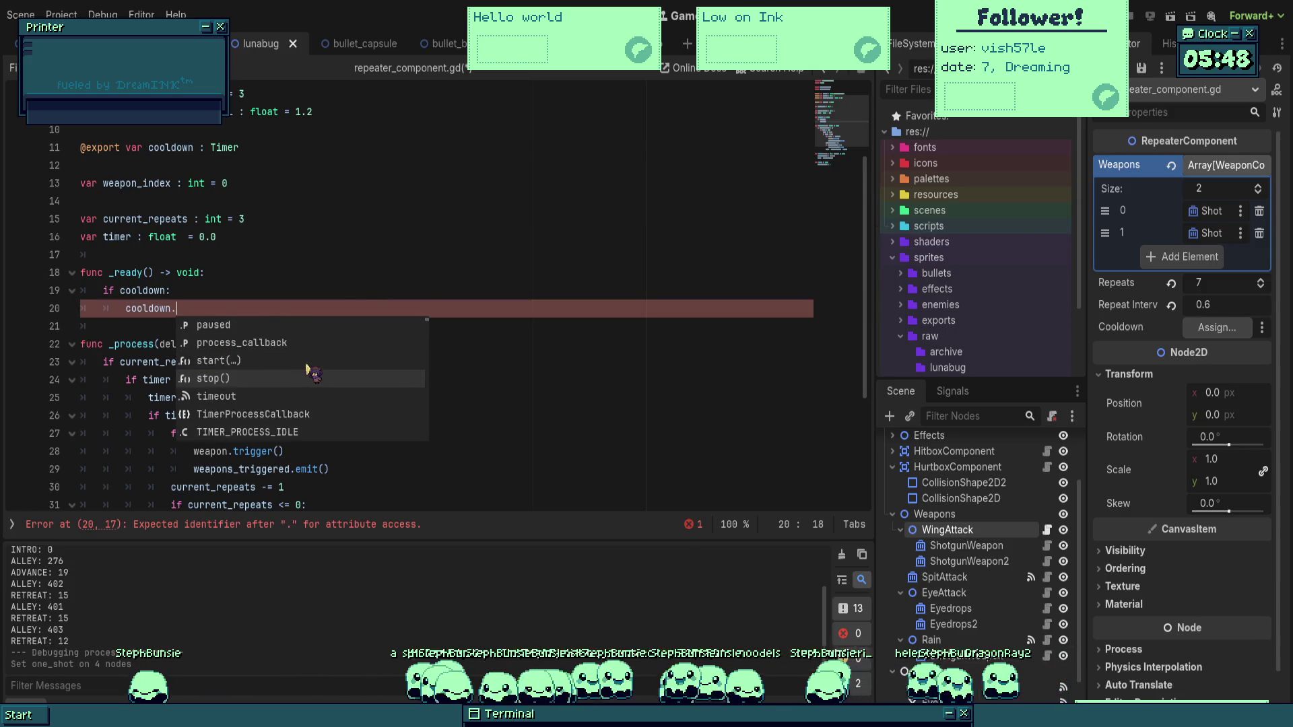
Step: Complete the line as cooldown.timeout.connect(start) using autocomplete
scroll(311, 372, up, 4)
scroll(312, 372, down, 3)
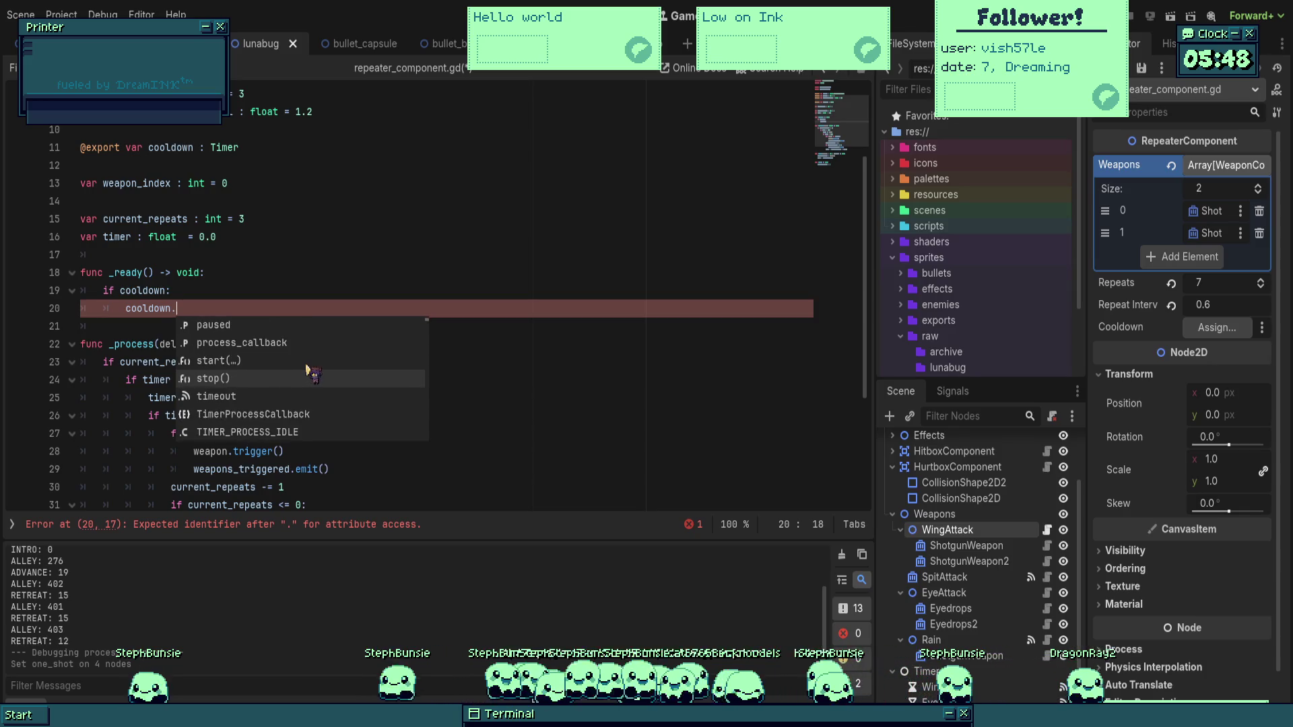
click(267, 413)
text(timeout)
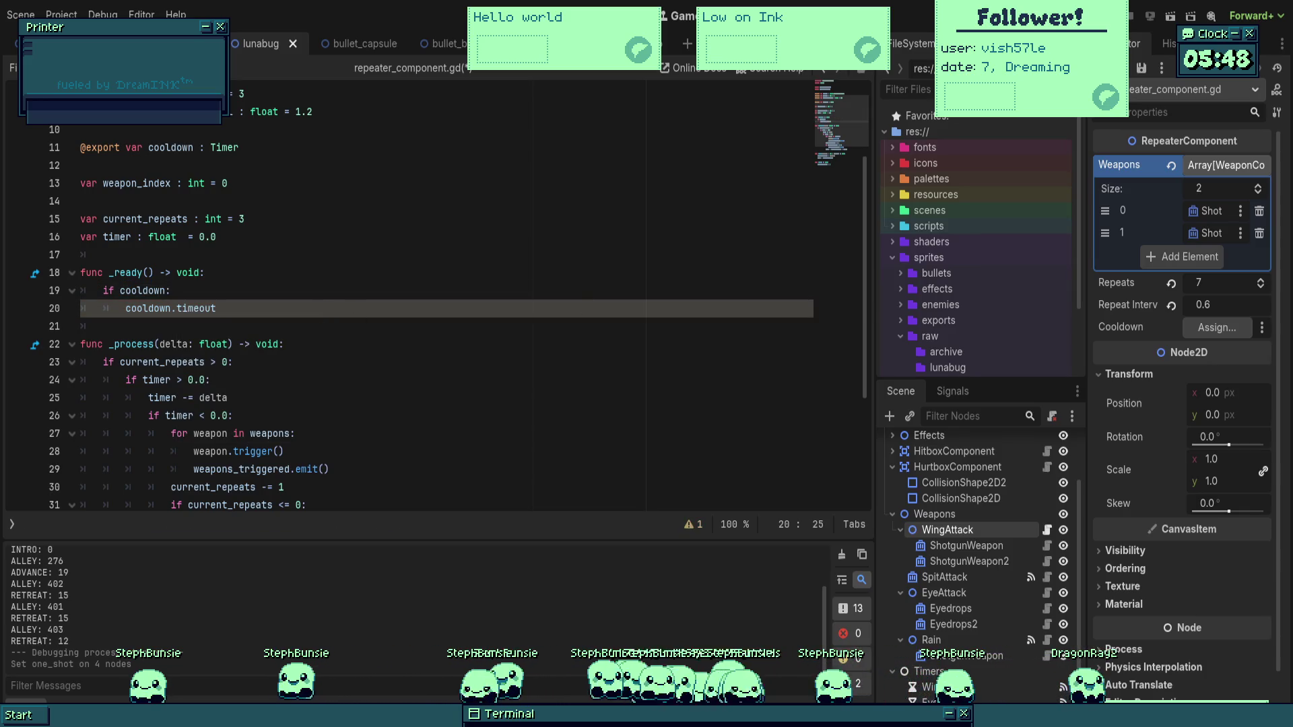
text(.connect()
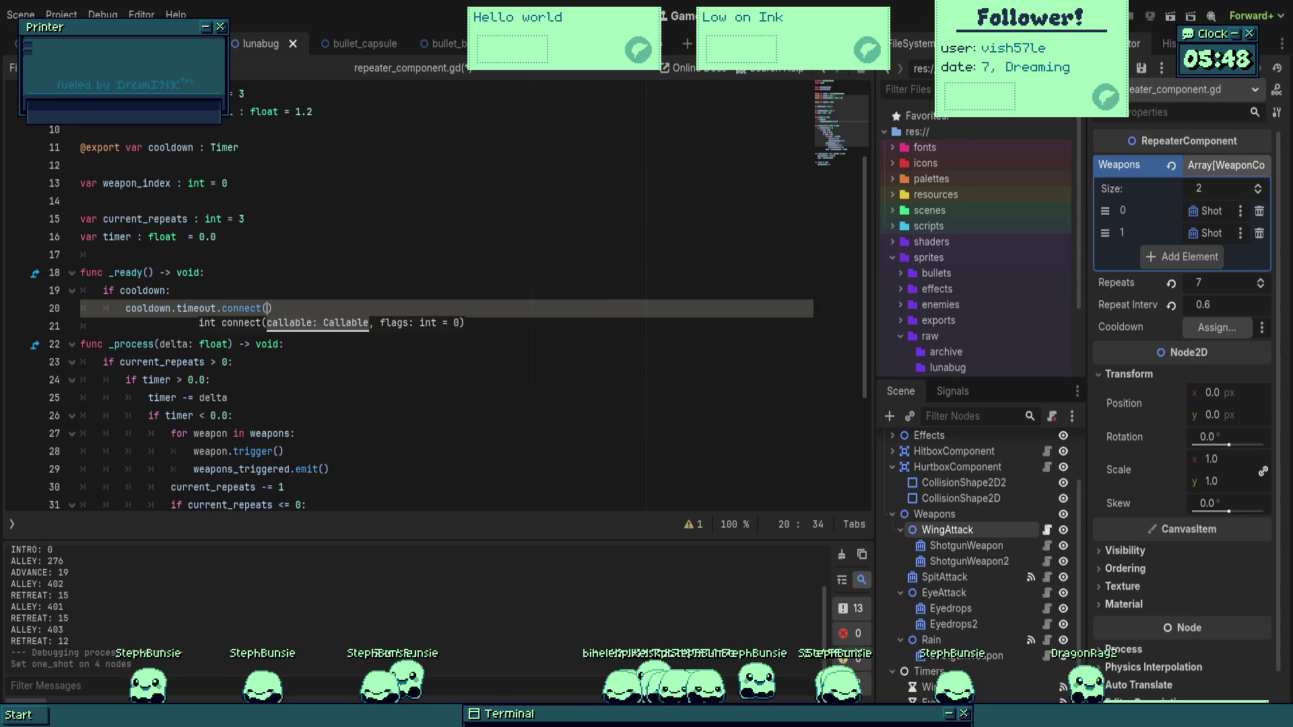
scroll(547, 238, down, 3)
text(start)
scroll(549, 241, up, 5)
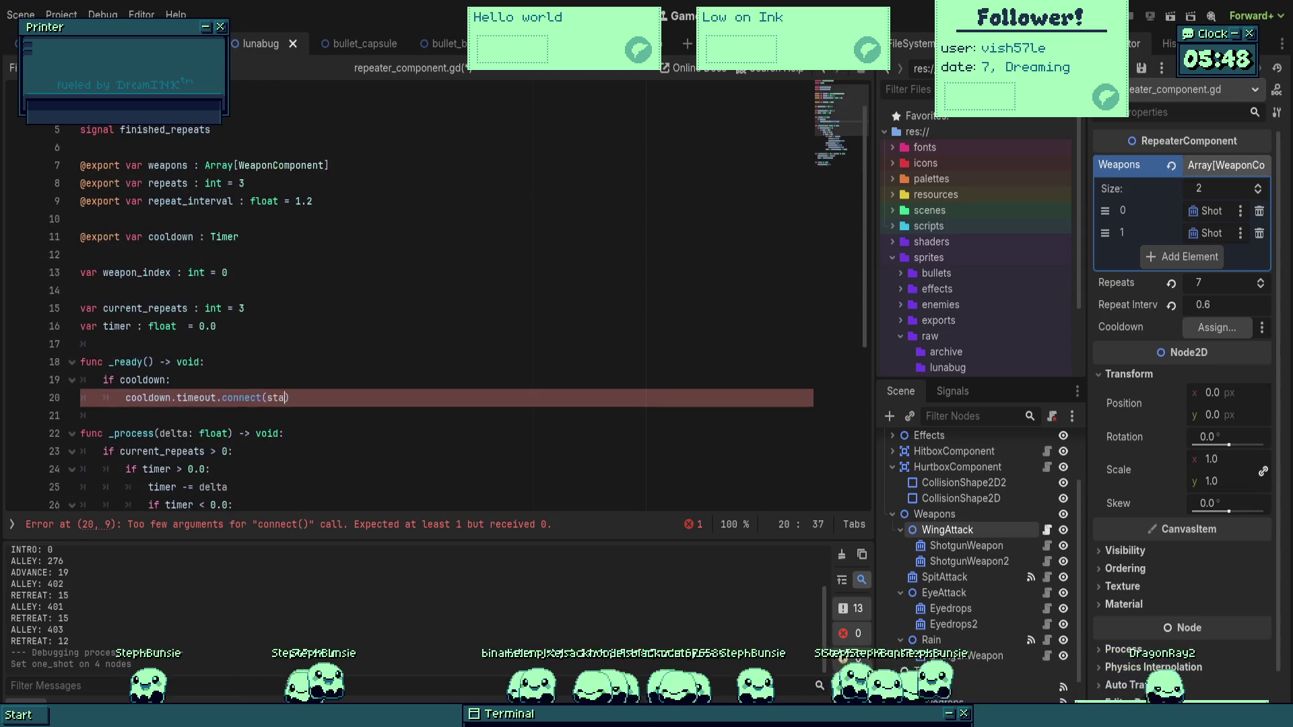
click(189, 469)
scroll(544, 404, down, 5)
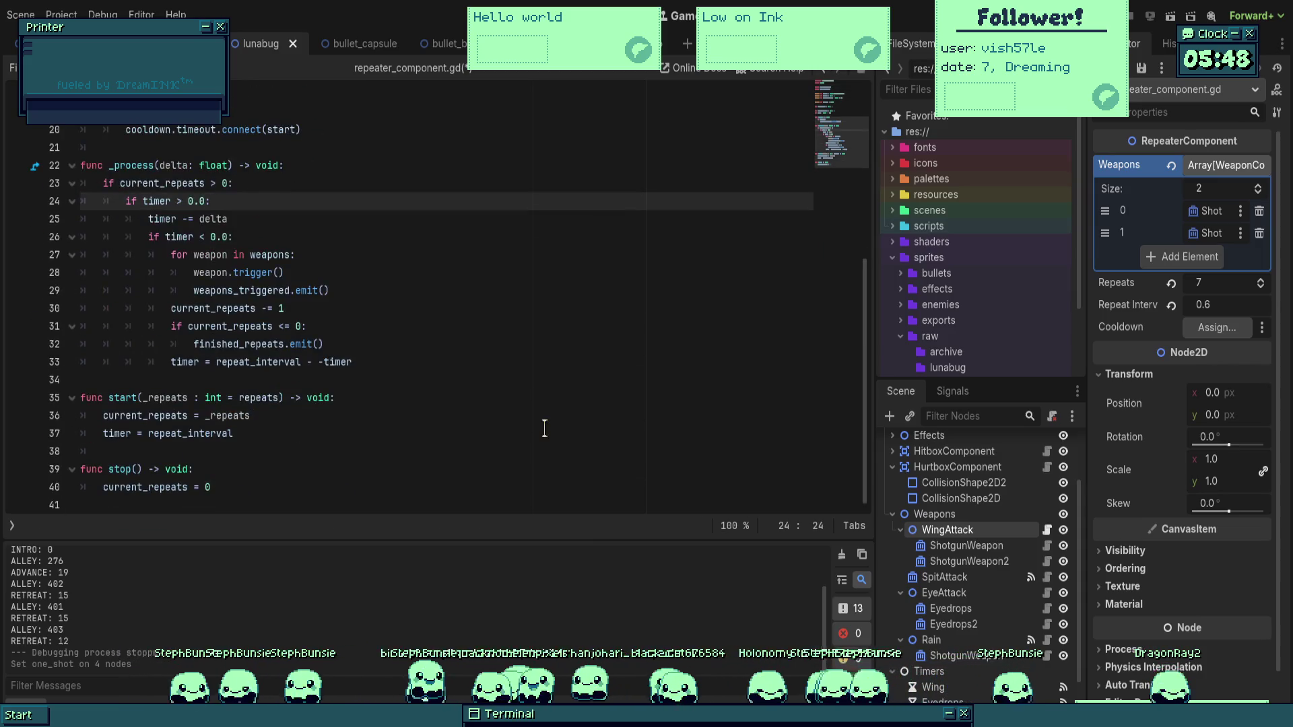
scroll(545, 428, up, 4)
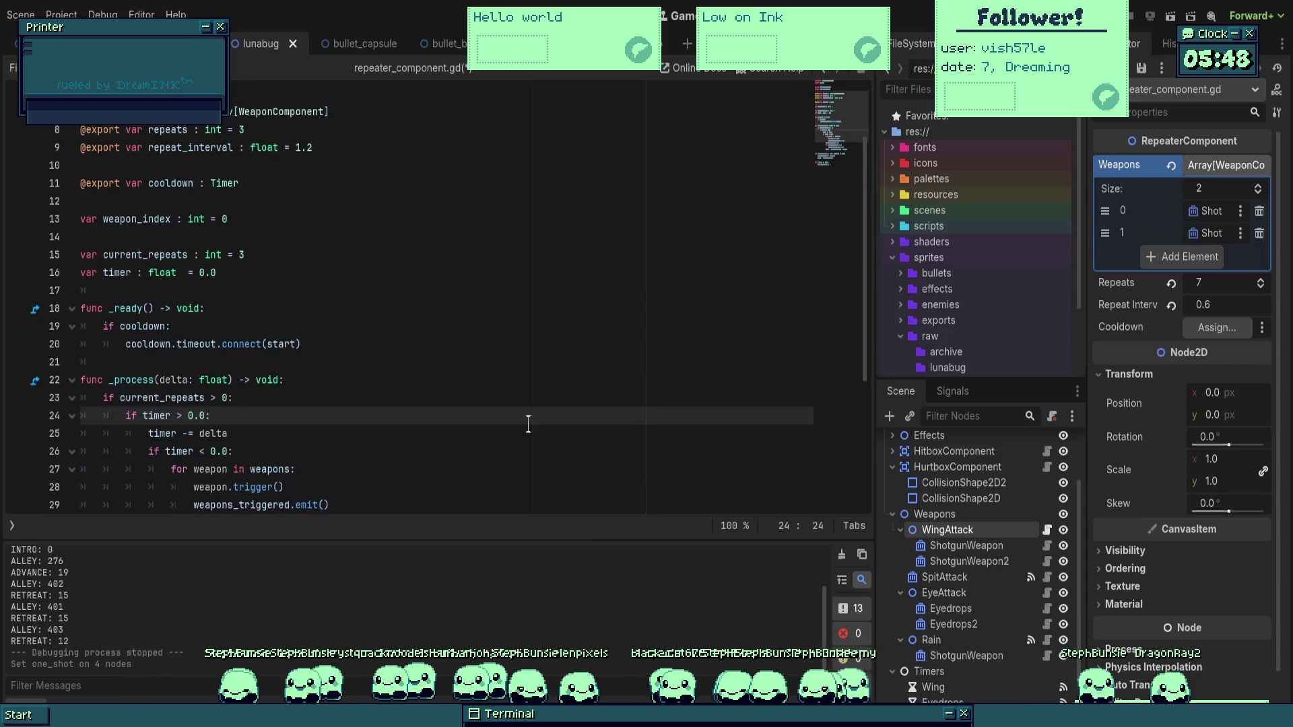
scroll(438, 303, down, 4)
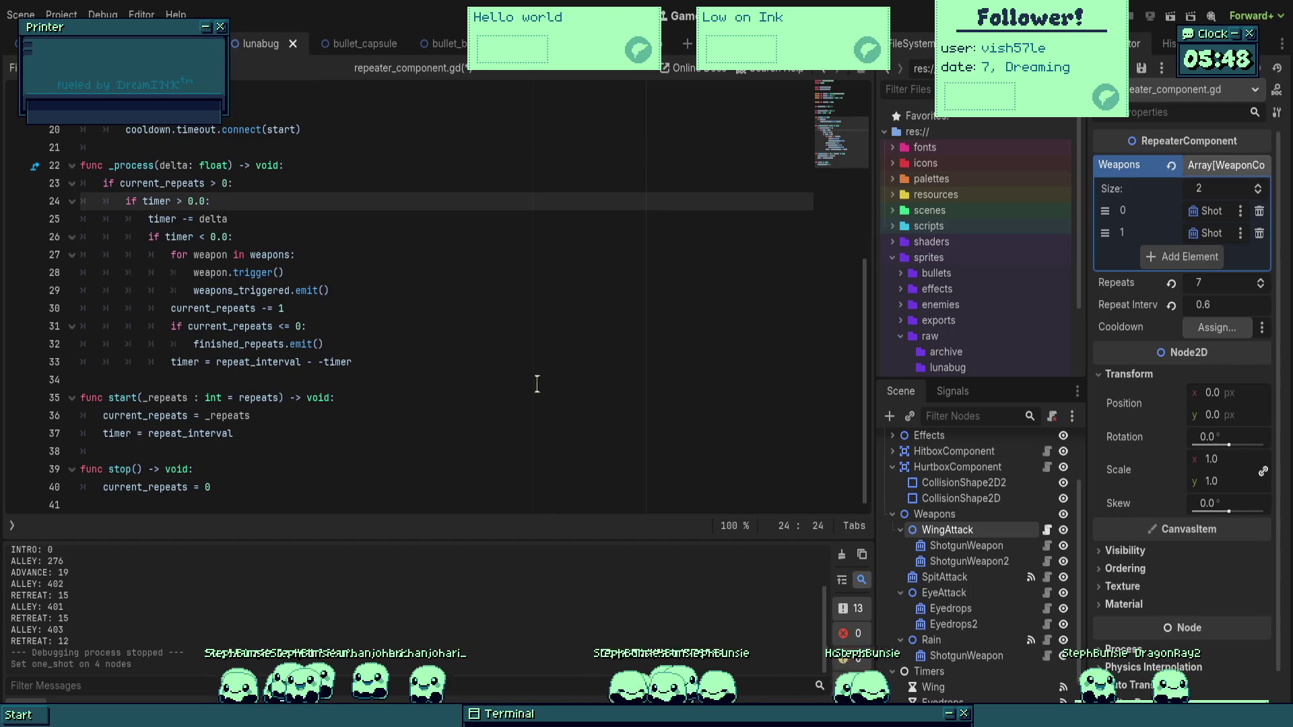
scroll(512, 387, up, 4)
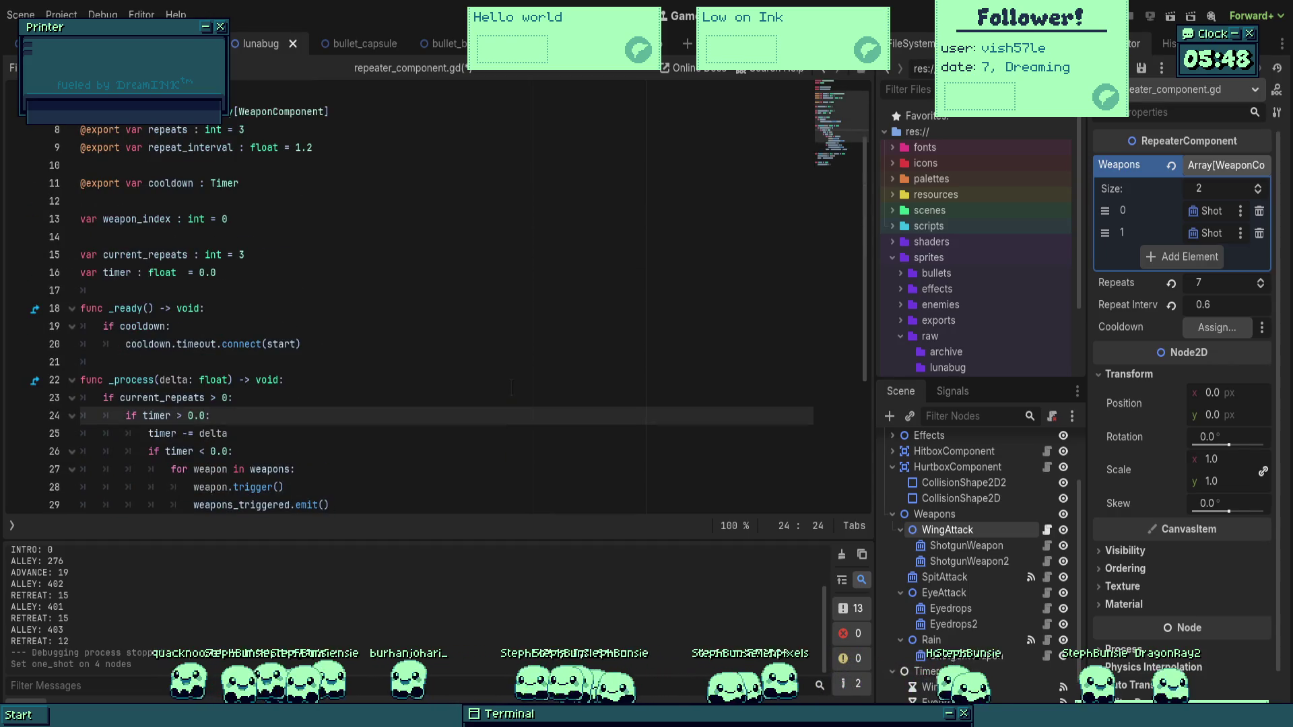
scroll(512, 387, up, 2)
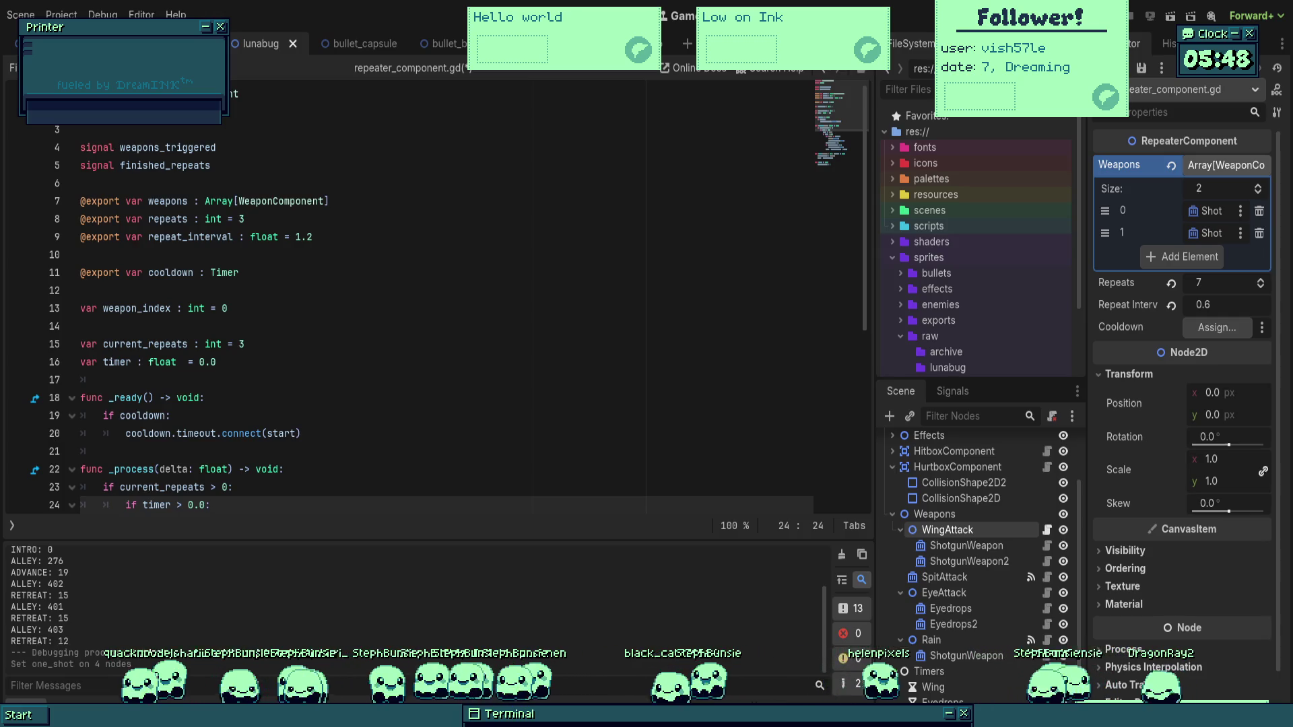
scroll(512, 387, down, 5)
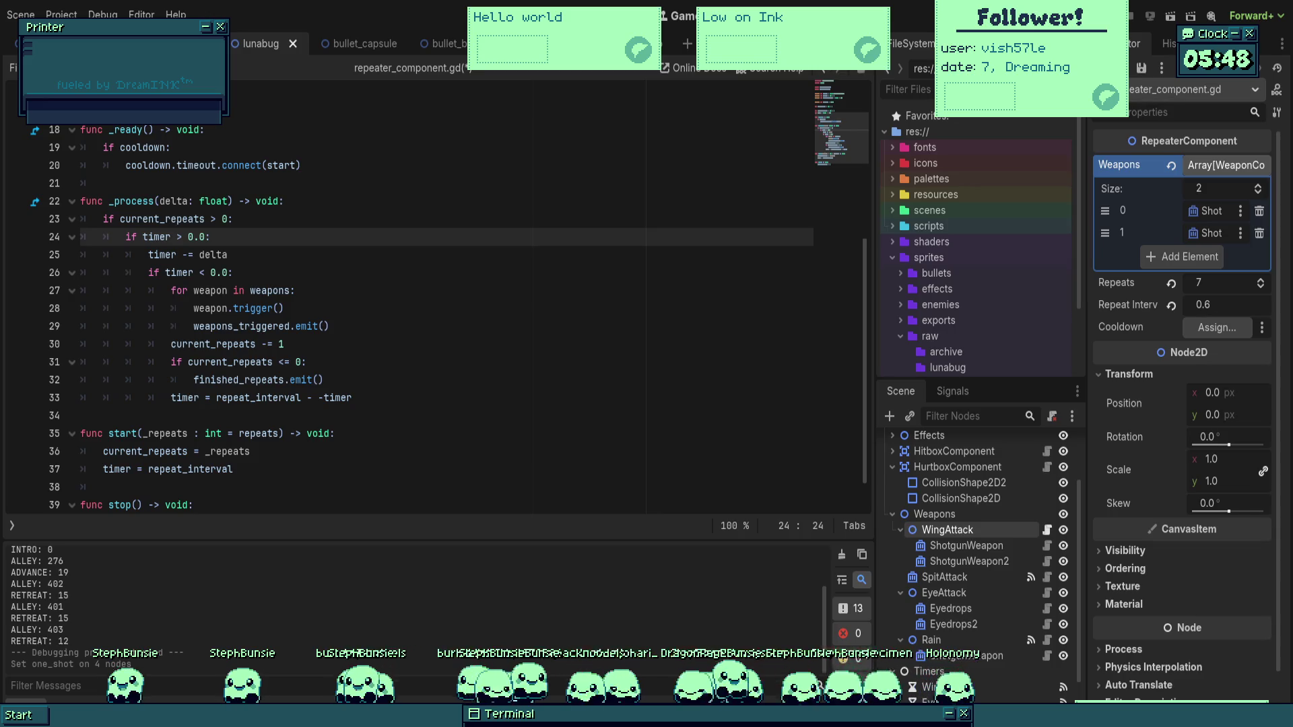
click(453, 342)
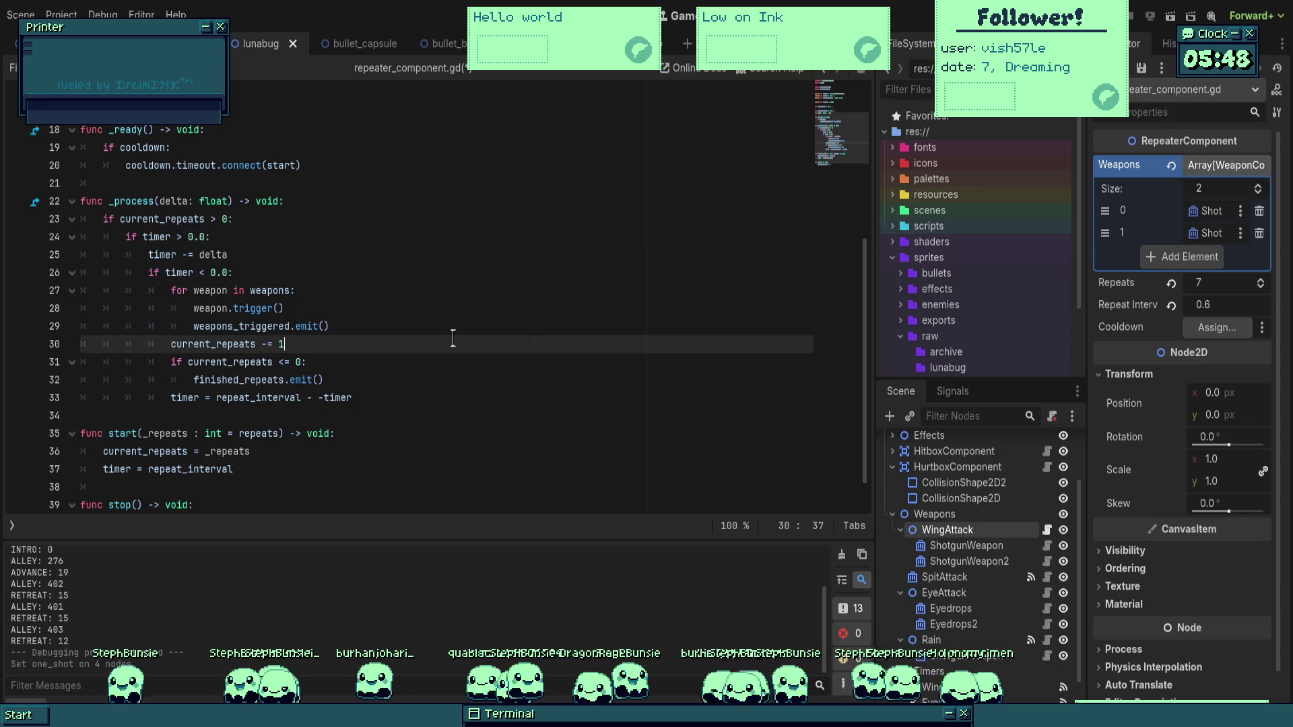
Step: Put the caret at the end of the cooldown.timeout.connect(start) line
click(352, 219)
click(332, 178)
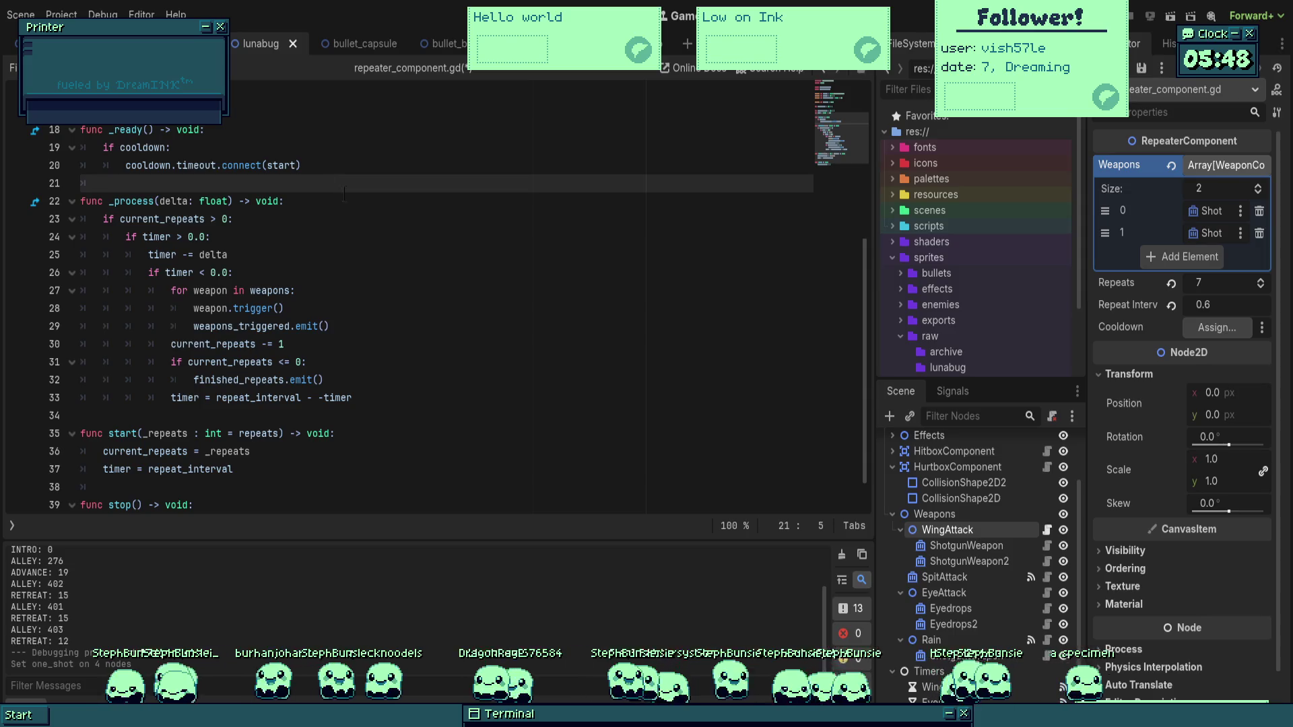
key(Up)
scroll(353, 165, down, 1)
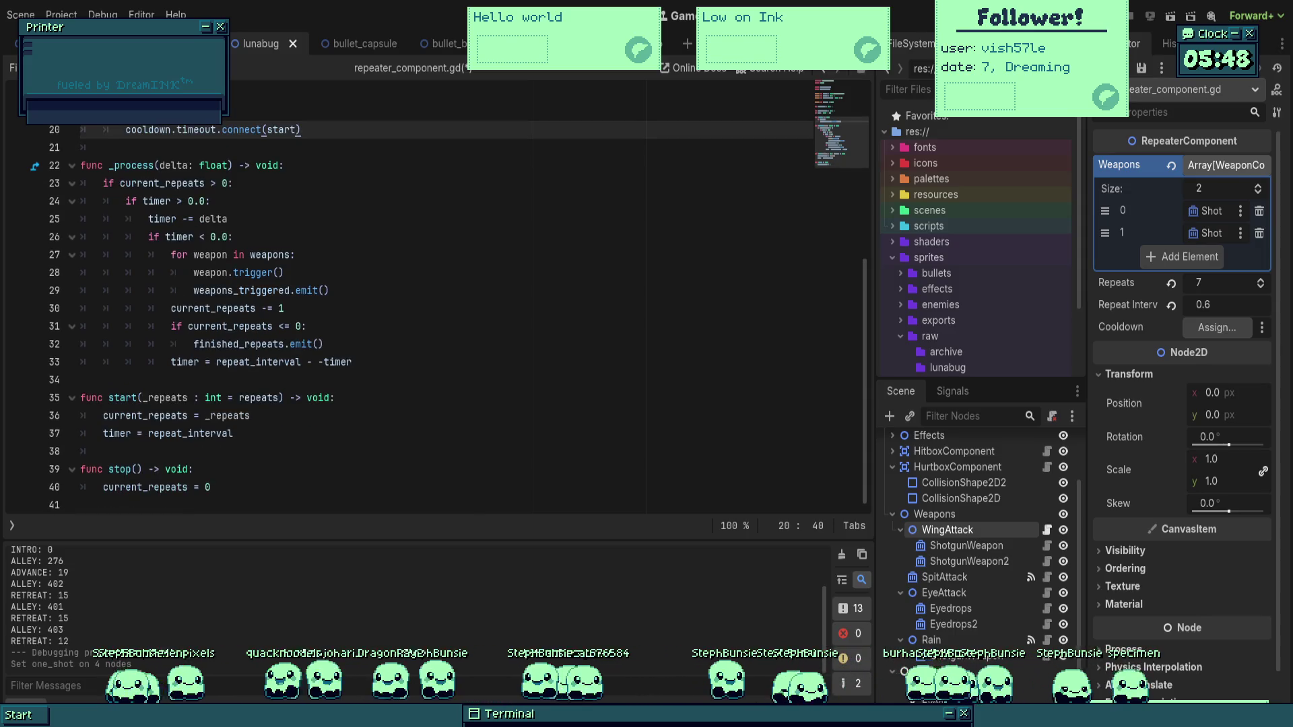
scroll(363, 190, up, 2)
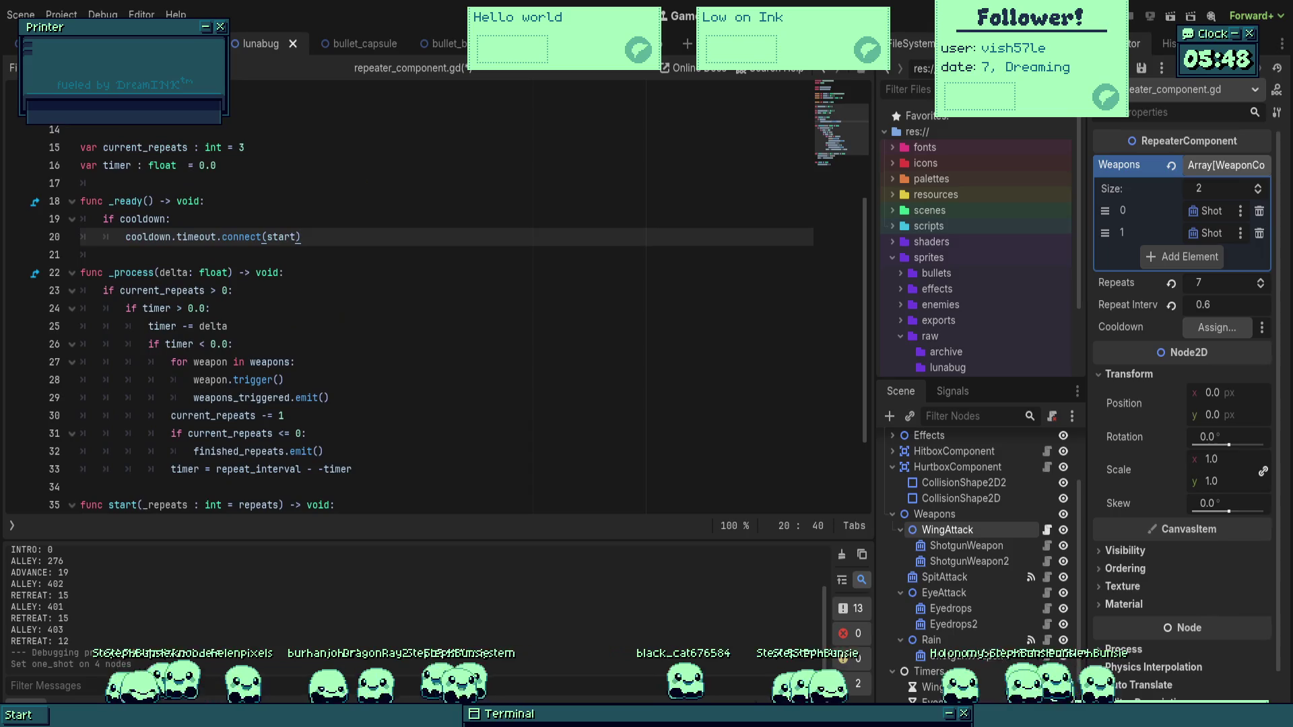
Step: Add finished_repeats.connect(cooldown.start) on a new line inside the cooldown check
key(Return)
text(fin)
key(BackSpace)
key(BackSpace)
key(BackSpace)
text(finished_)
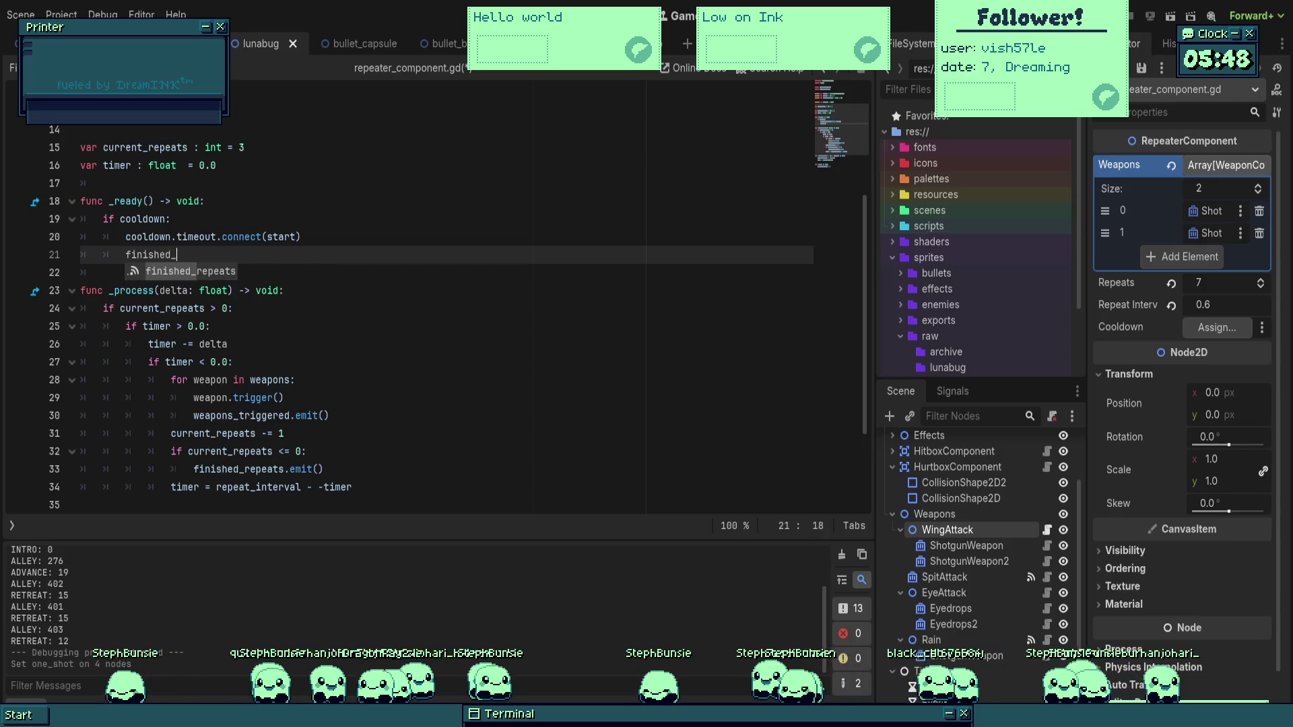
key(Return)
text(.con)
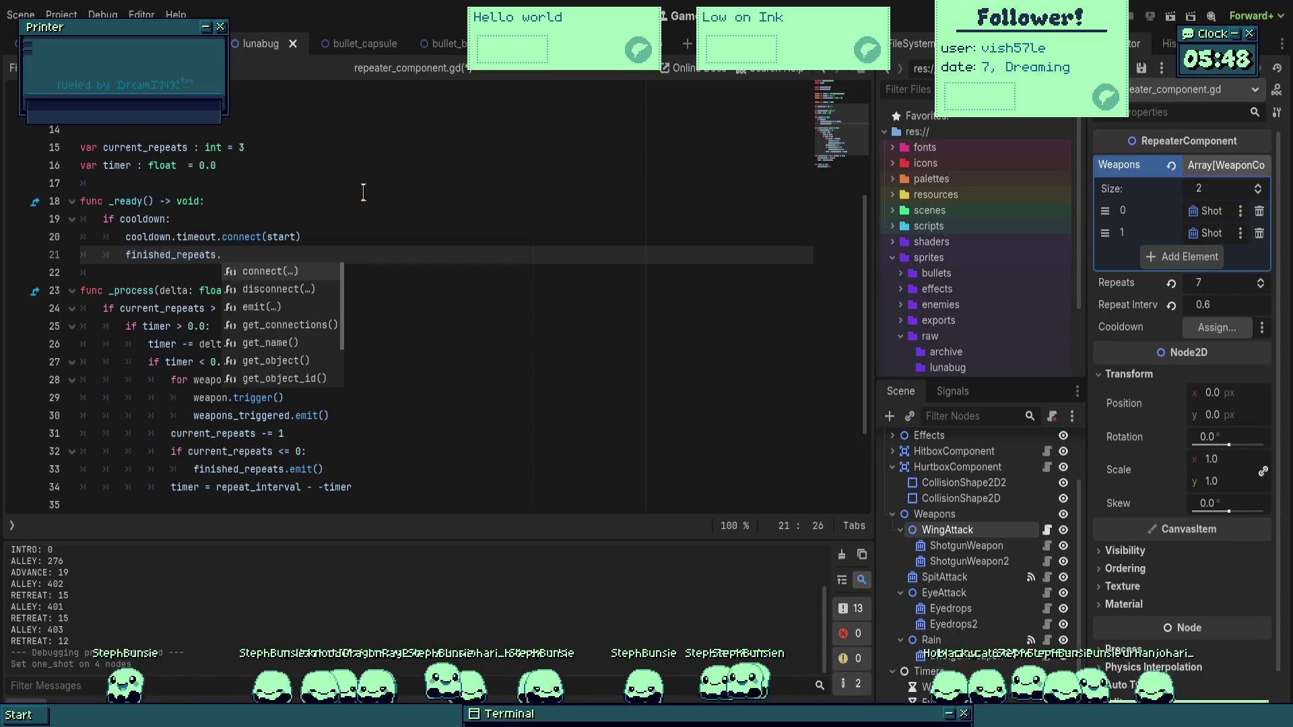
text(nect()
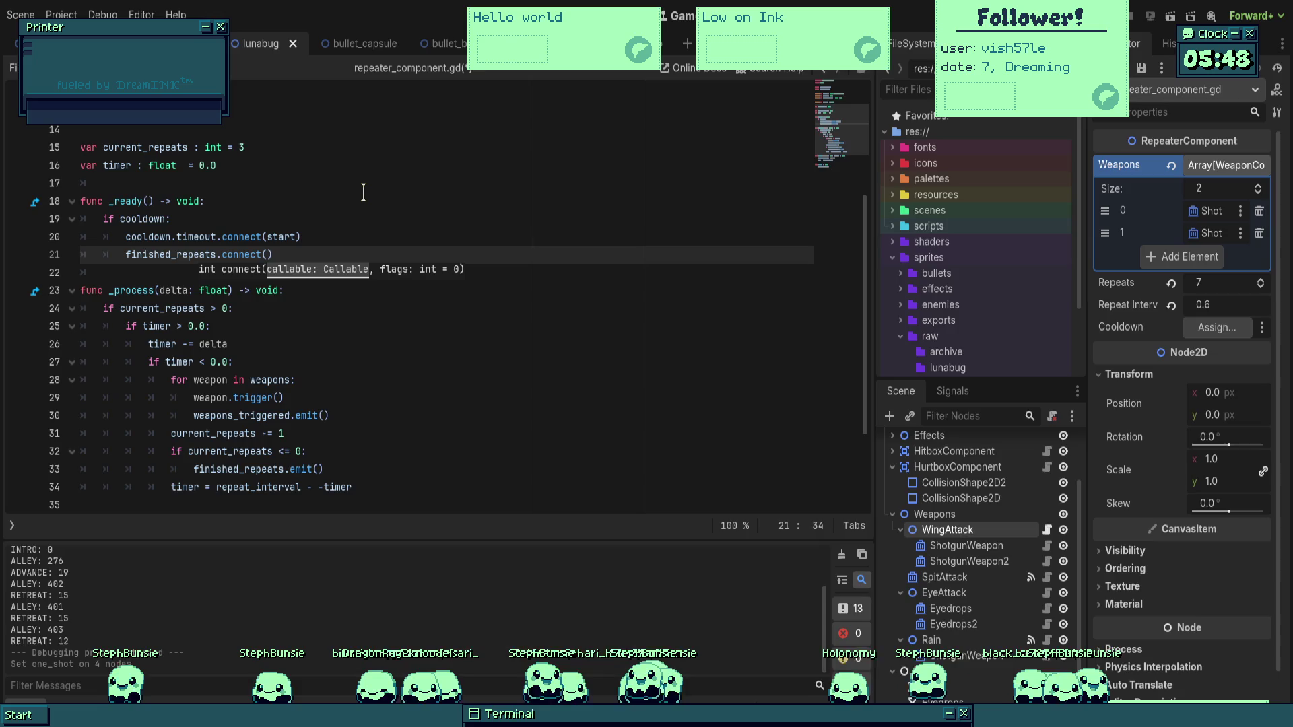
text(cooldown.sta)
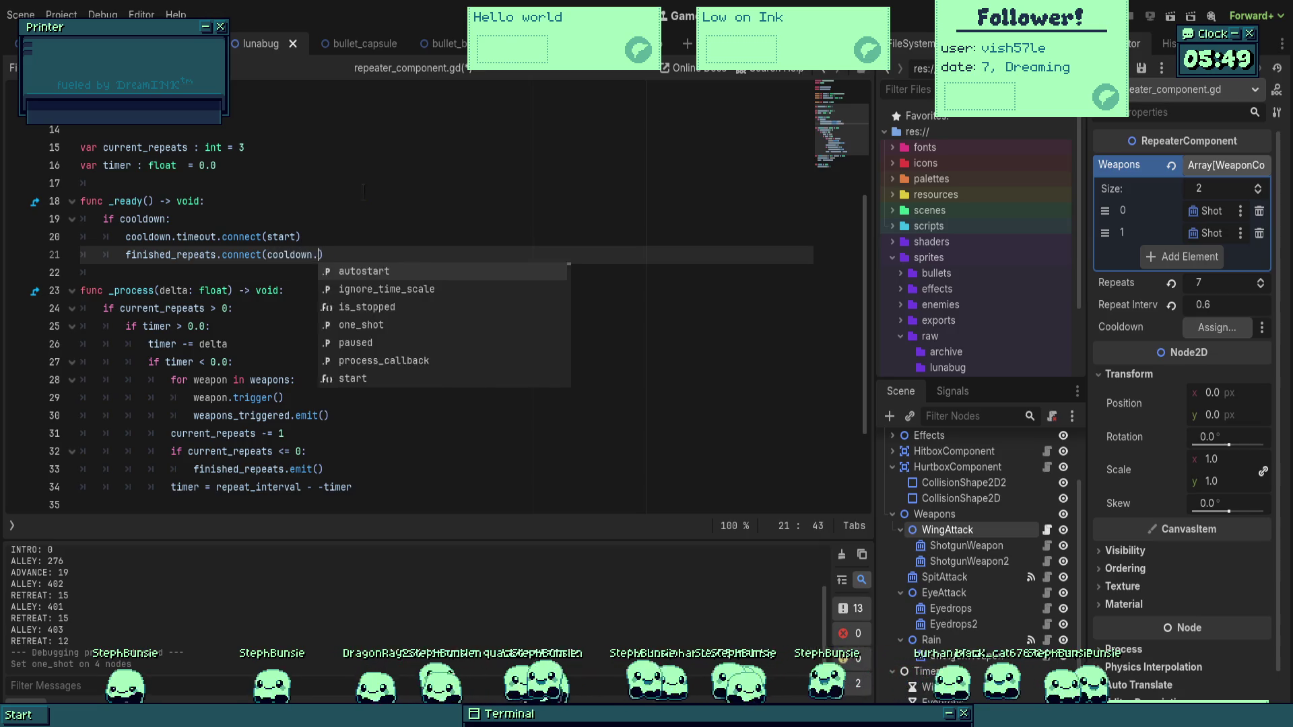
text(rt)
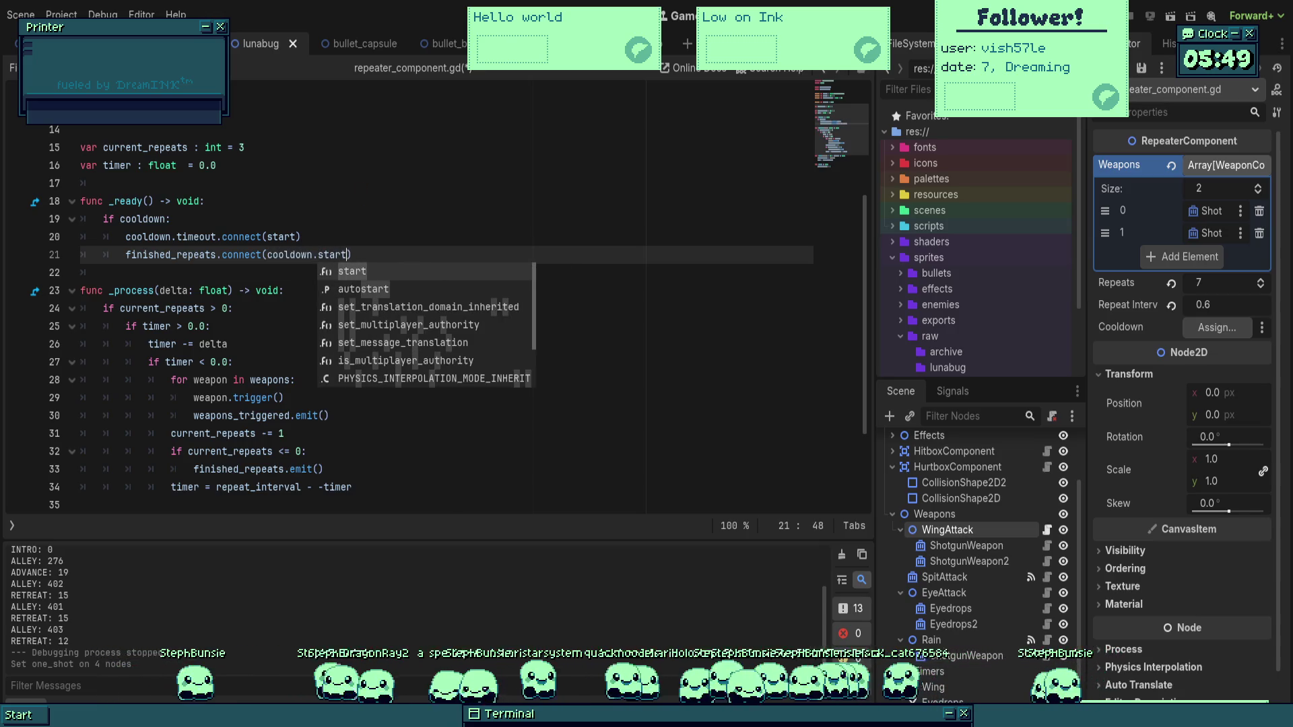
click(363, 193)
key(Down)
key(Down)
key(Down)
key(End)
scroll(431, 310, down, 2)
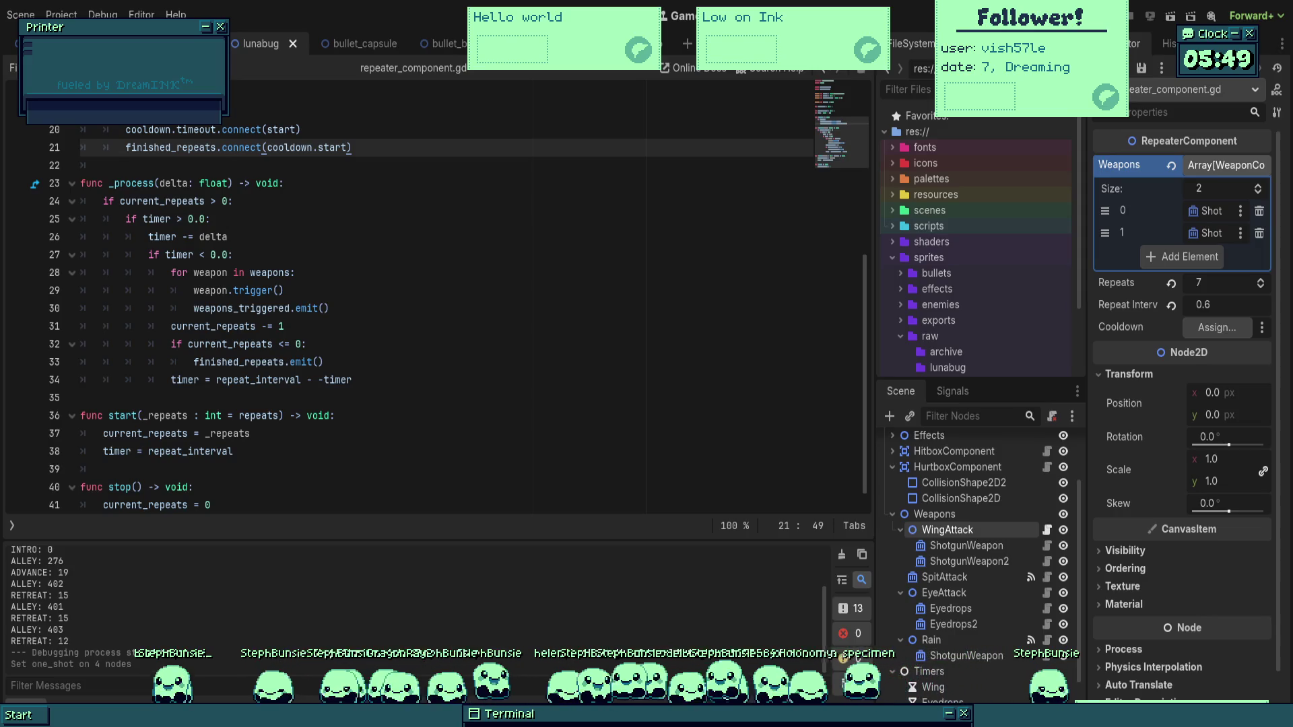
click(458, 308)
Step: Check the Wing timer node's settings, then open lunabug.gd from the Lunabug root
scroll(461, 304, up, 3)
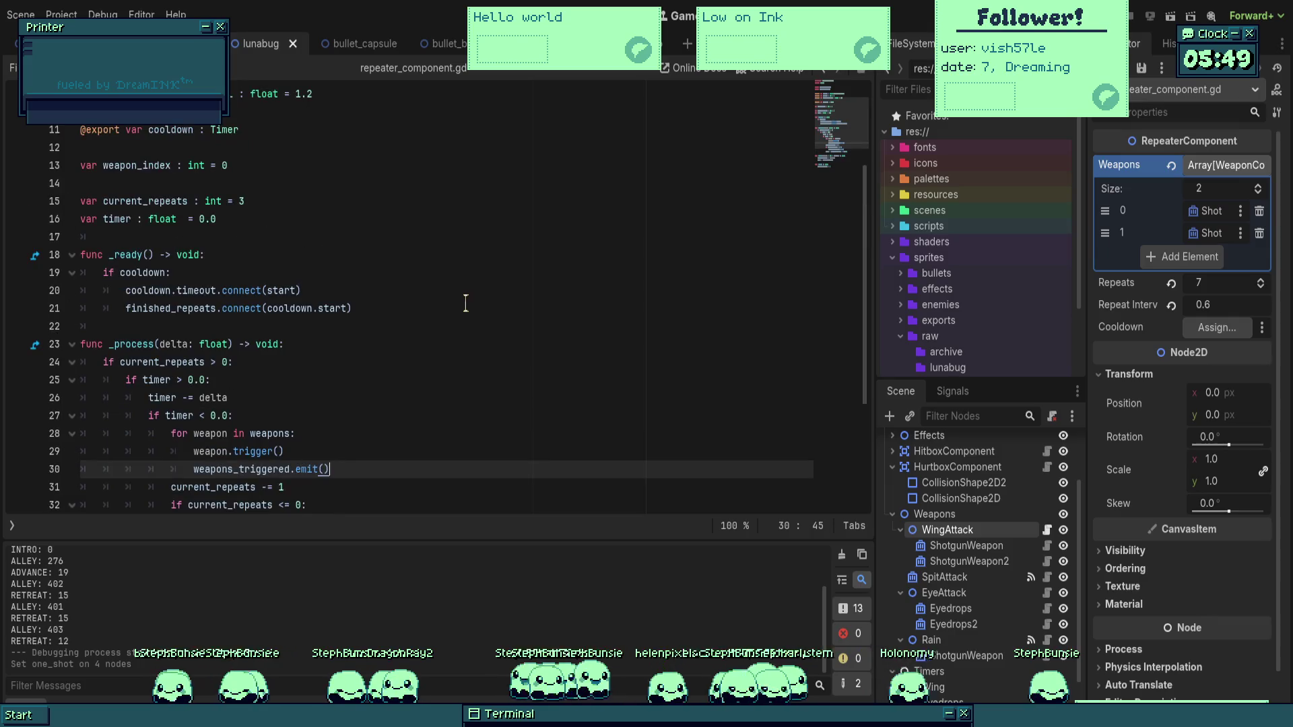
scroll(465, 303, up, 1)
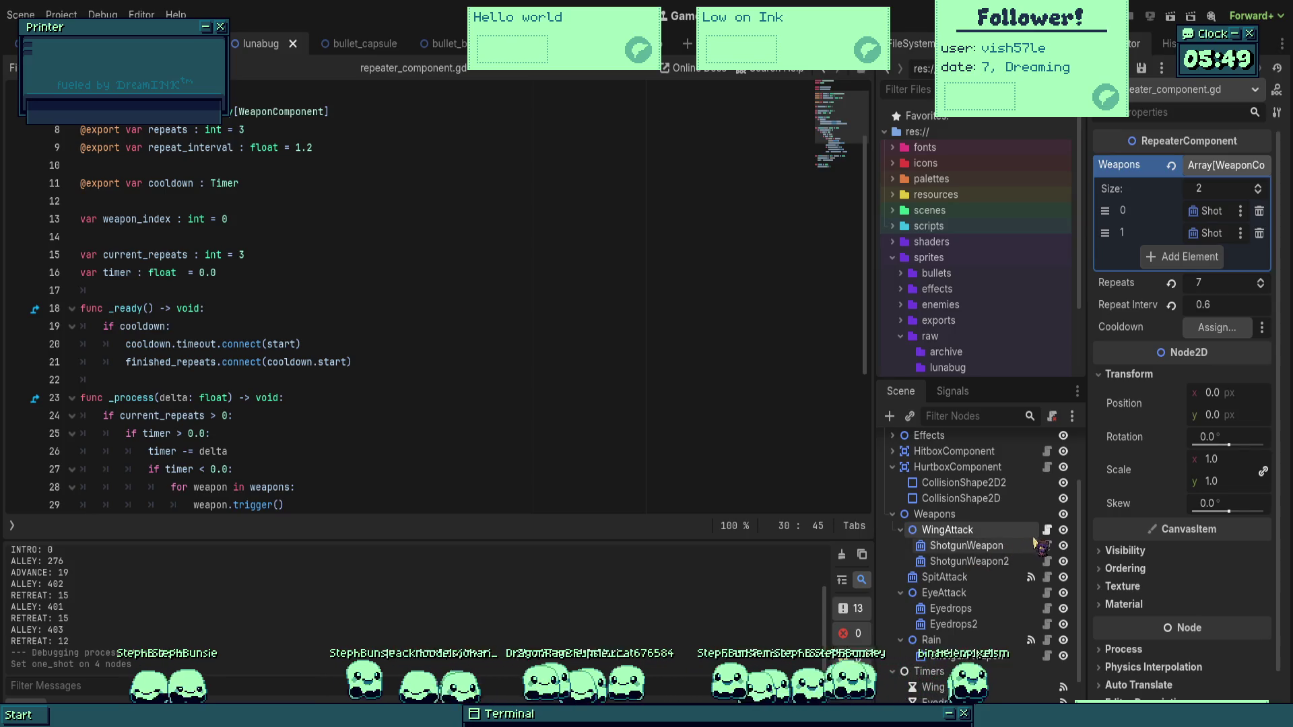
click(423, 361)
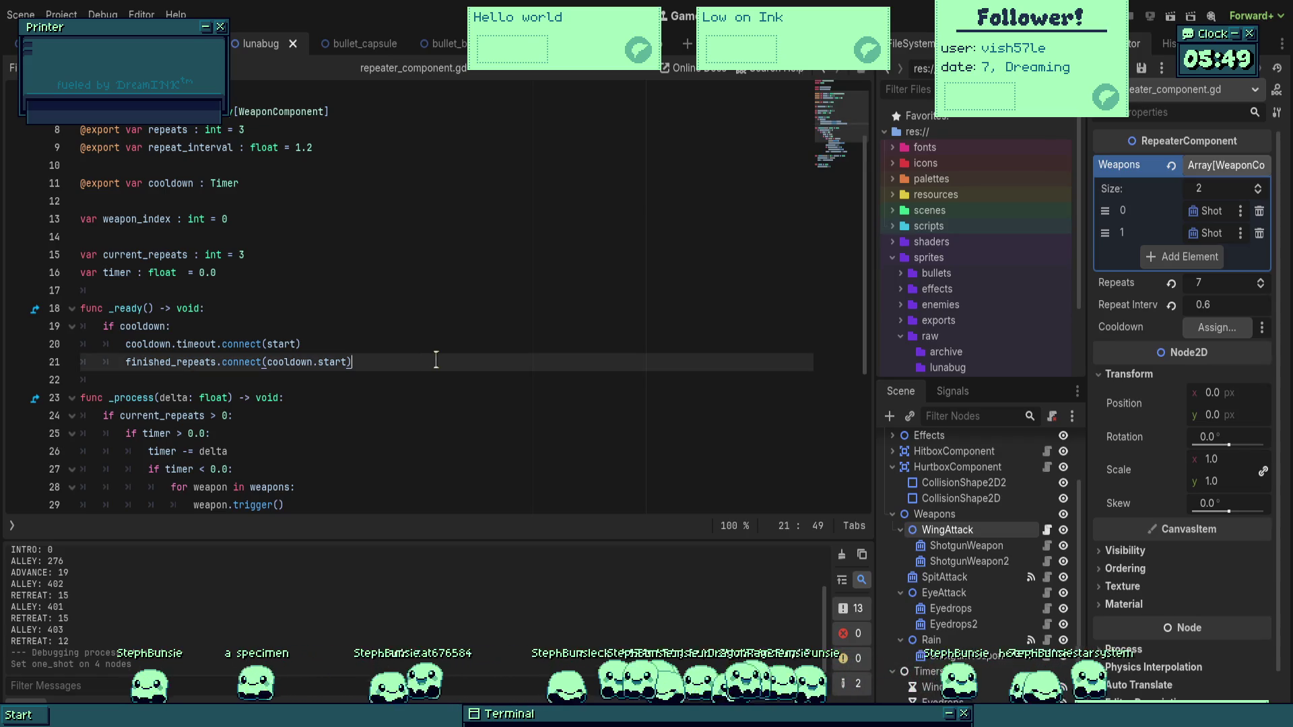
scroll(944, 628, down, 2)
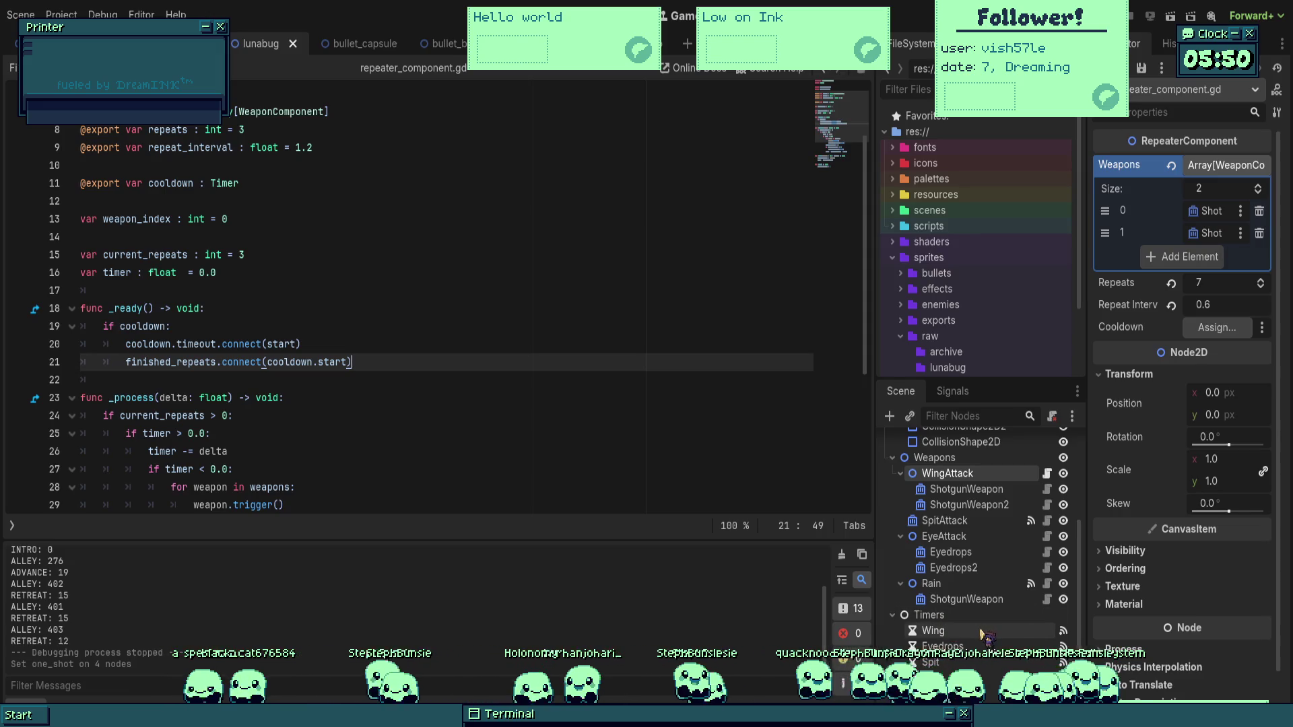
click(942, 630)
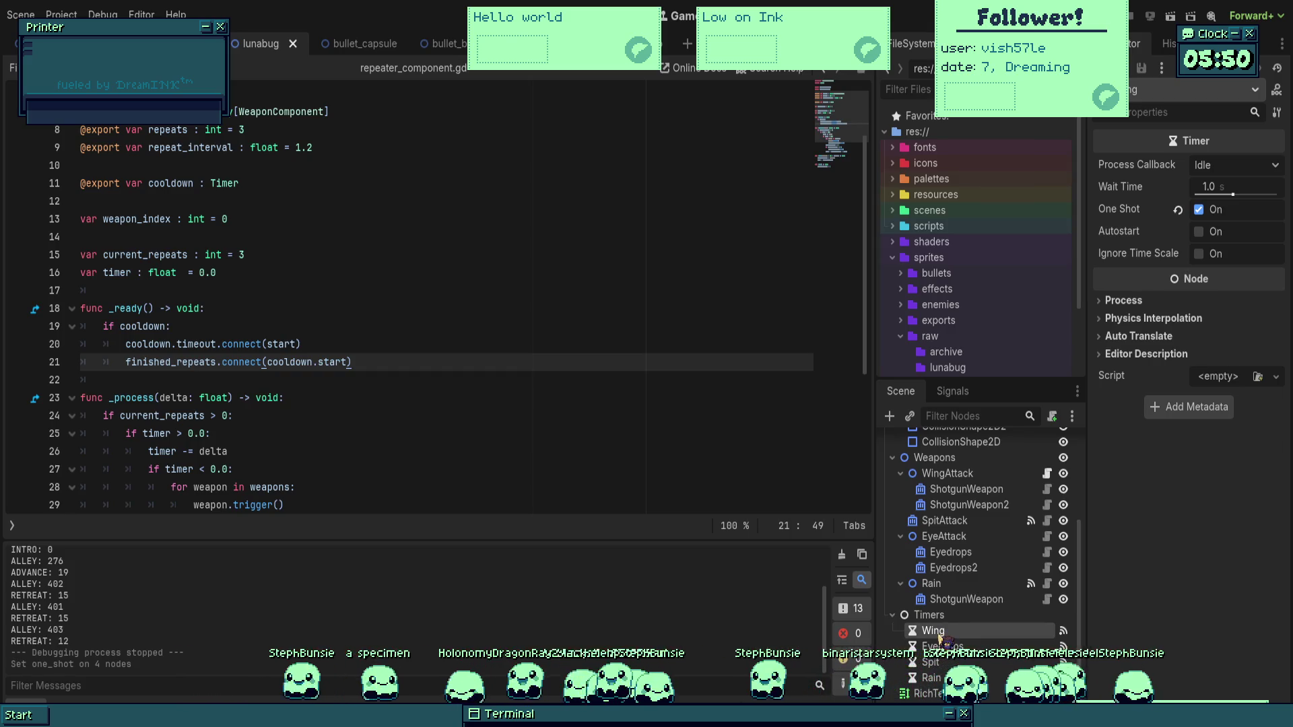
scroll(940, 637, up, 5)
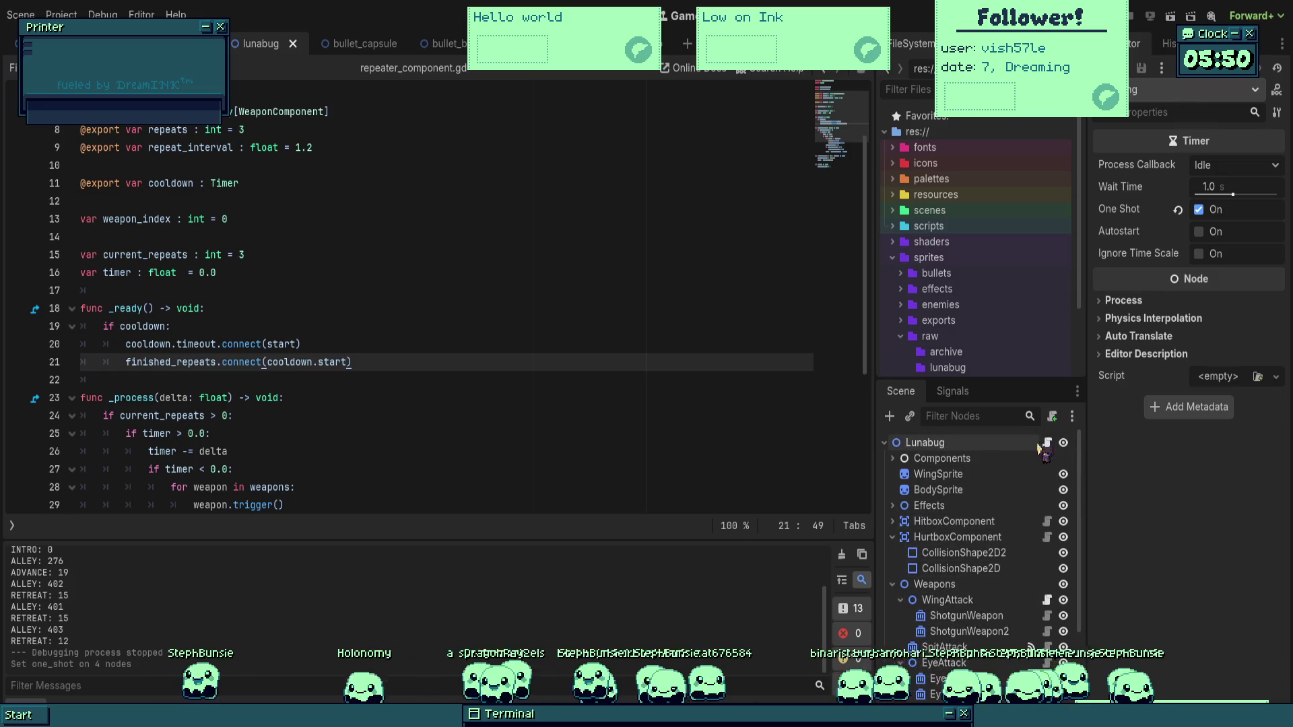
click(1047, 442)
scroll(427, 282, up, 10)
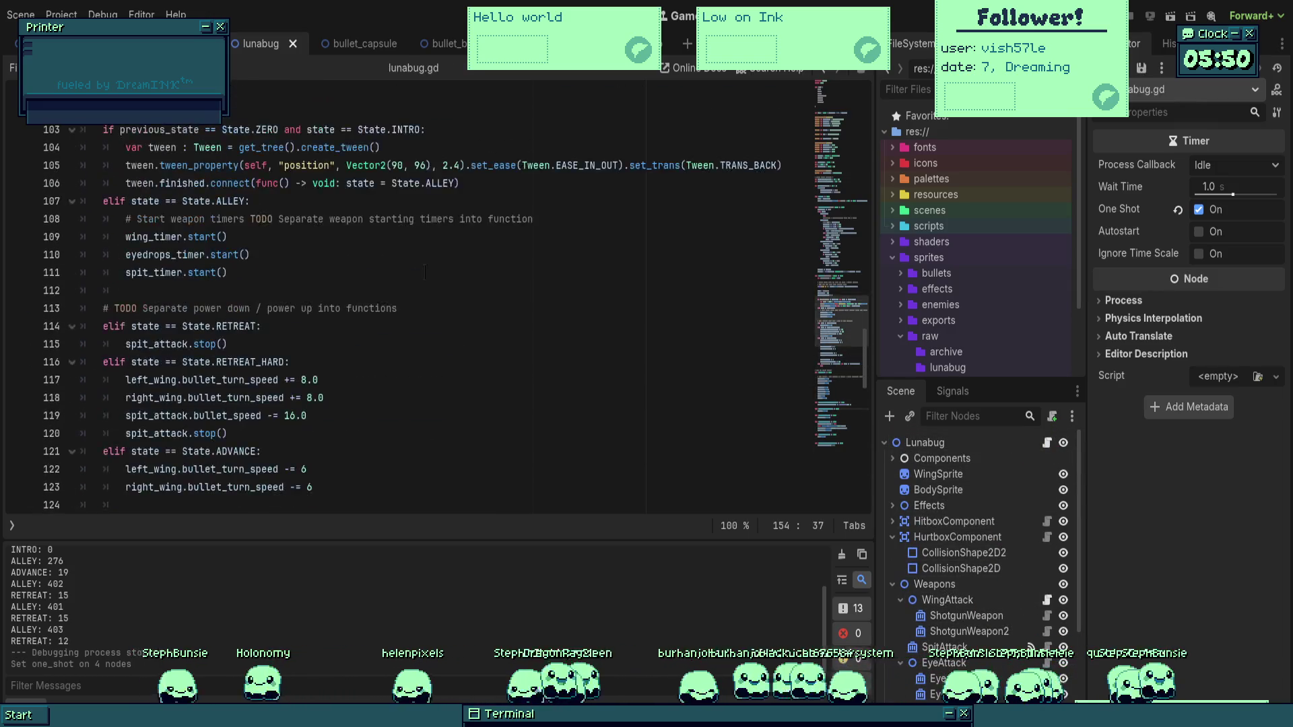
Step: Search lunabug.gd for 'timer' and delete the wing_timer.start() line
scroll(428, 276, down, 6)
click(429, 272)
key(ctrl+f)
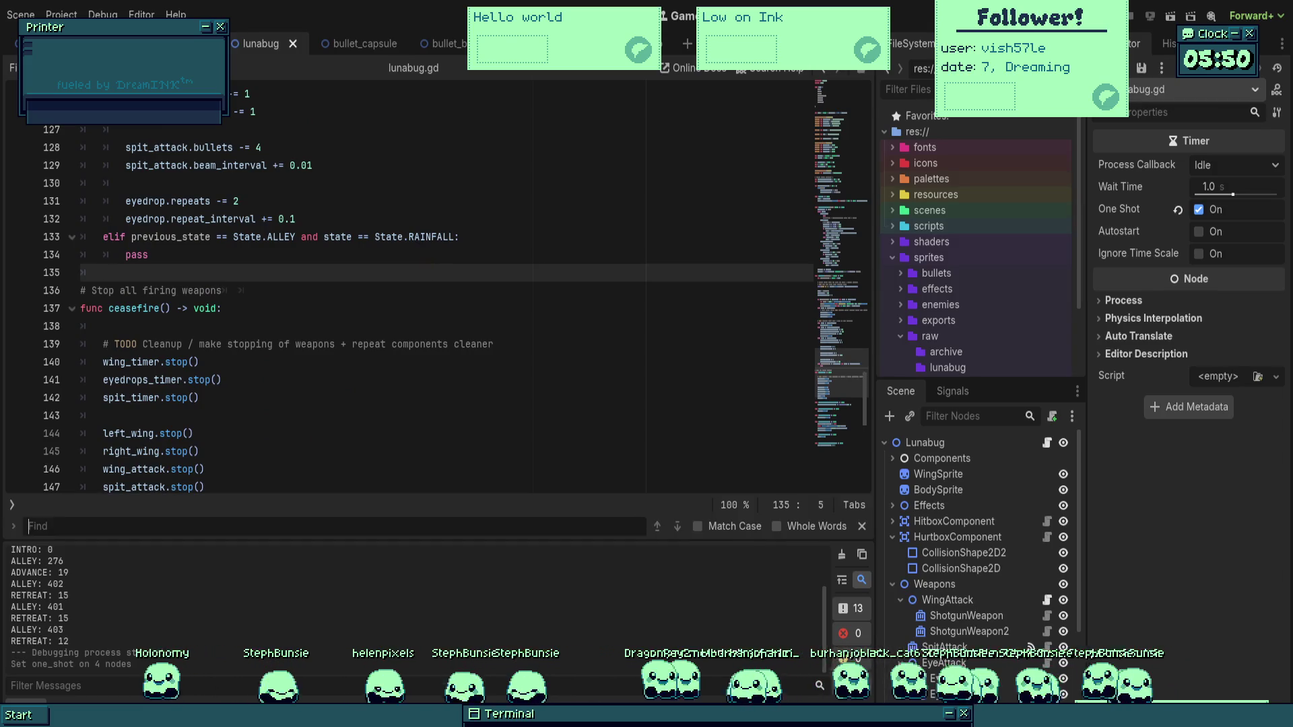
text(timer)
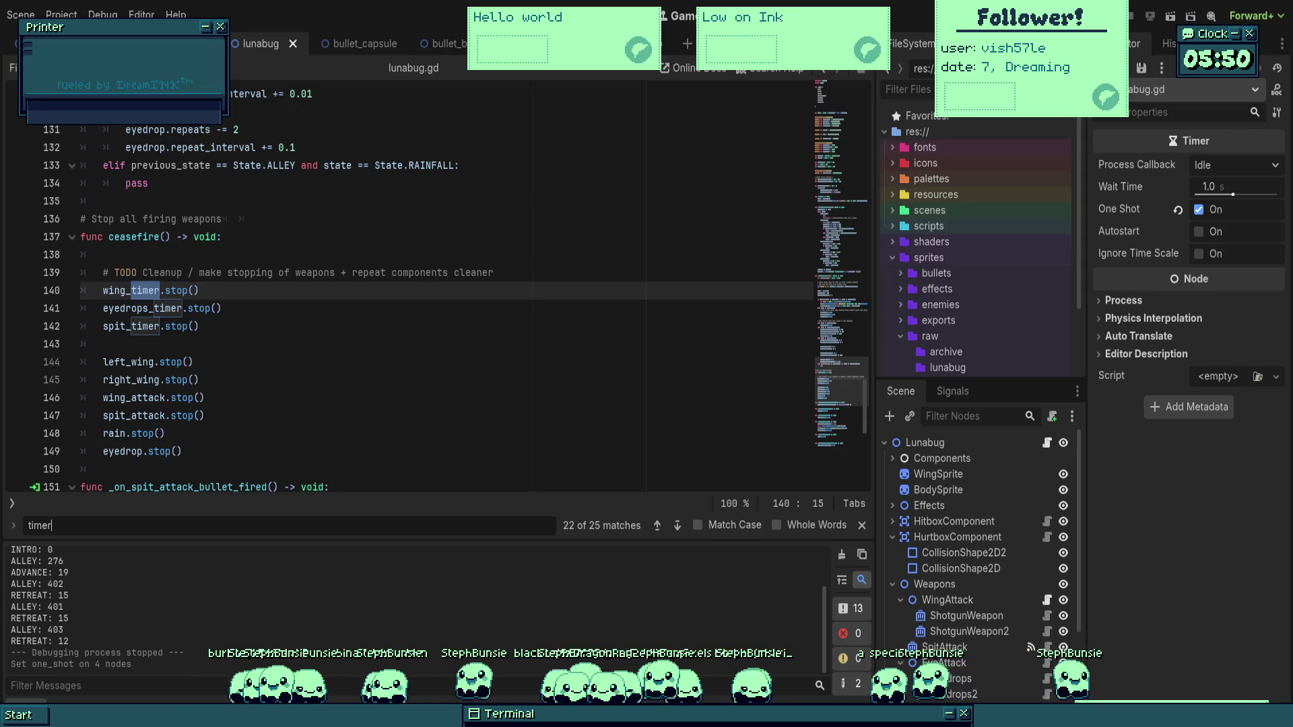
click(303, 284)
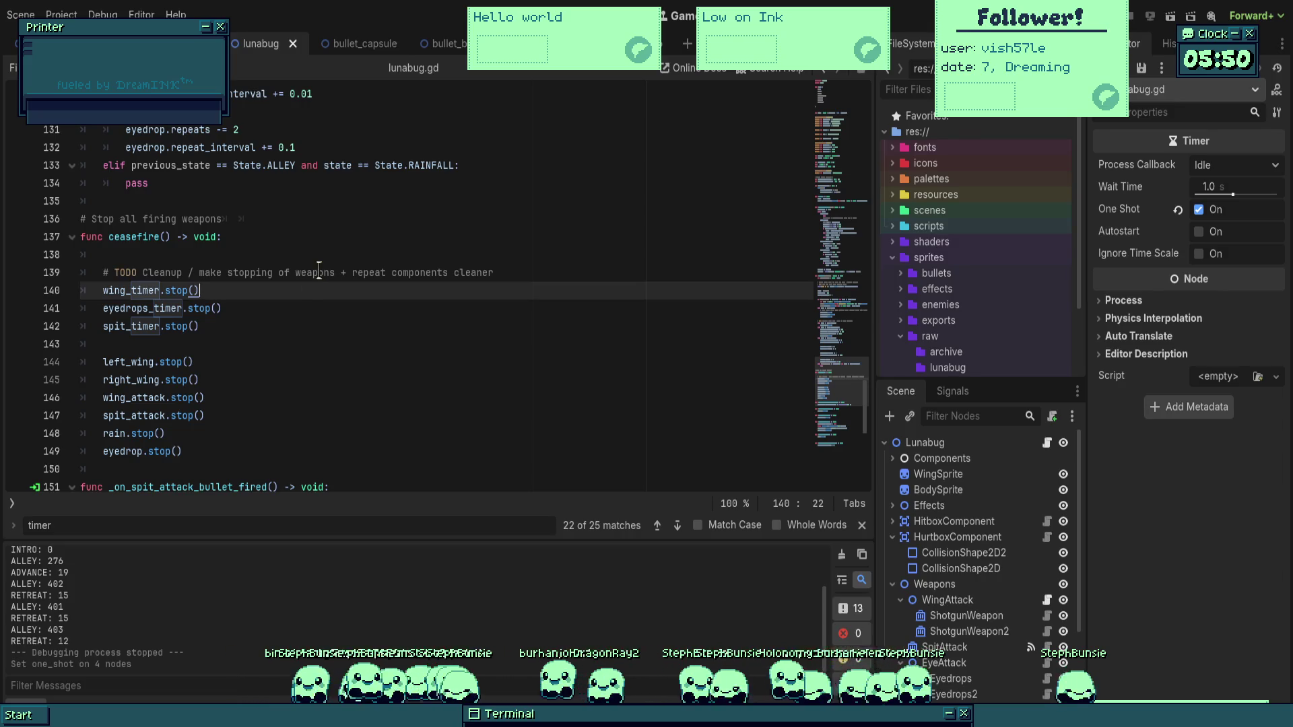
scroll(319, 269, up, 7)
scroll(319, 271, up, 2)
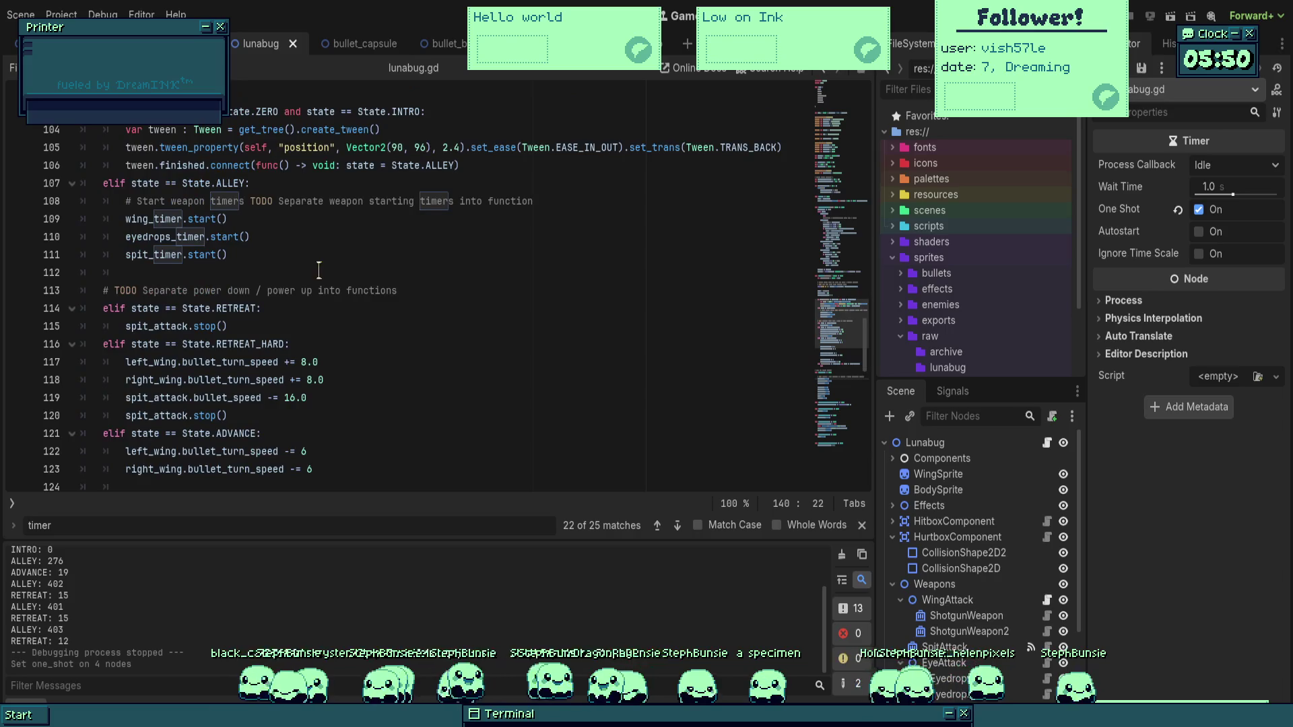
scroll(319, 271, up, 1)
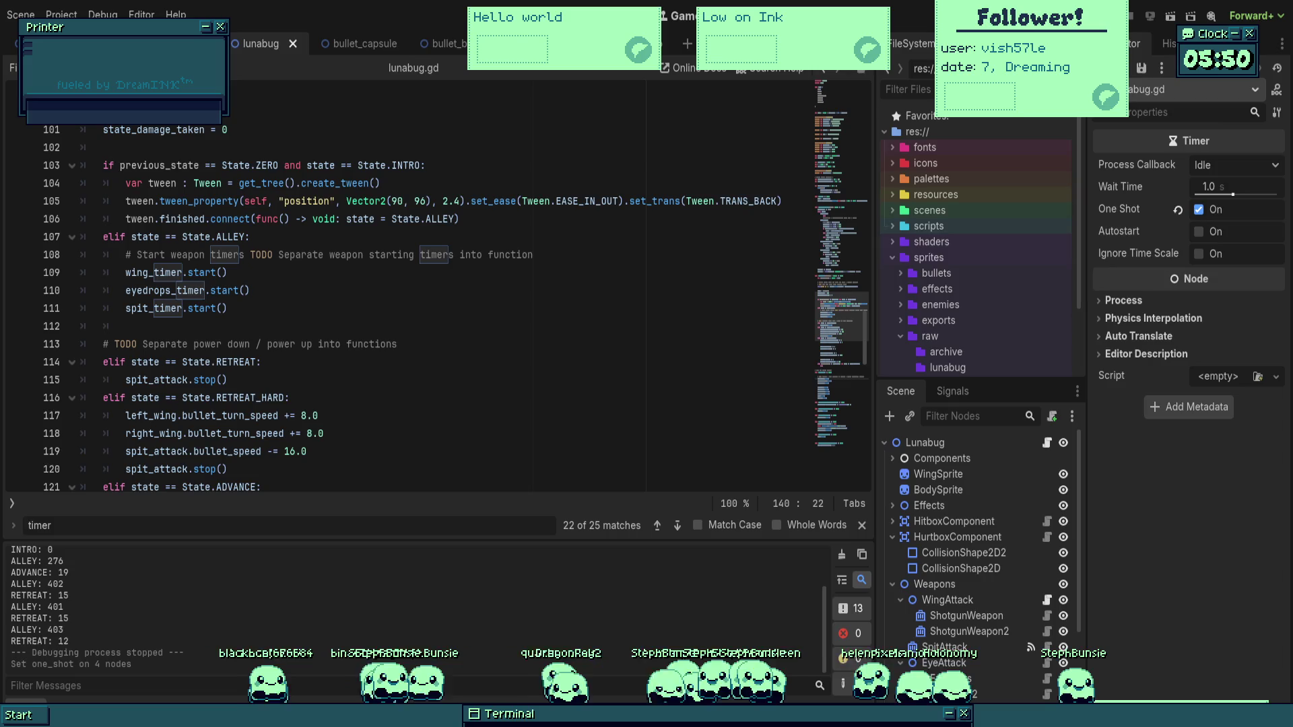
drag(245, 272, 3, 275)
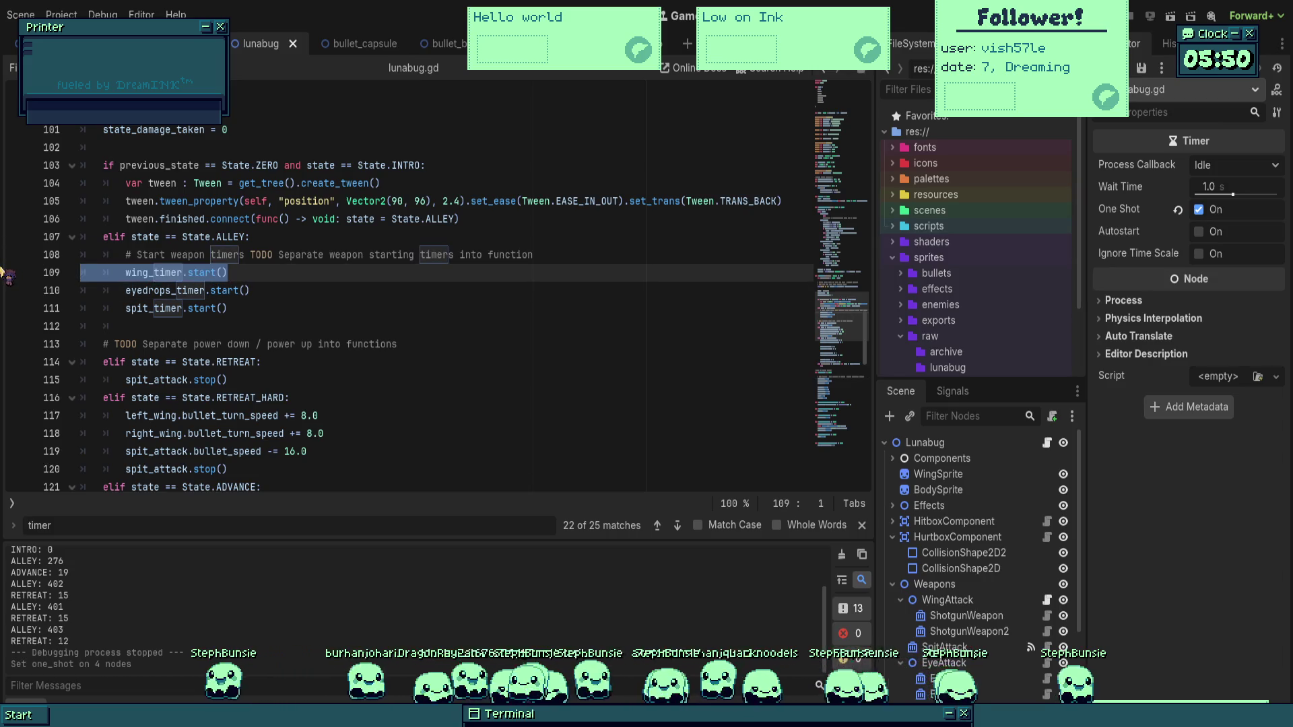
key(BackSpace)
scroll(3, 273, up, 4)
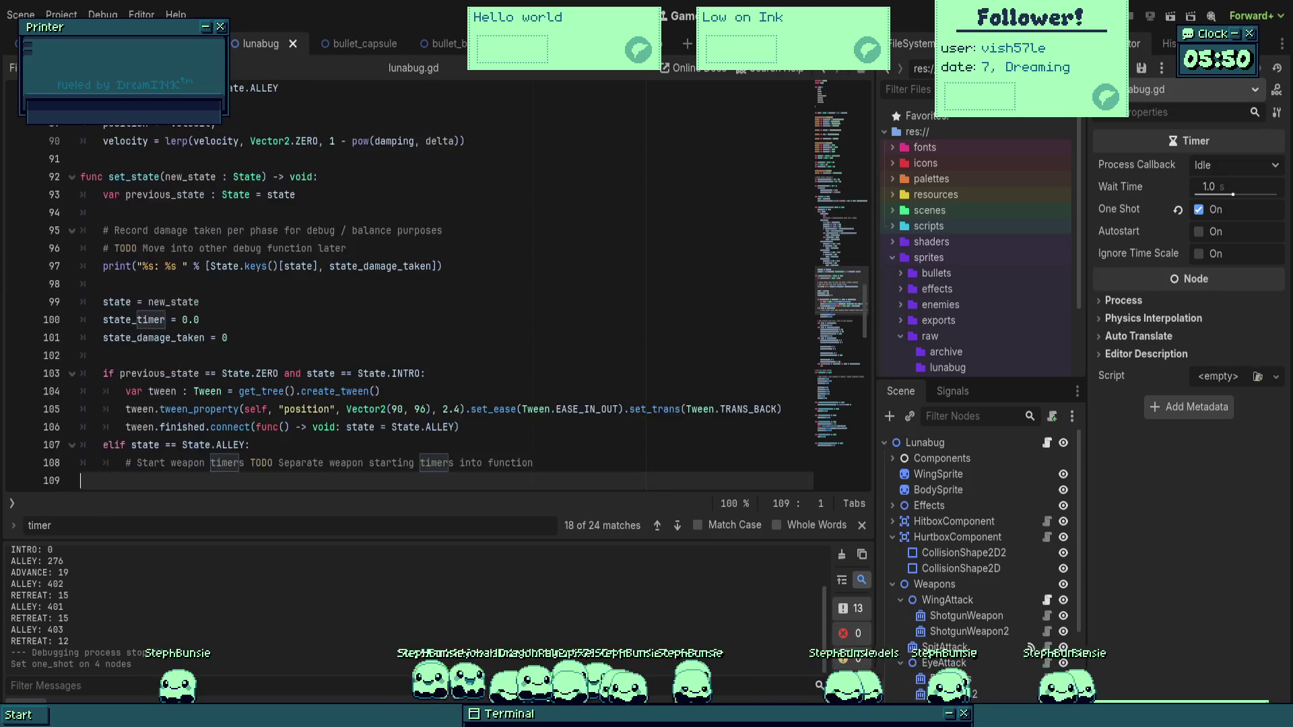
scroll(445, 283, up, 20)
click(233, 390)
scroll(256, 283, down, 2)
scroll(256, 283, up, 3)
drag(255, 265, 67, 271)
key(BackSpace)
key(BackSpace)
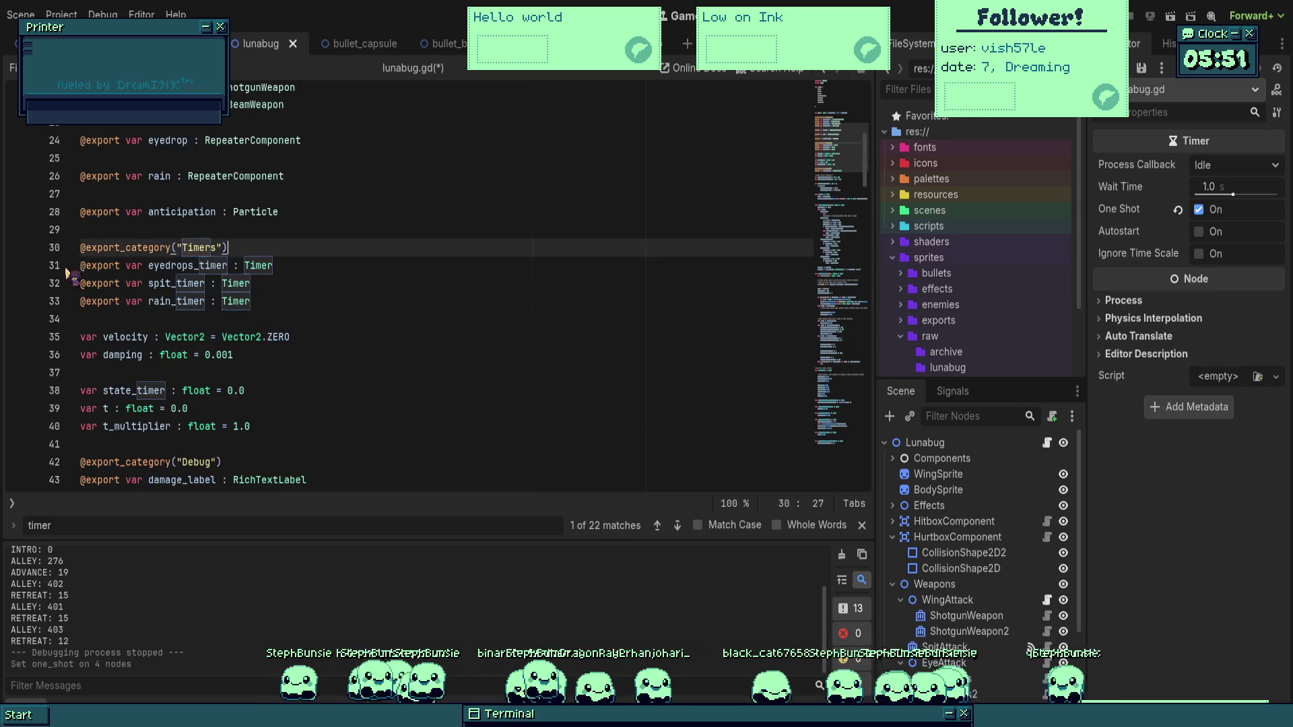
click(252, 282)
key(ctrl+s)
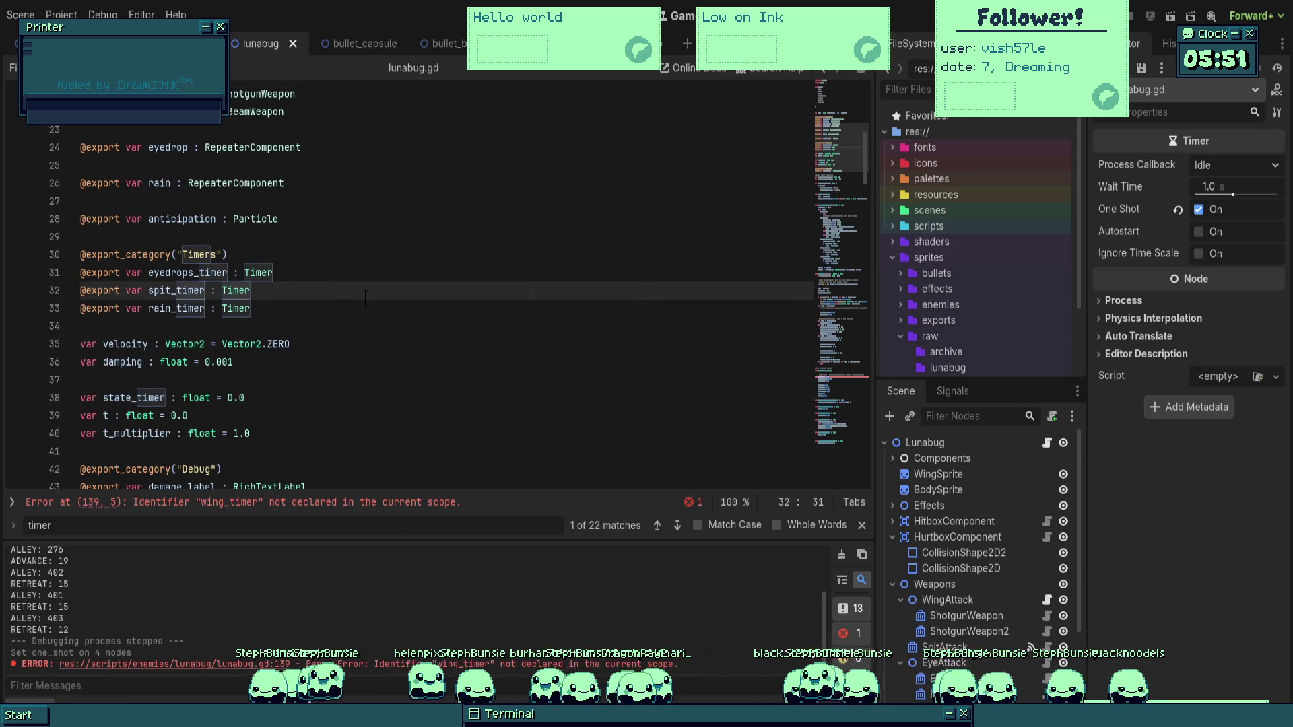
scroll(309, 316, down, 20)
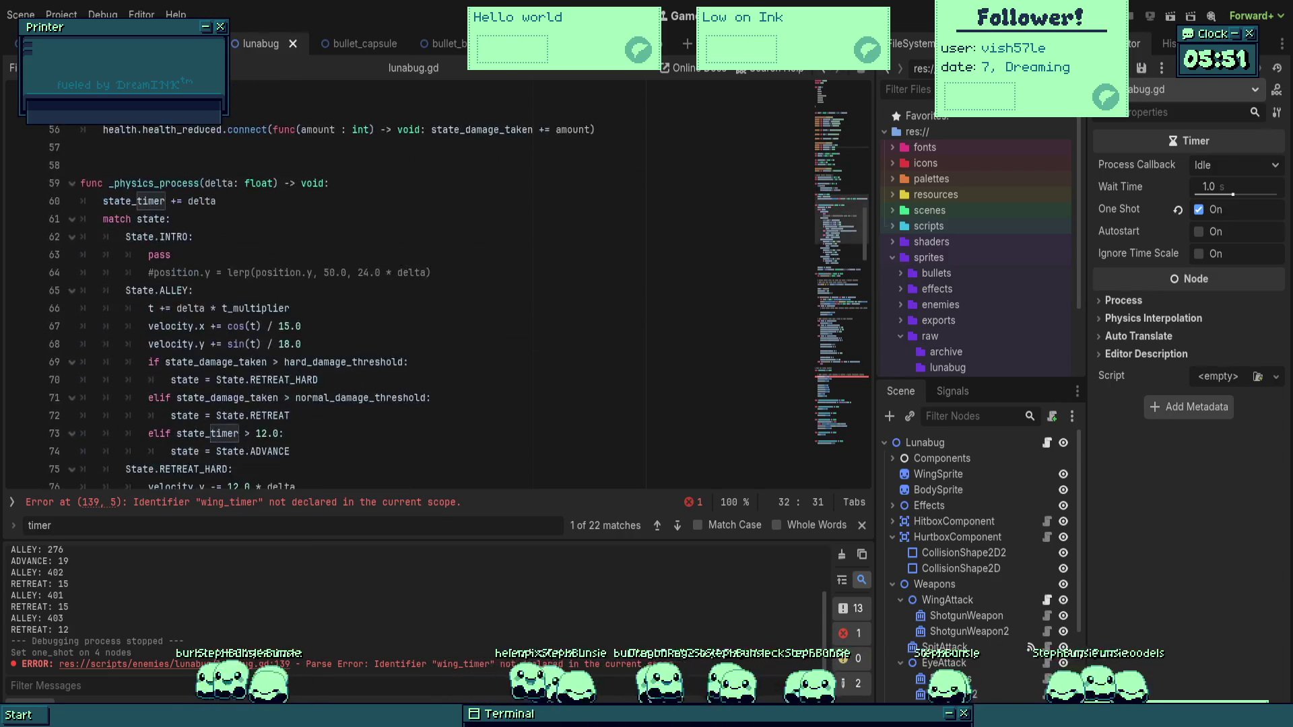
Step: Comment out wing_timer.stop() at line 139 in ceasefire(), undoing an accidental line join first
scroll(314, 336, down, 8)
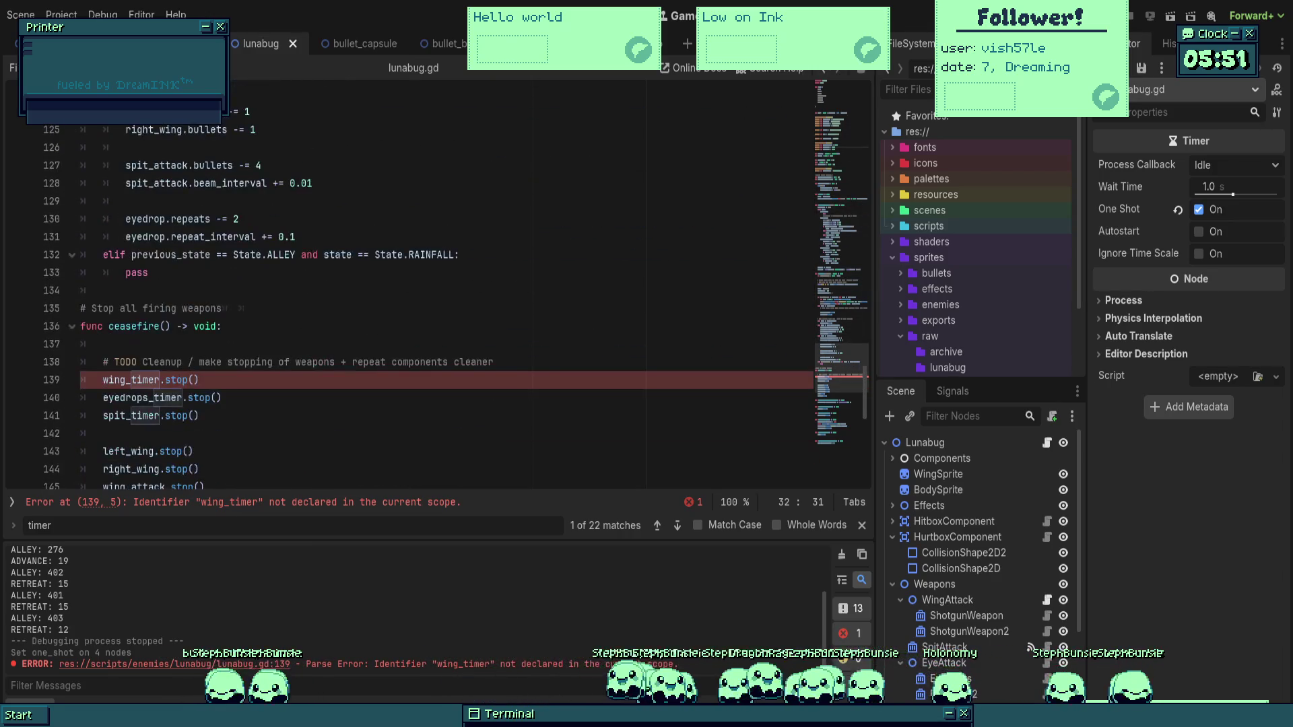
mouse_move(193, 379)
mouse_down()
mouse_move(202, 418)
mouse_move(81, 397)
mouse_up()
key(Delete)
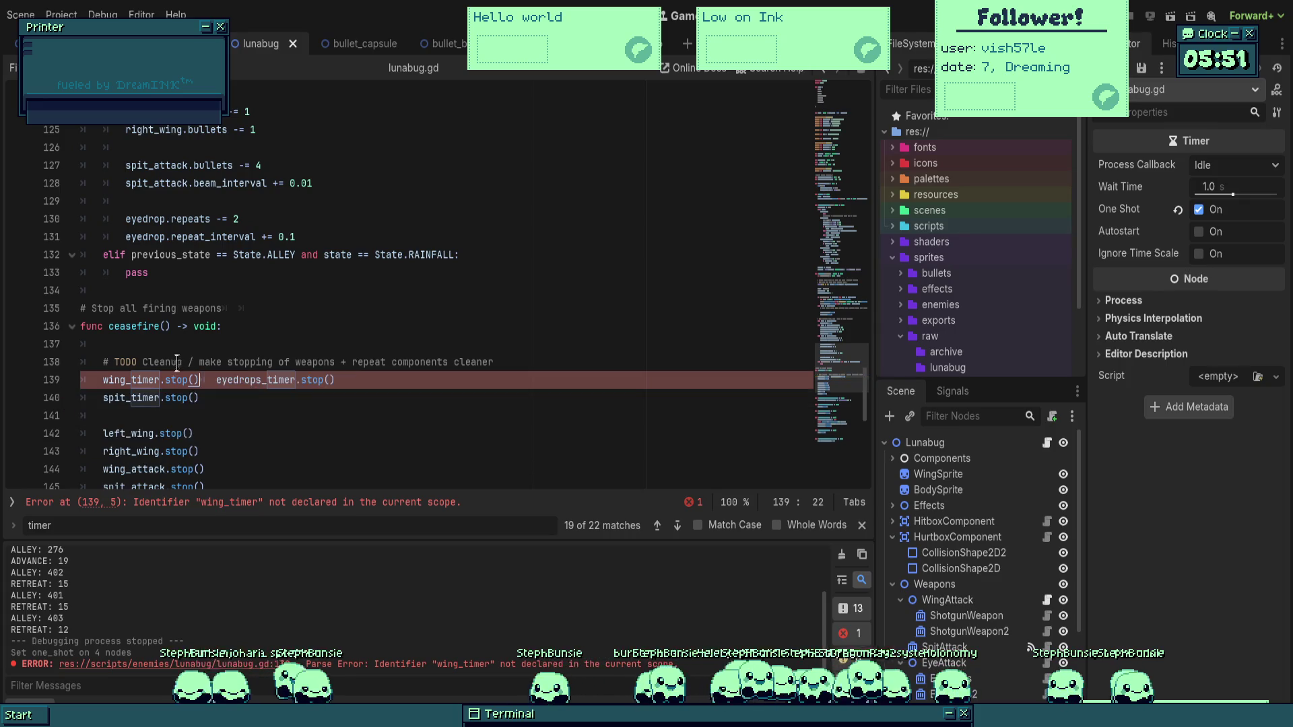
key(ctrl+z)
key(ctrl+z)
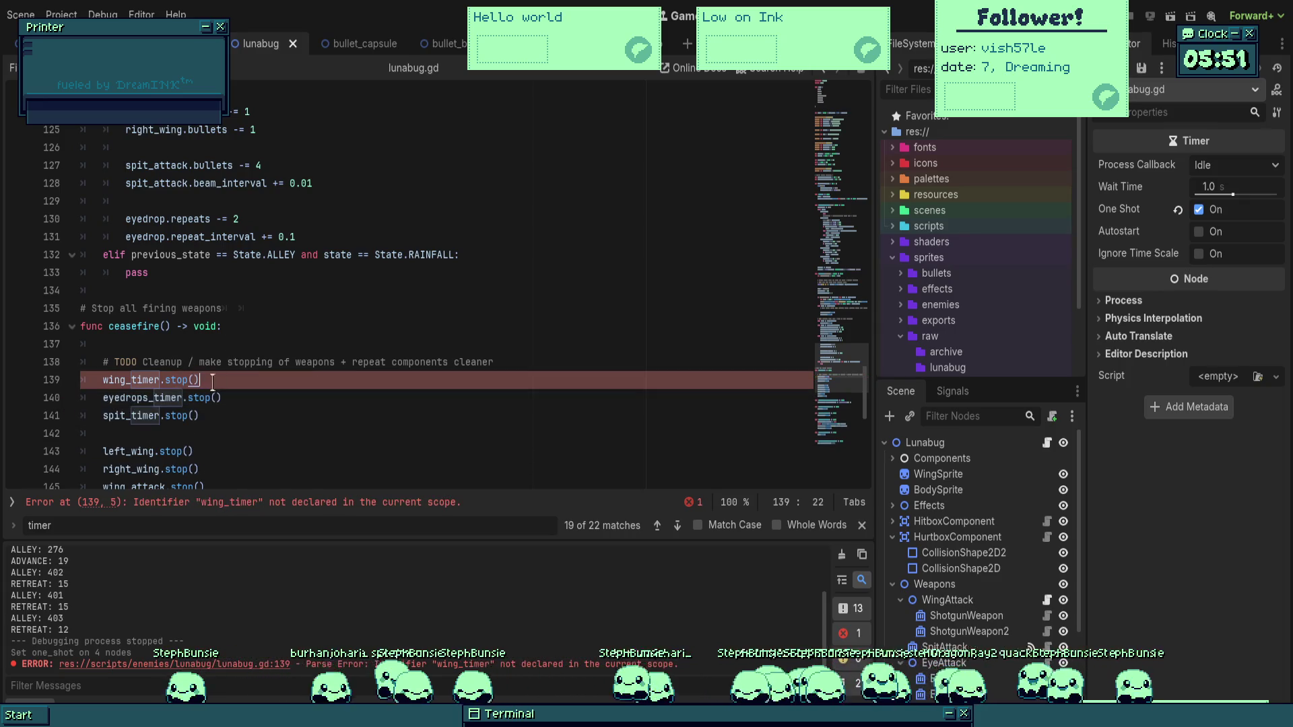
key(ctrl+k)
click(364, 326)
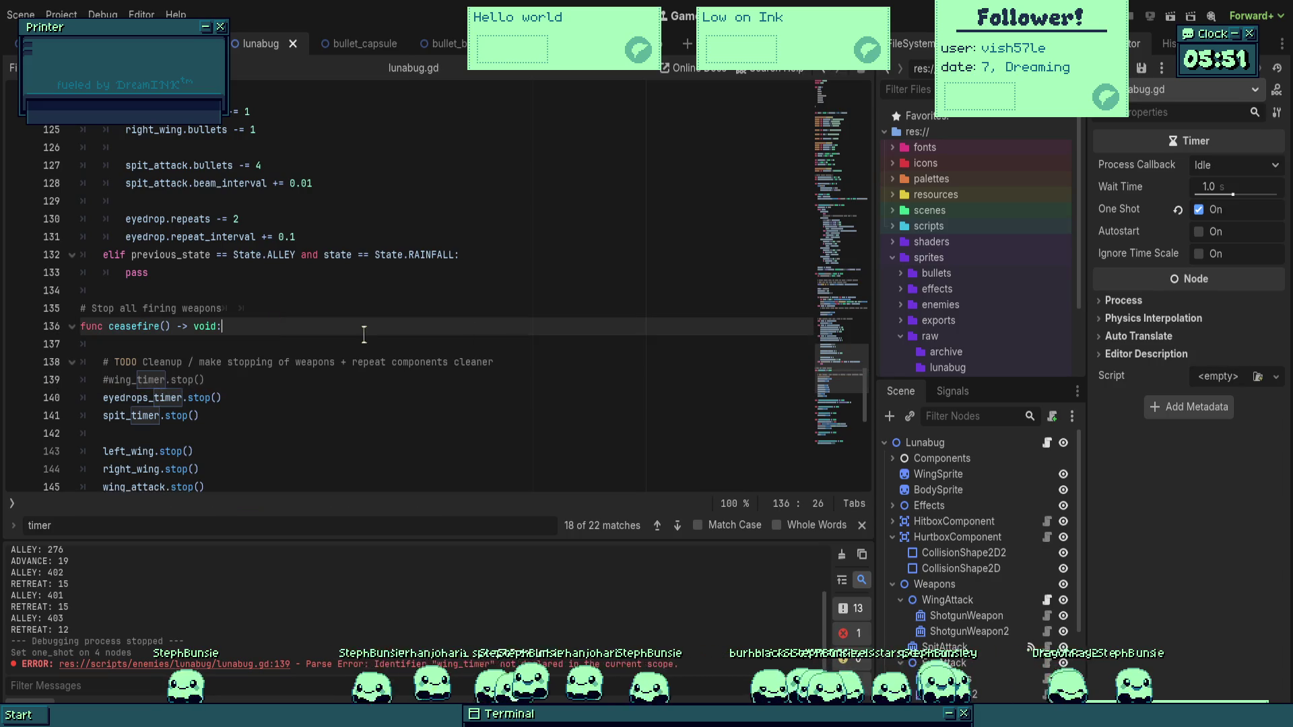
scroll(363, 328, down, 3)
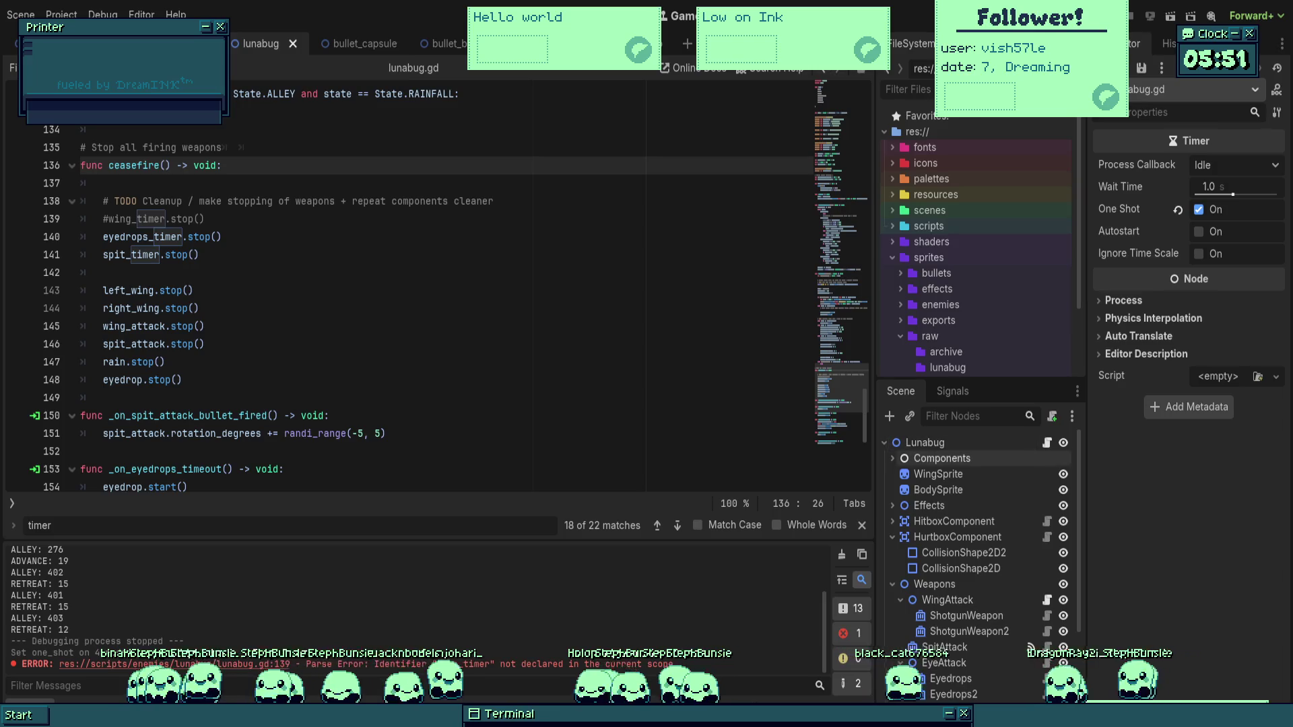
Step: Delete the unused _on_wing_timeout() handler from the Lunabug script and save it
click(1037, 443)
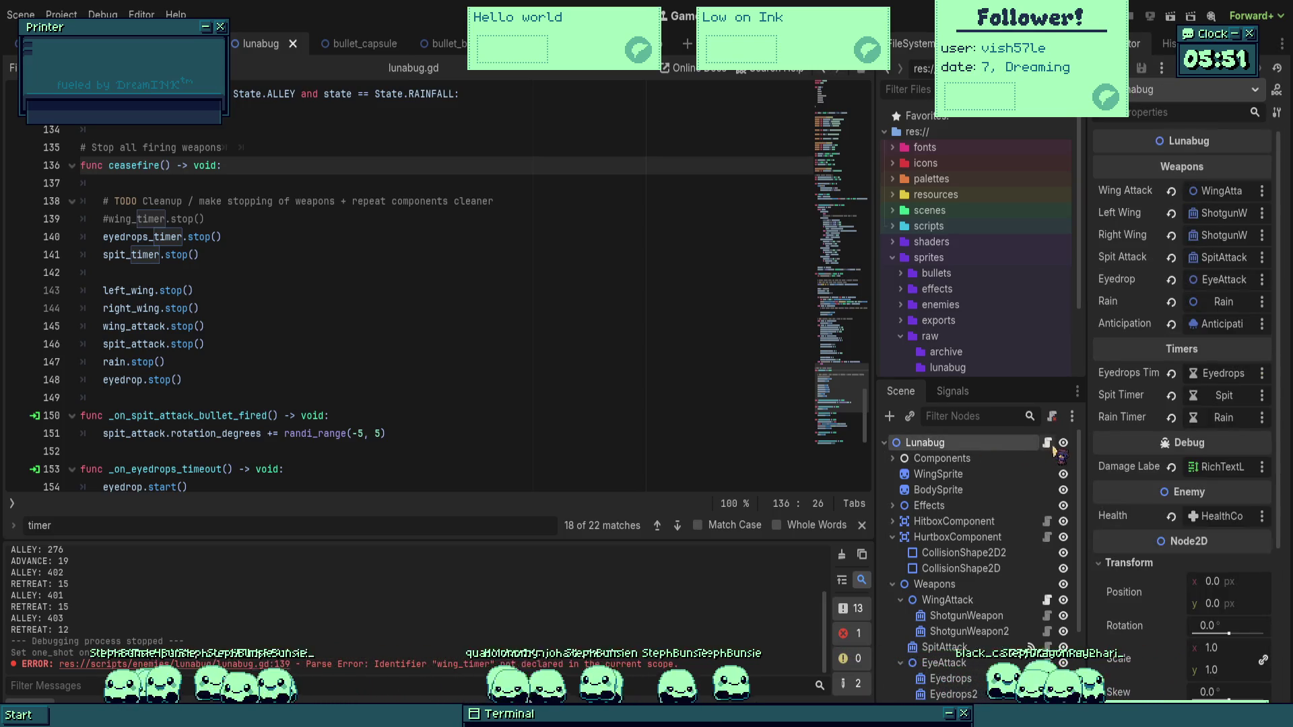
scroll(610, 375, down, 5)
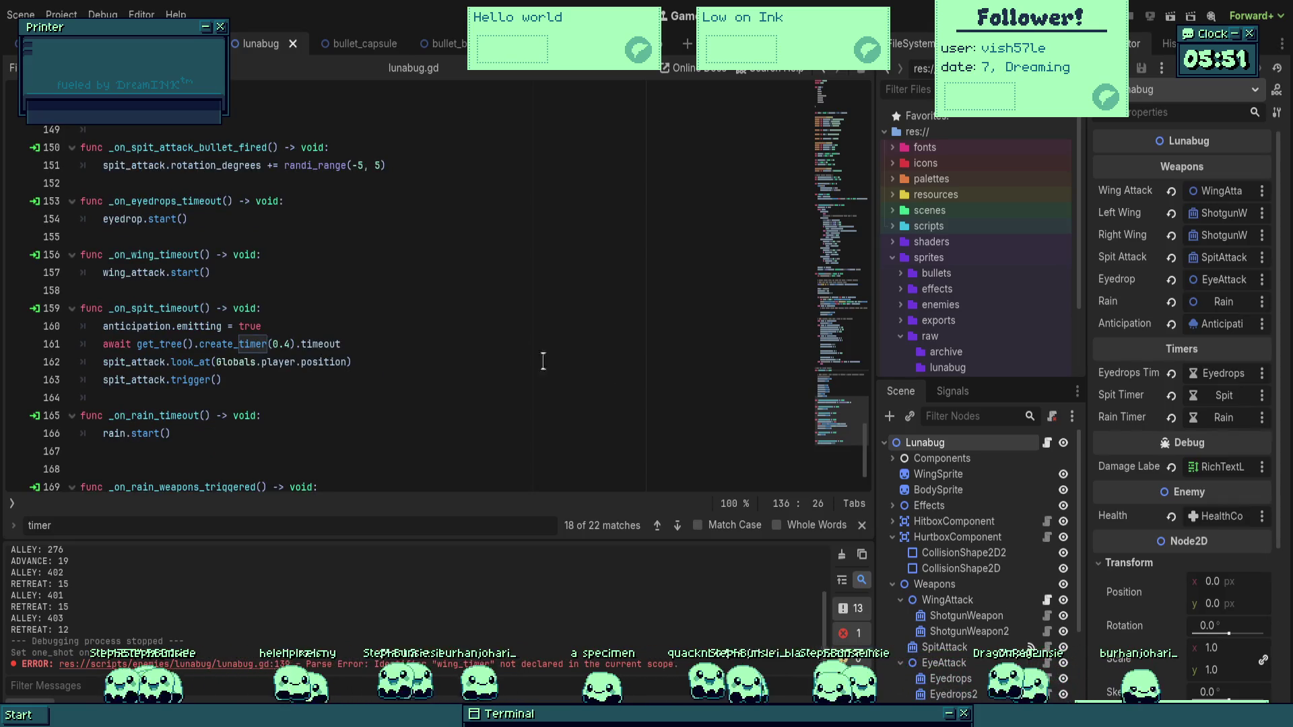
click(486, 326)
click(357, 286)
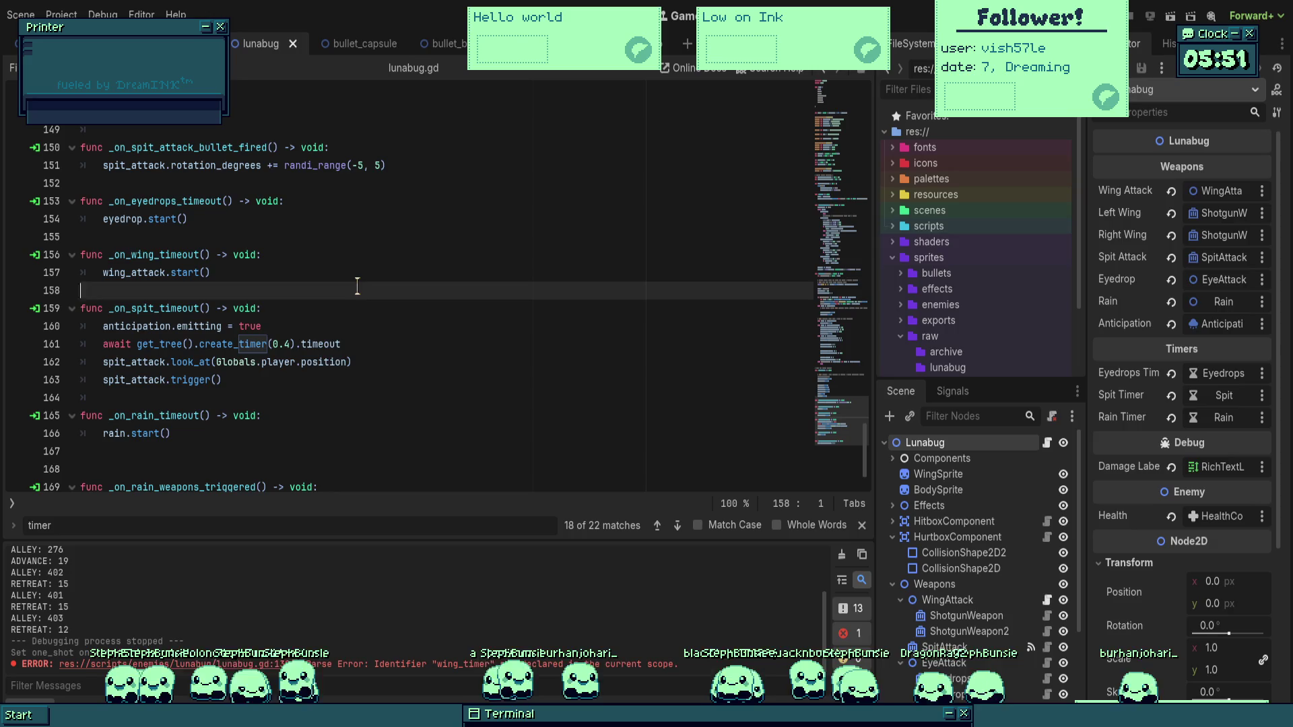
key(shift+Up)
key(shift+Up)
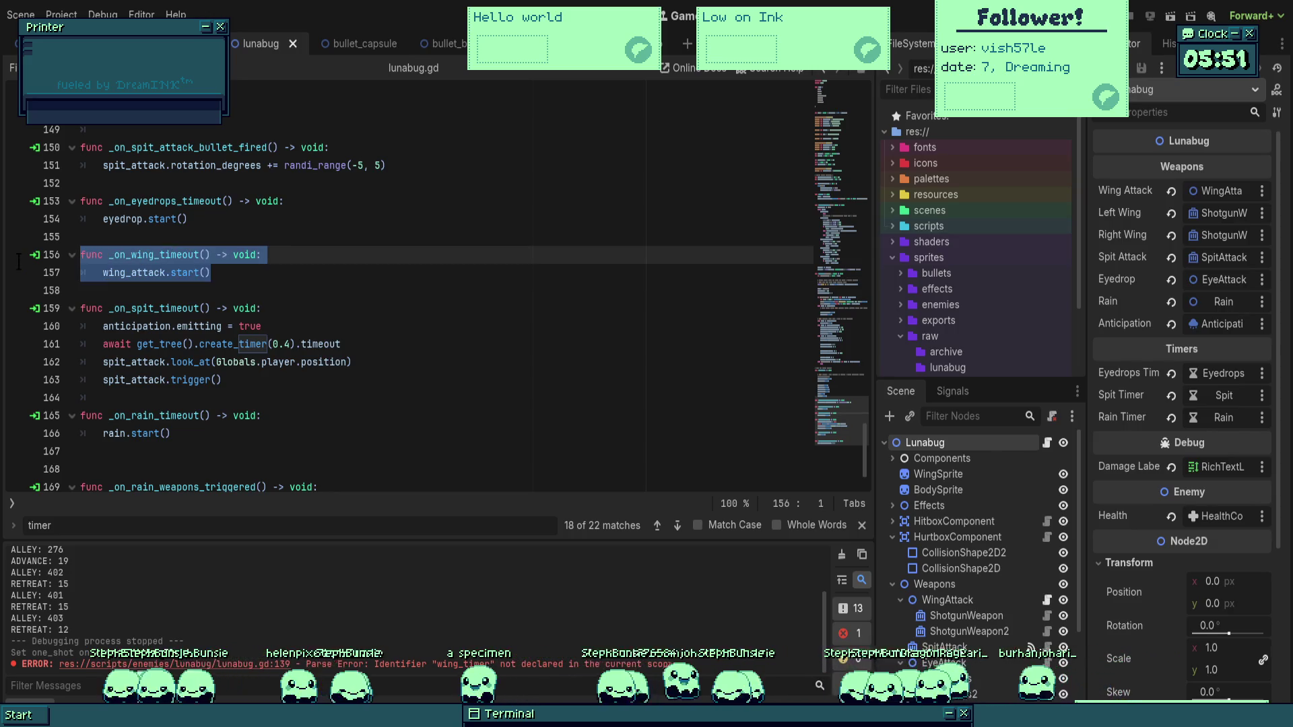
key(BackSpace)
key(BackSpace)
key(BackSpace)
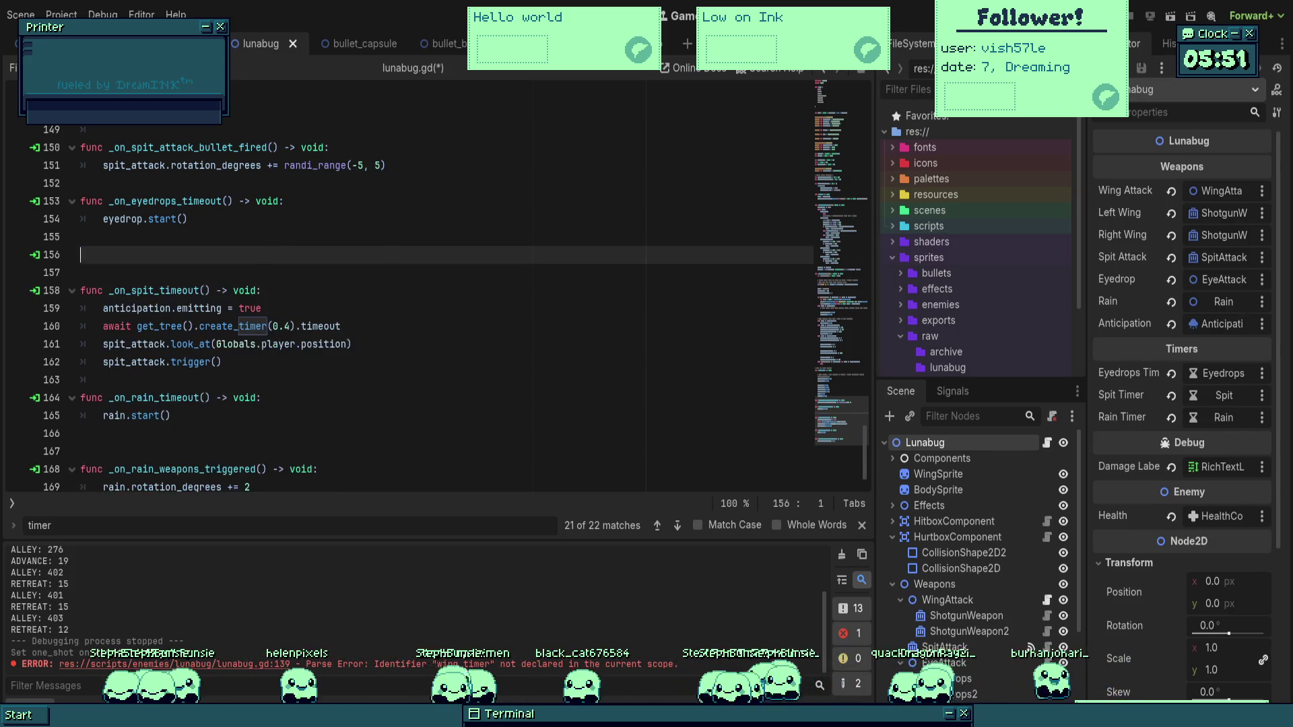
click(262, 354)
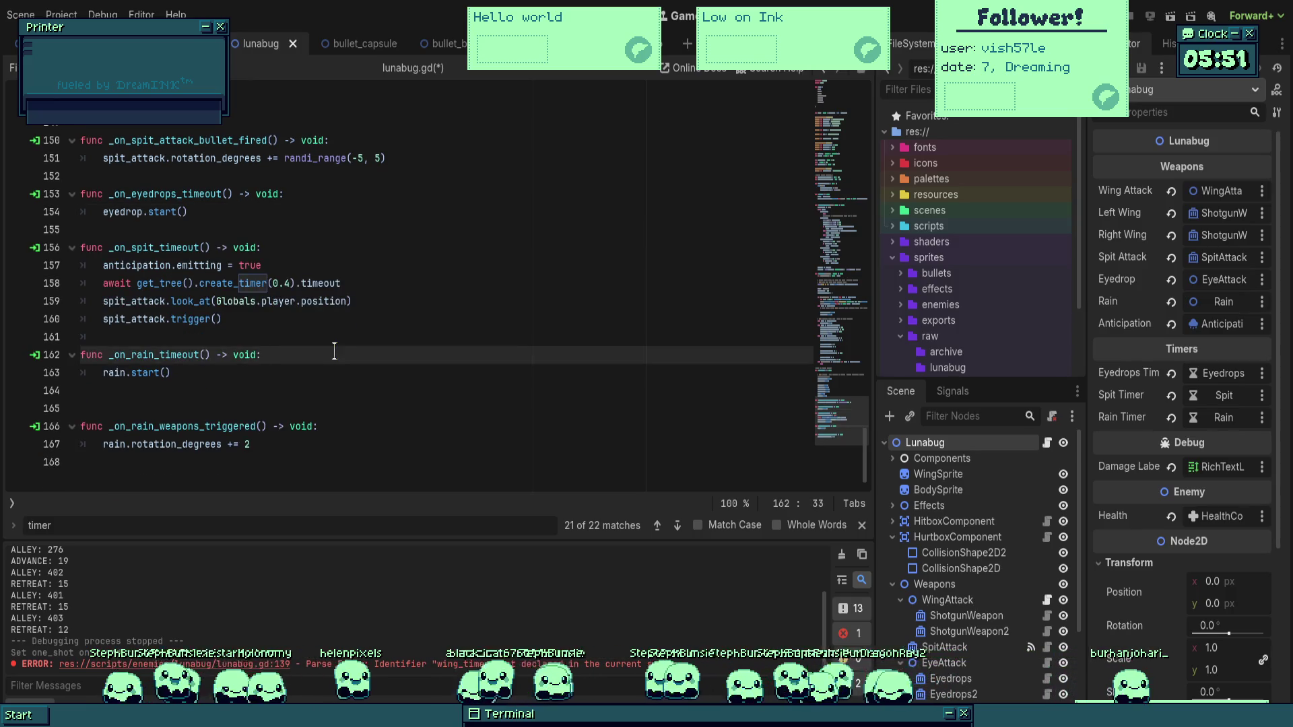
key(ctrl+s)
Step: Remove the leftover blank line, save, and drag the Wing timer under WingAttack
key(Down)
key(Down)
key(BackSpace)
scroll(437, 303, up, 3)
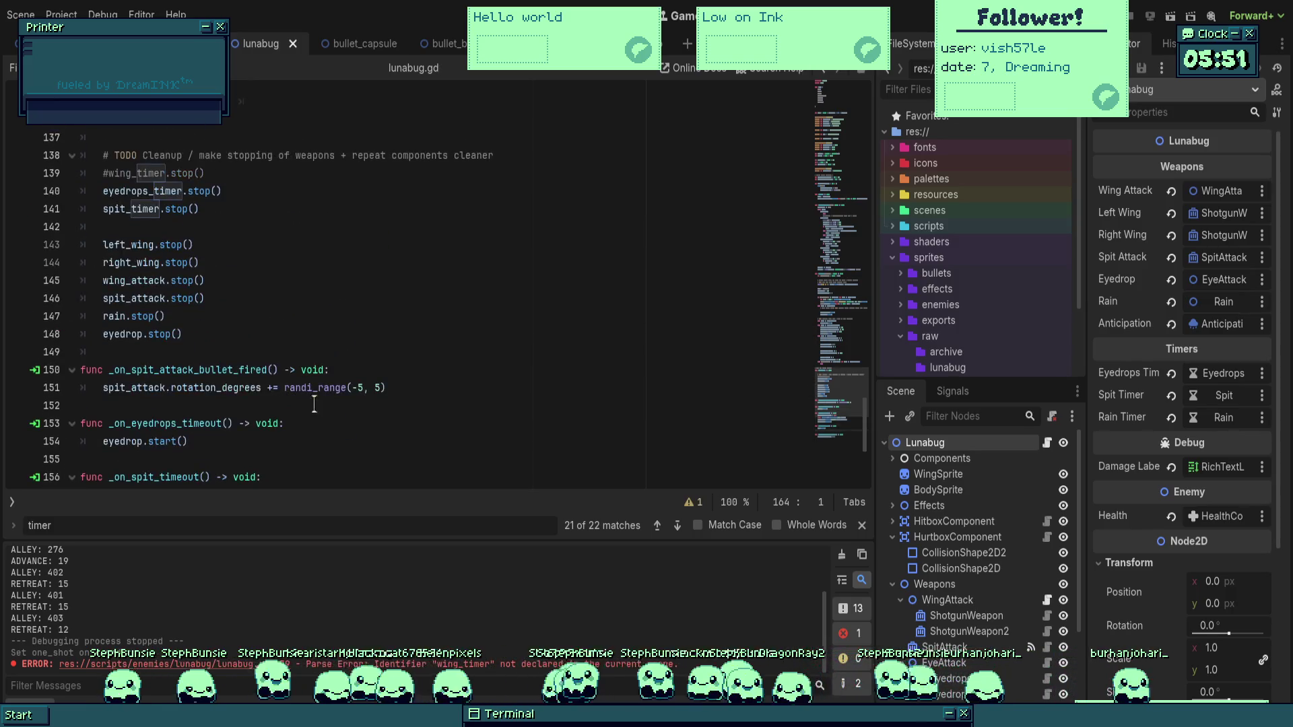
scroll(438, 303, down, 3)
click(422, 423)
key(ctrl+s)
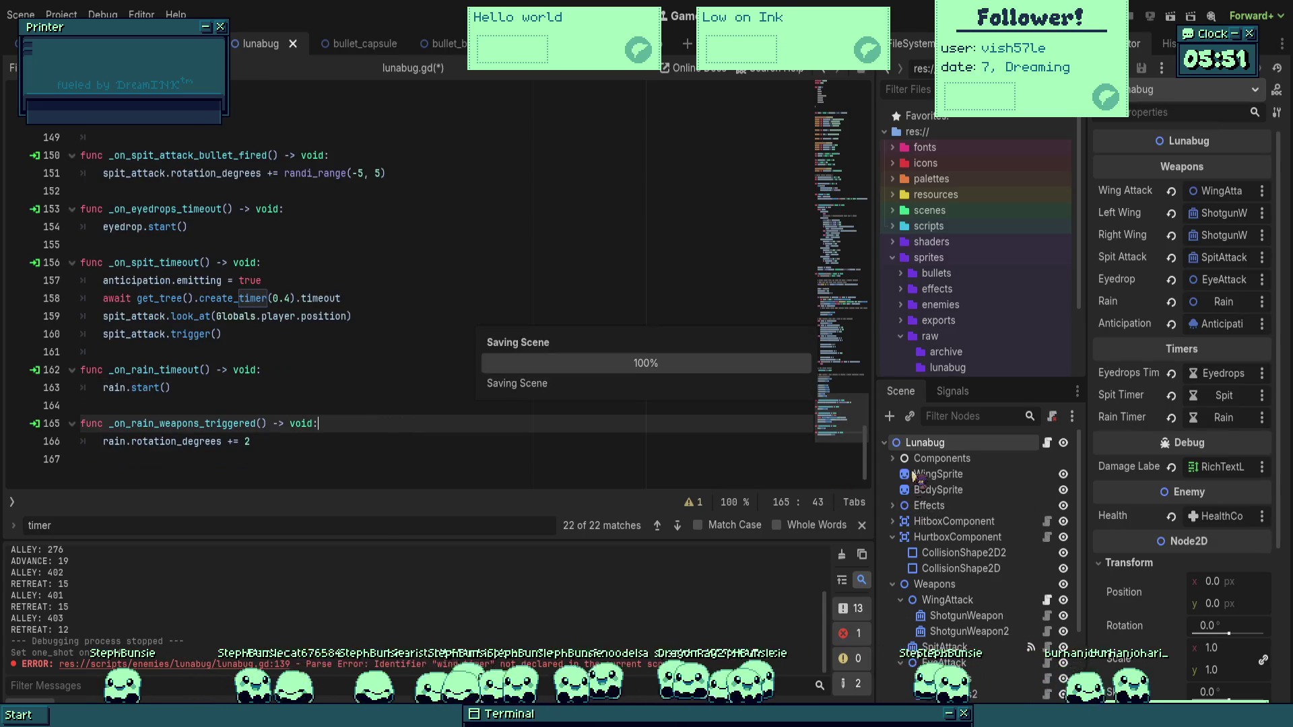
scroll(976, 511, down, 4)
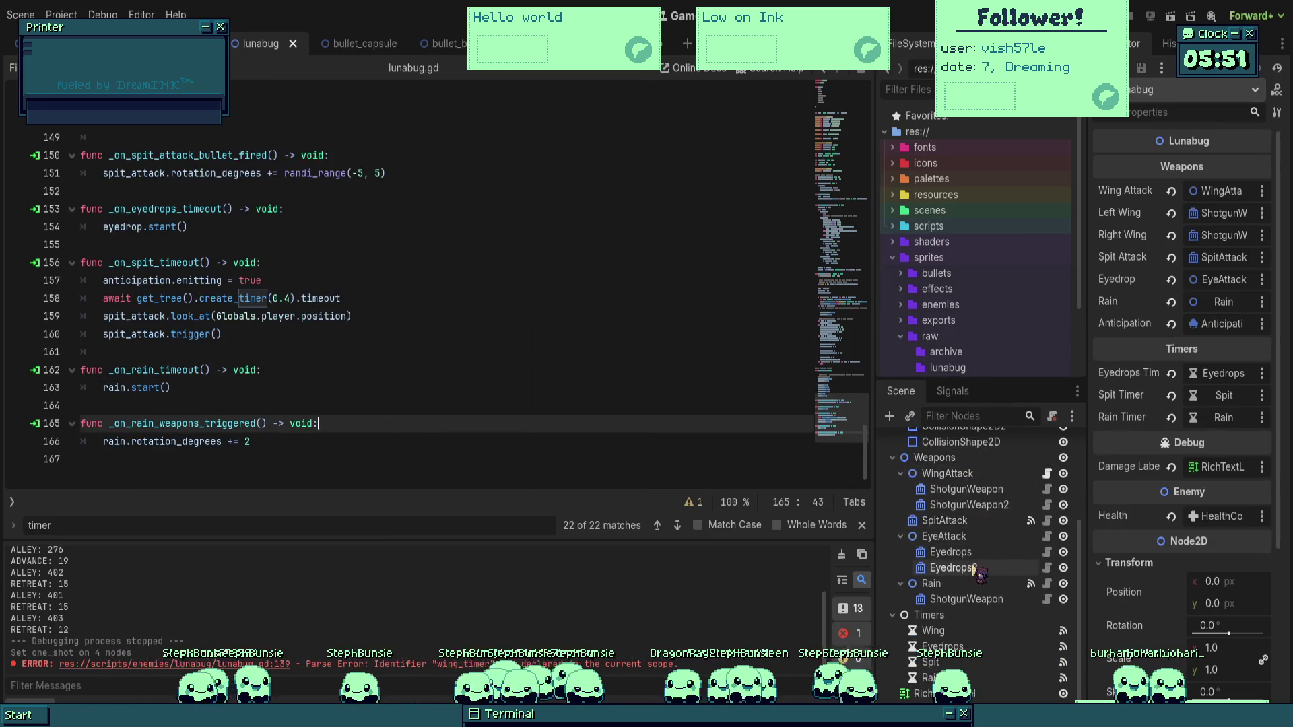
mouse_move(932, 630)
mouse_down()
mouse_move(971, 591)
mouse_move(961, 480)
mouse_up()
Step: Assign the Wing timer as WingAttack's Cooldown, save the scene, and open repeater_component.gd
click(957, 477)
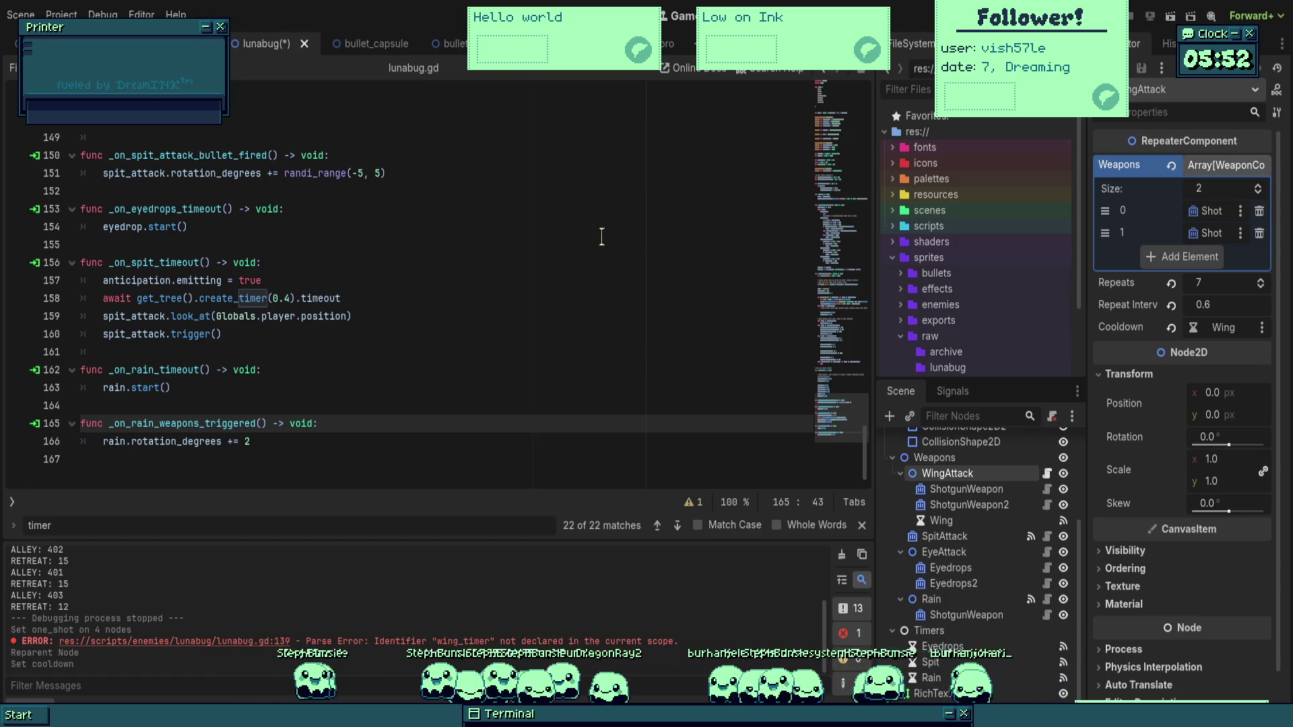
click(997, 519)
key(ctrl+s)
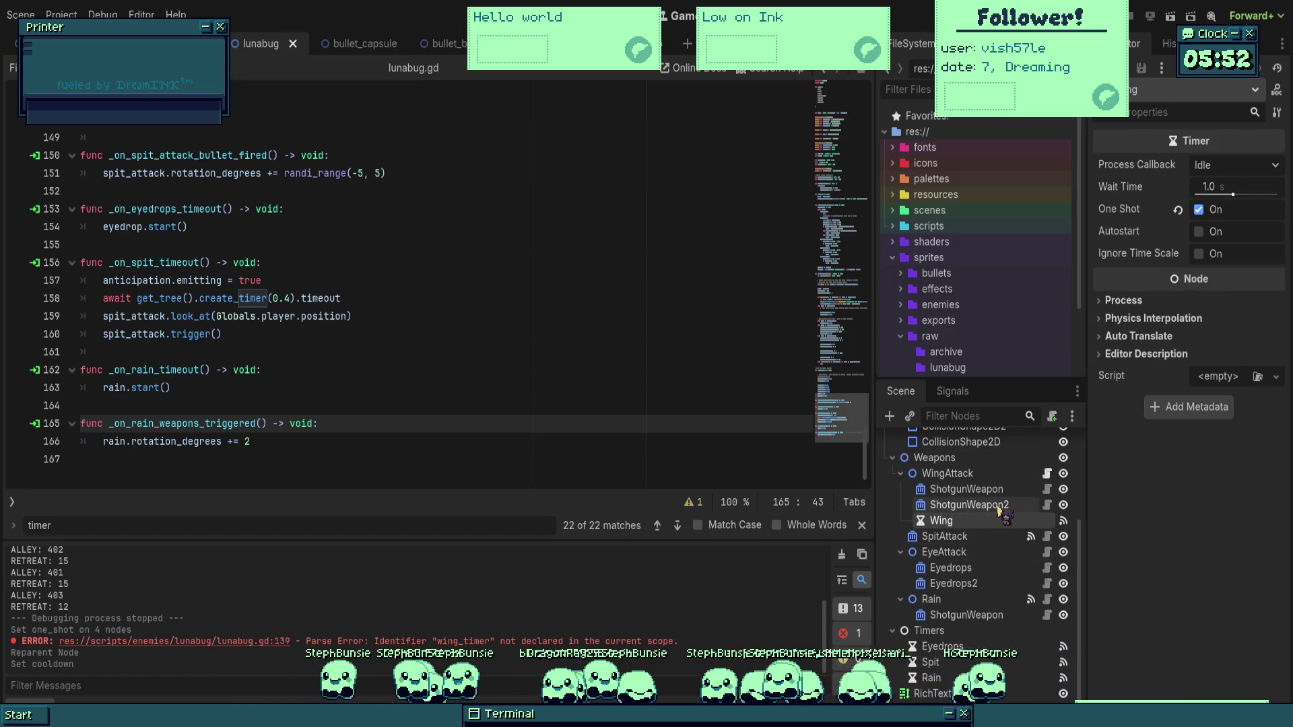
click(1047, 474)
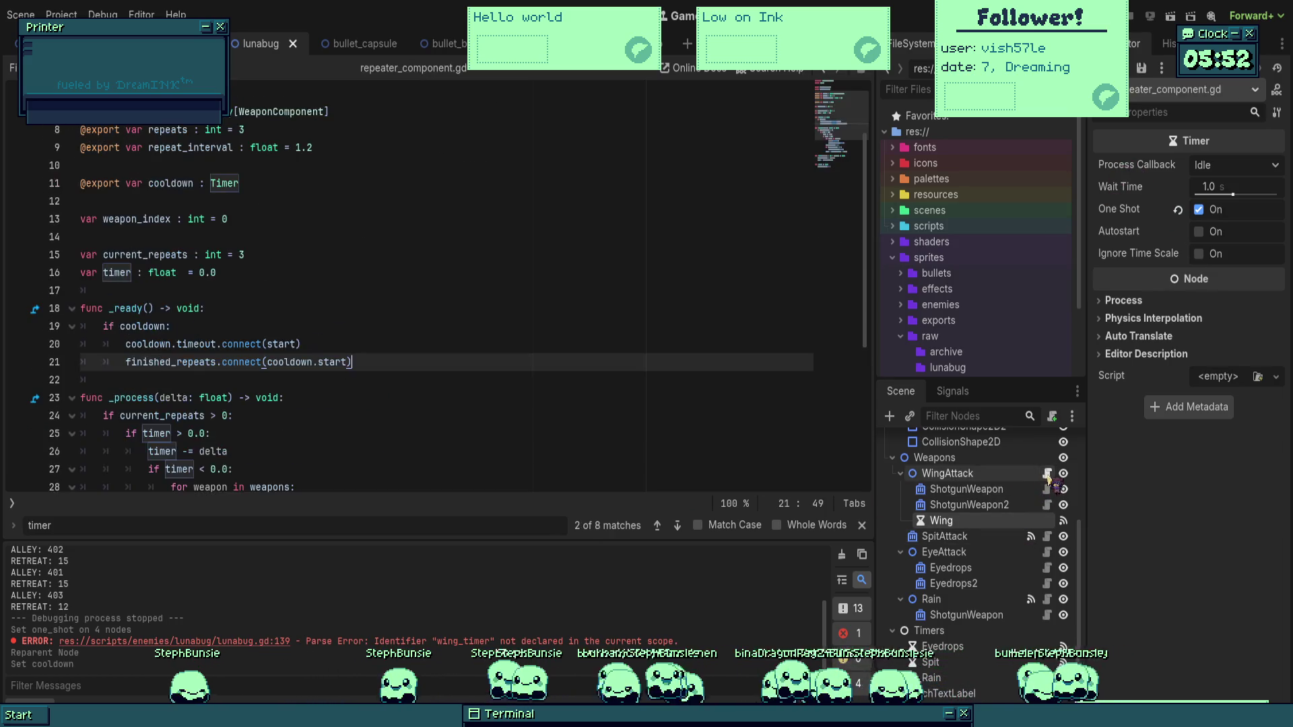
Step: Review start(_repeats : int = repeats) in repeater_component.gd, then switch to lunabug.gd
click(475, 433)
scroll(475, 429, down, 5)
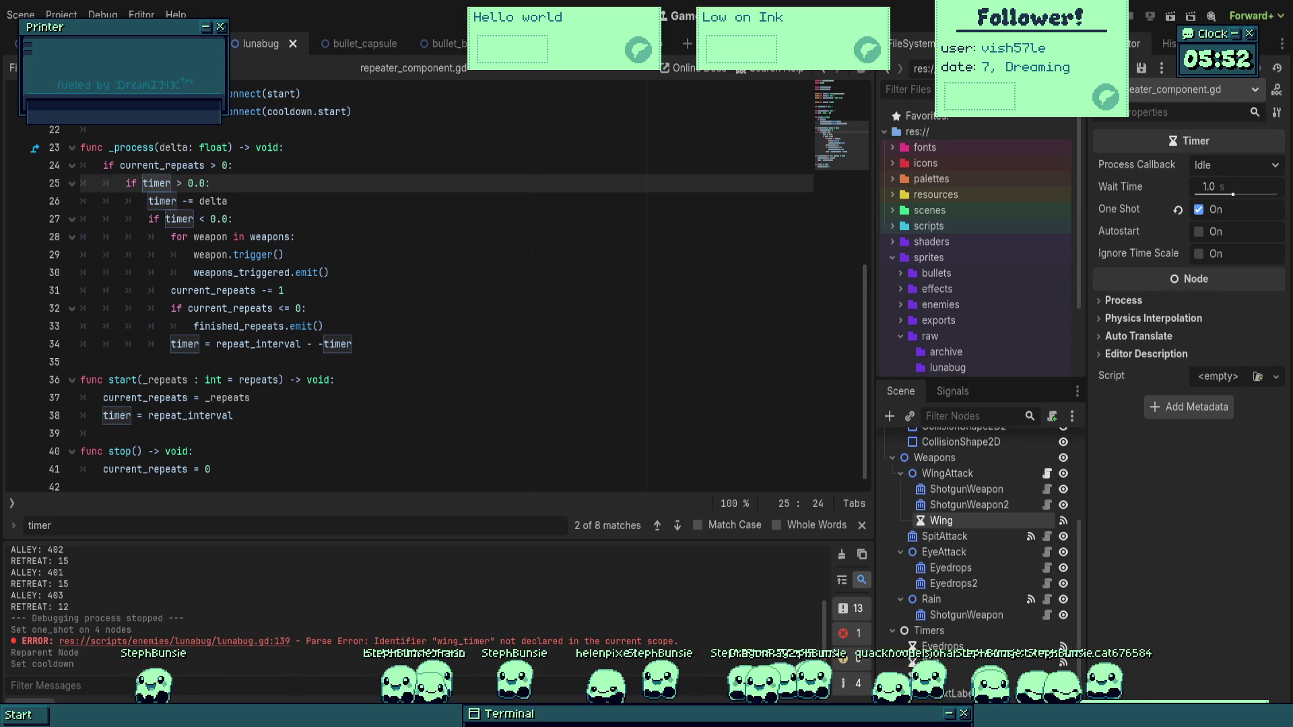
click(389, 397)
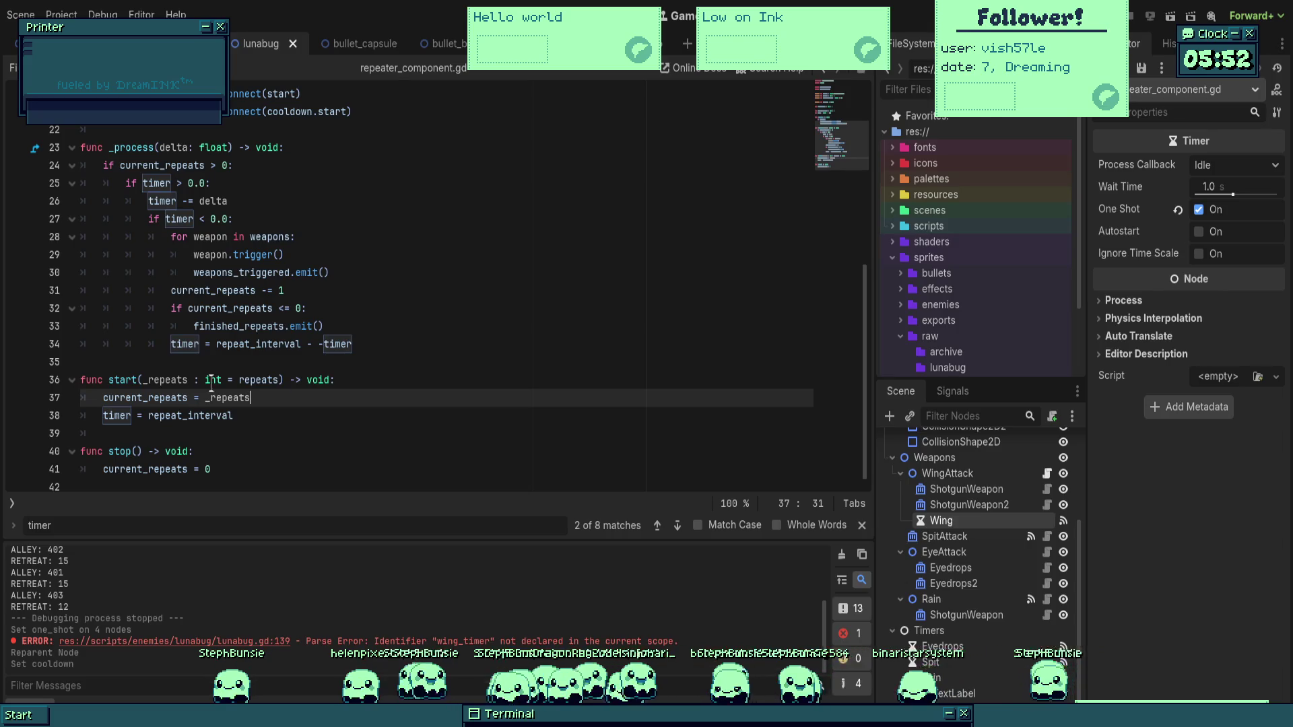
click(143, 380)
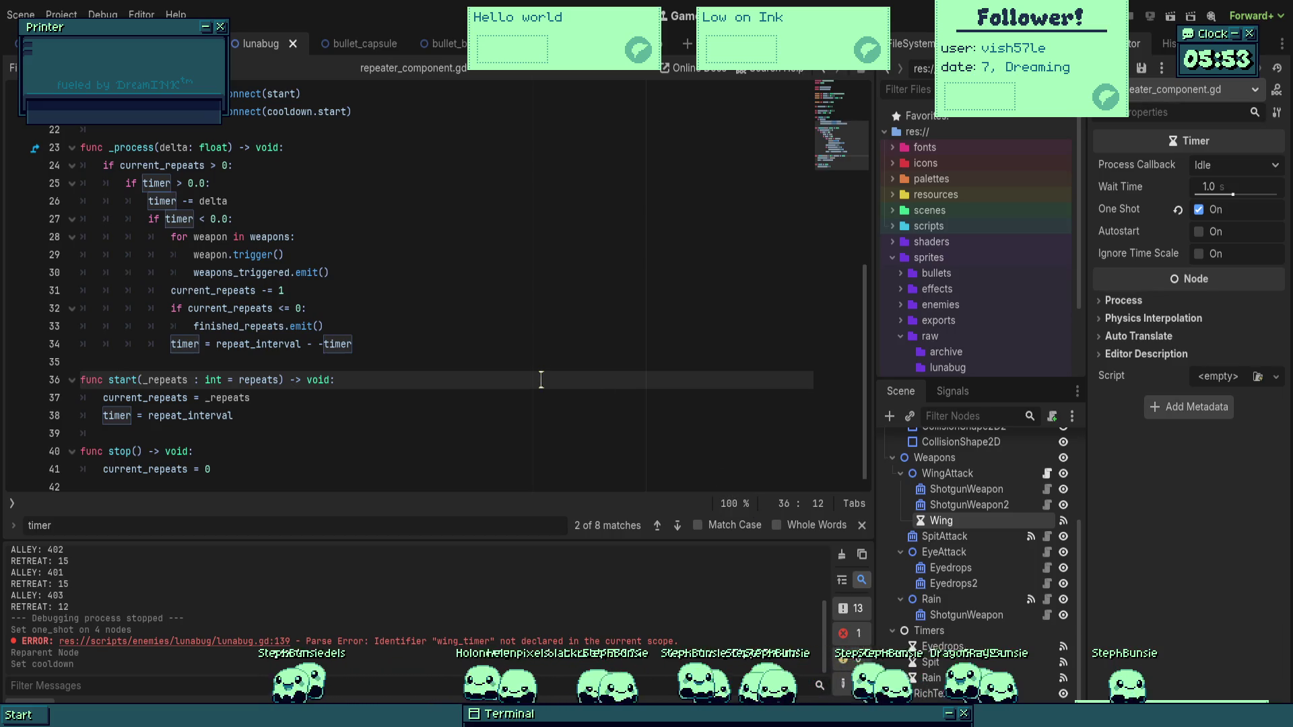
scroll(541, 379, up, 3)
scroll(1010, 512, up, 5)
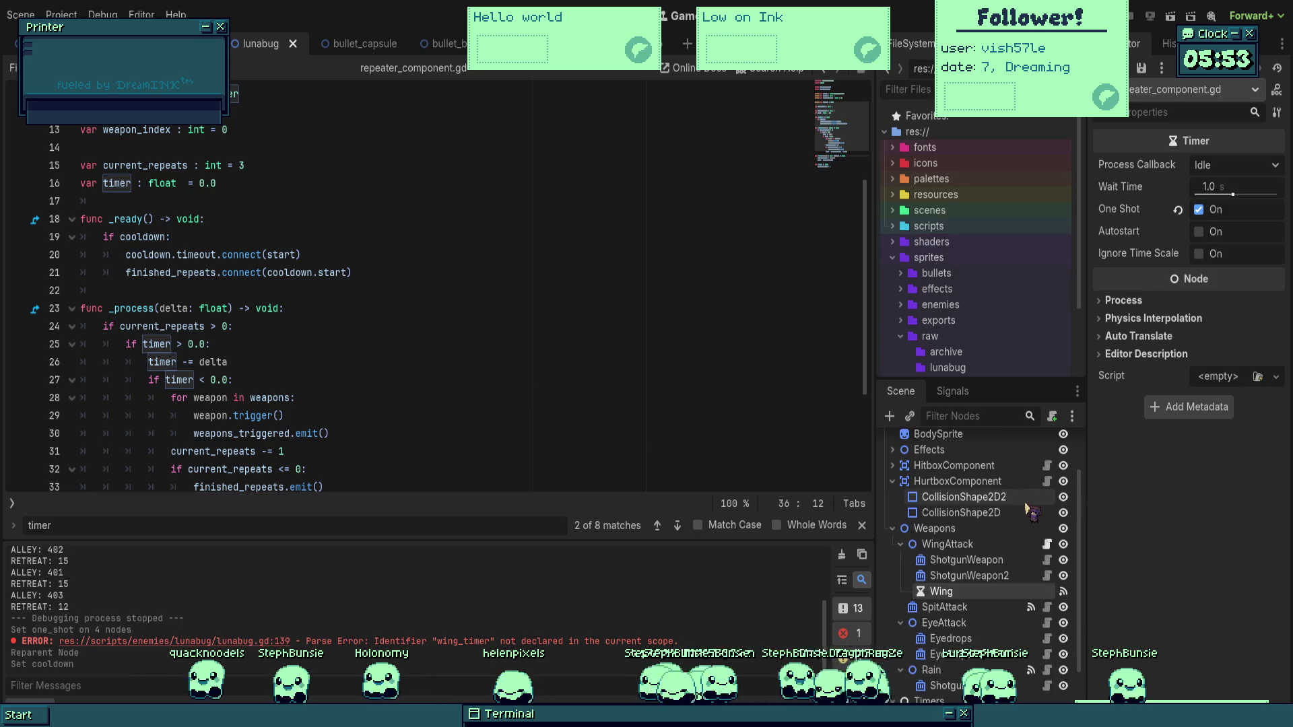
click(1047, 444)
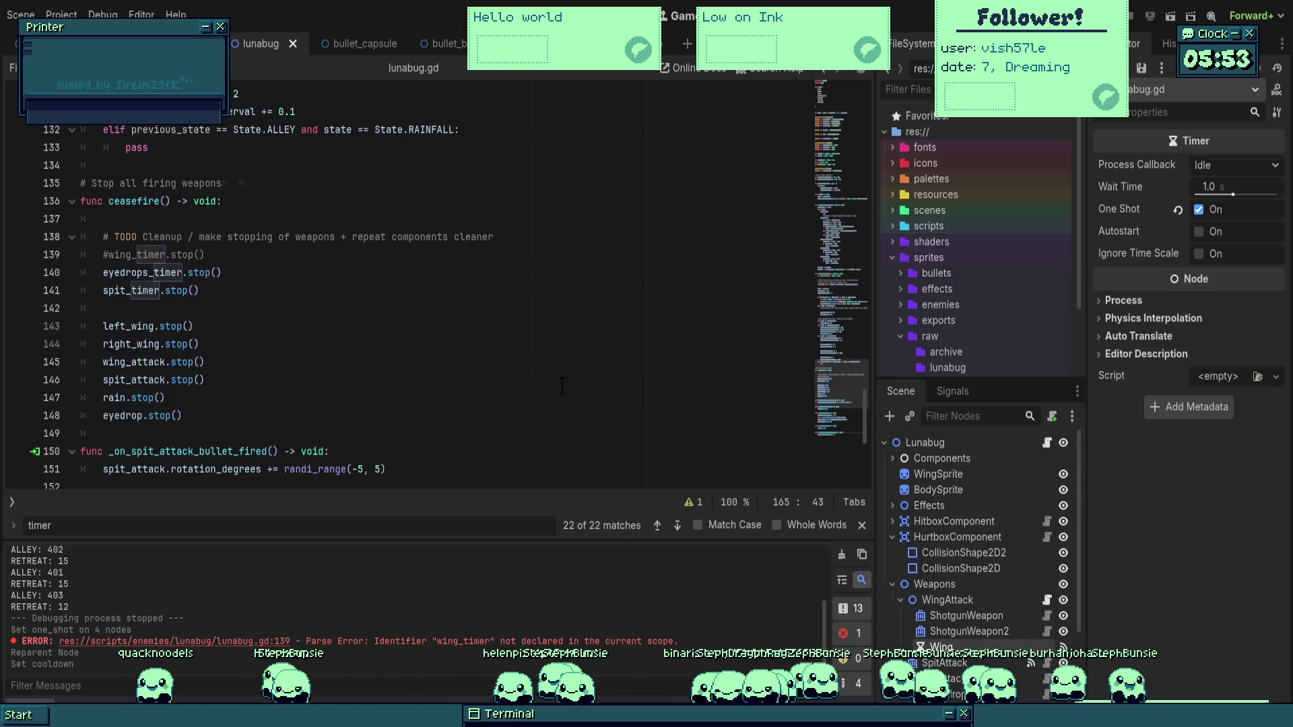
Step: Indent the empty line 108 under 'elif state == State.ALLEY:' in lunabug.gd
scroll(525, 370, up, 4)
scroll(473, 360, up, 6)
click(471, 365)
scroll(471, 367, up, 2)
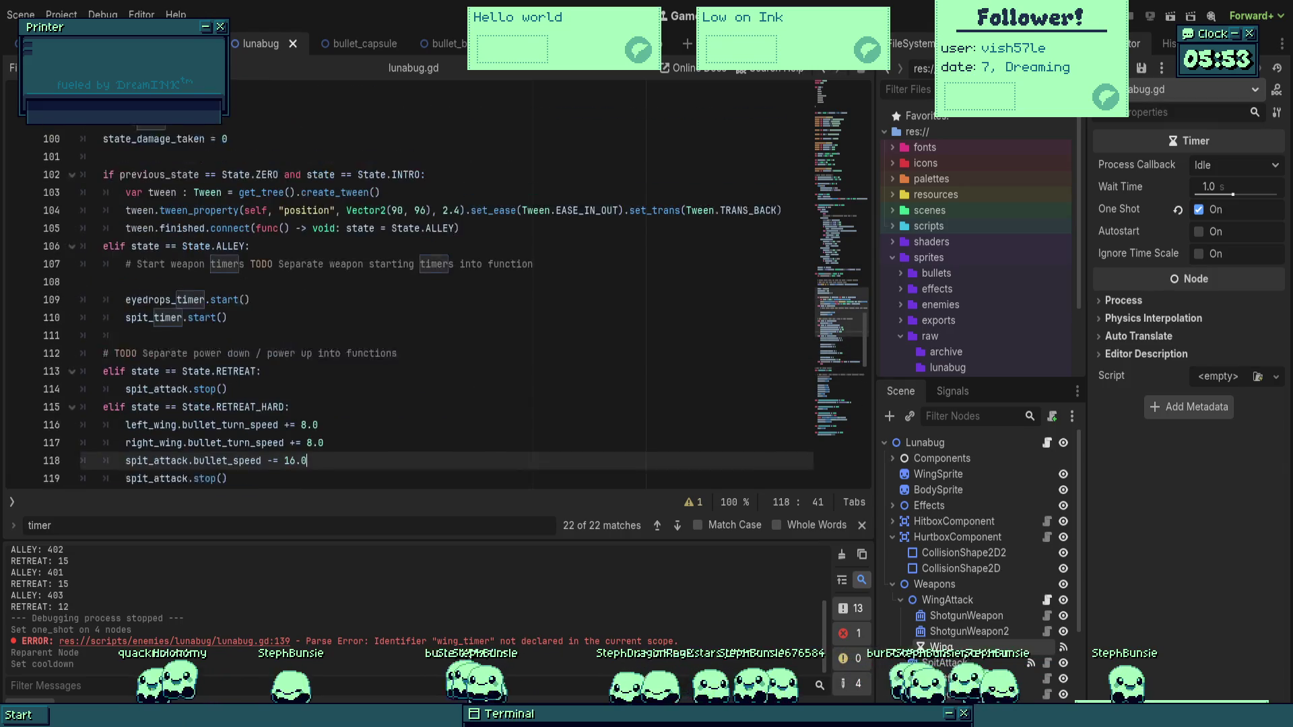
click(437, 319)
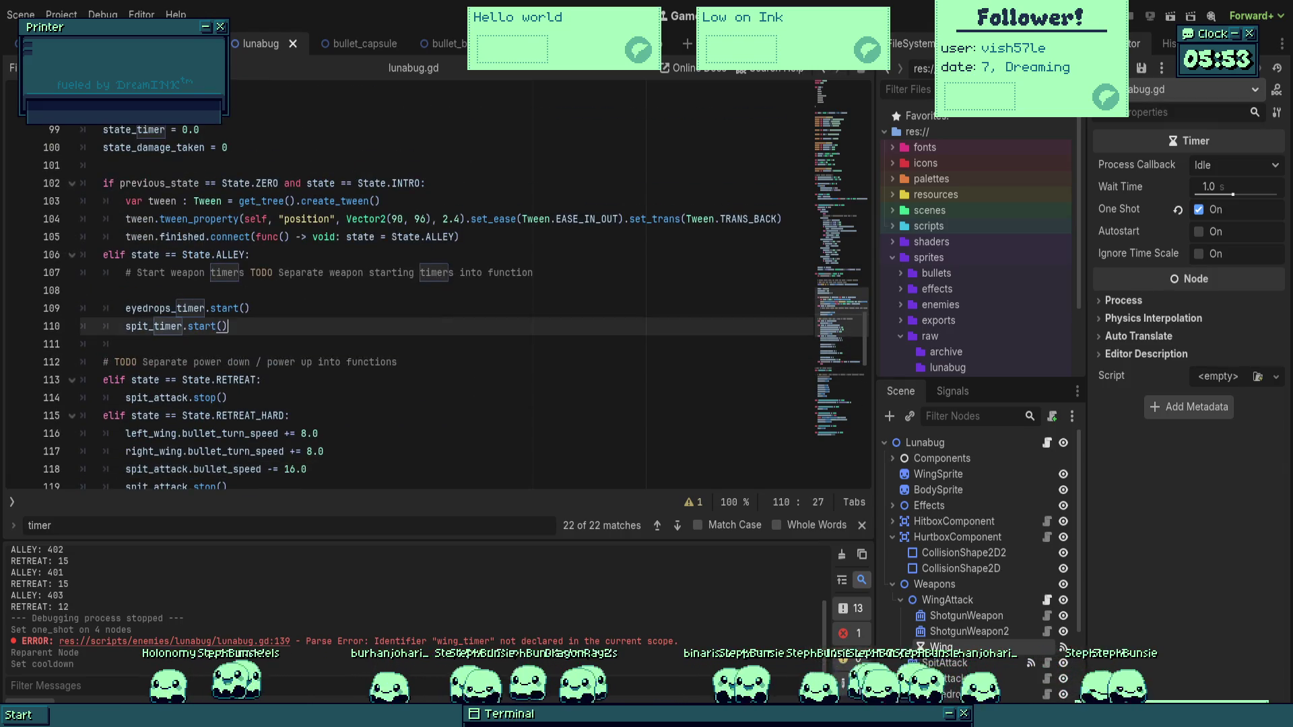
scroll(445, 330, up, 7)
scroll(465, 355, up, 17)
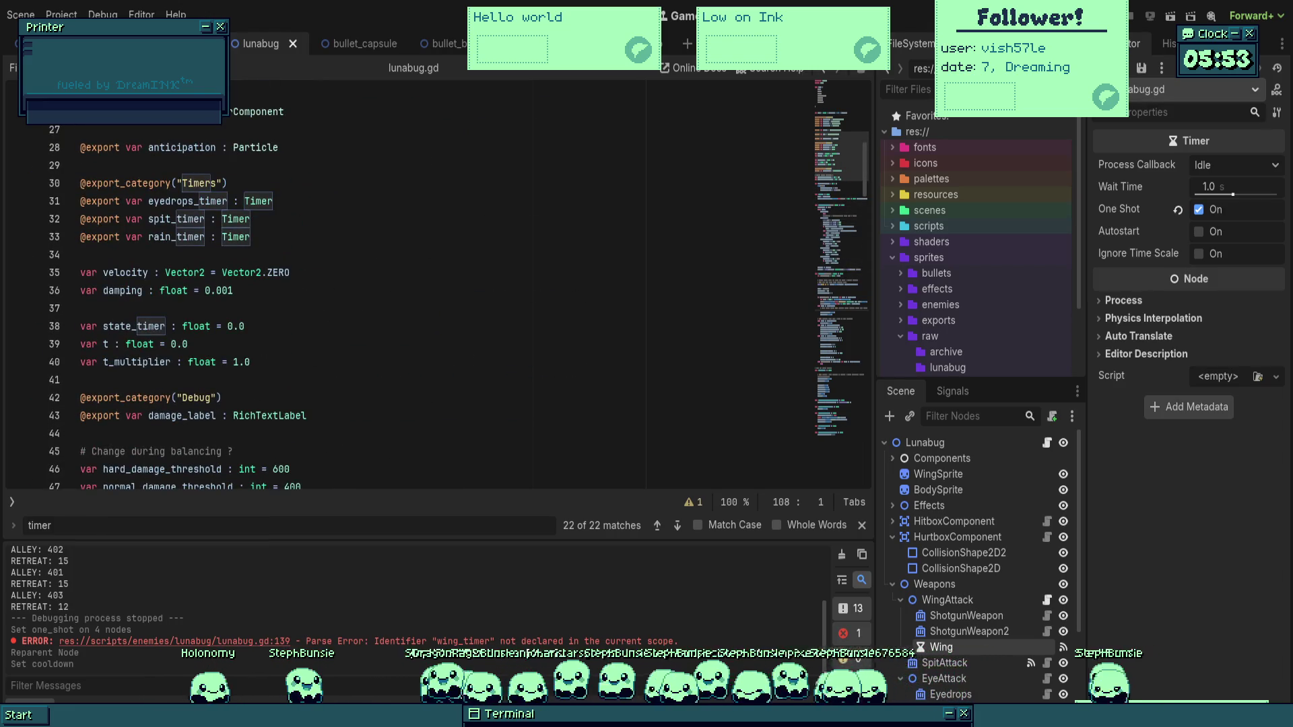
scroll(476, 361, up, 1)
scroll(476, 360, up, 2)
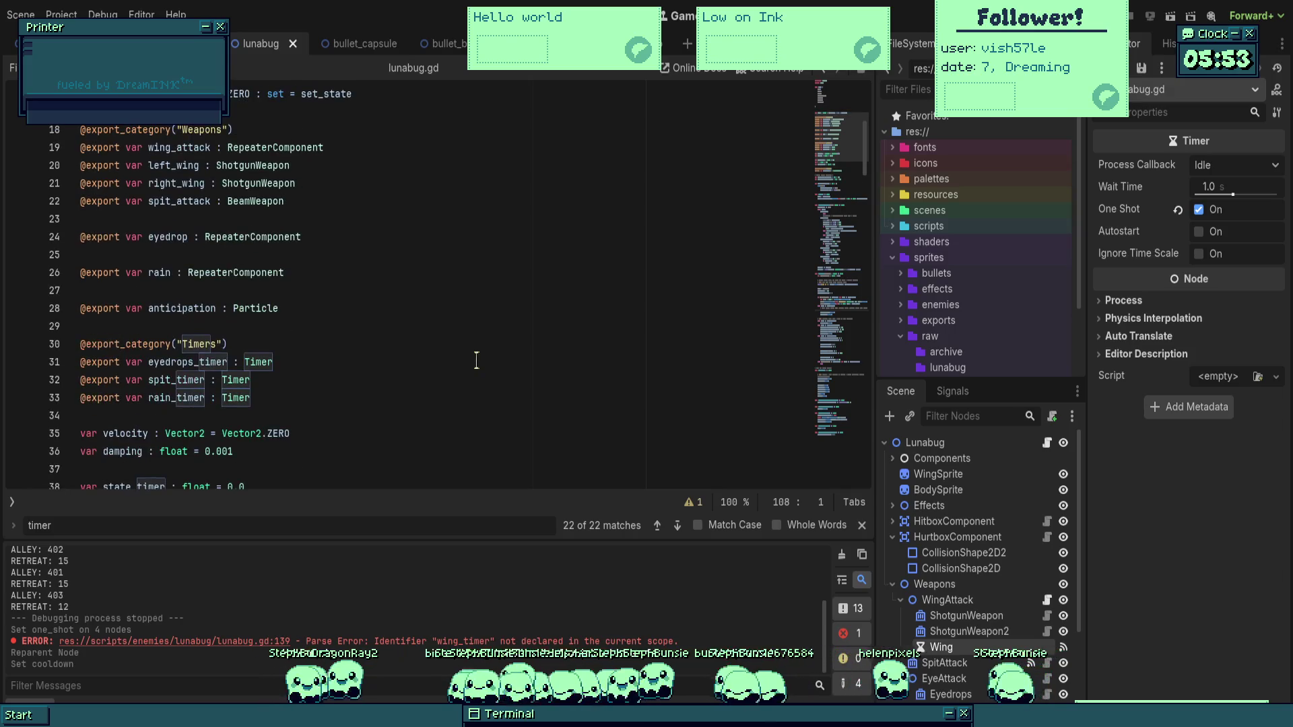
key(Tab)
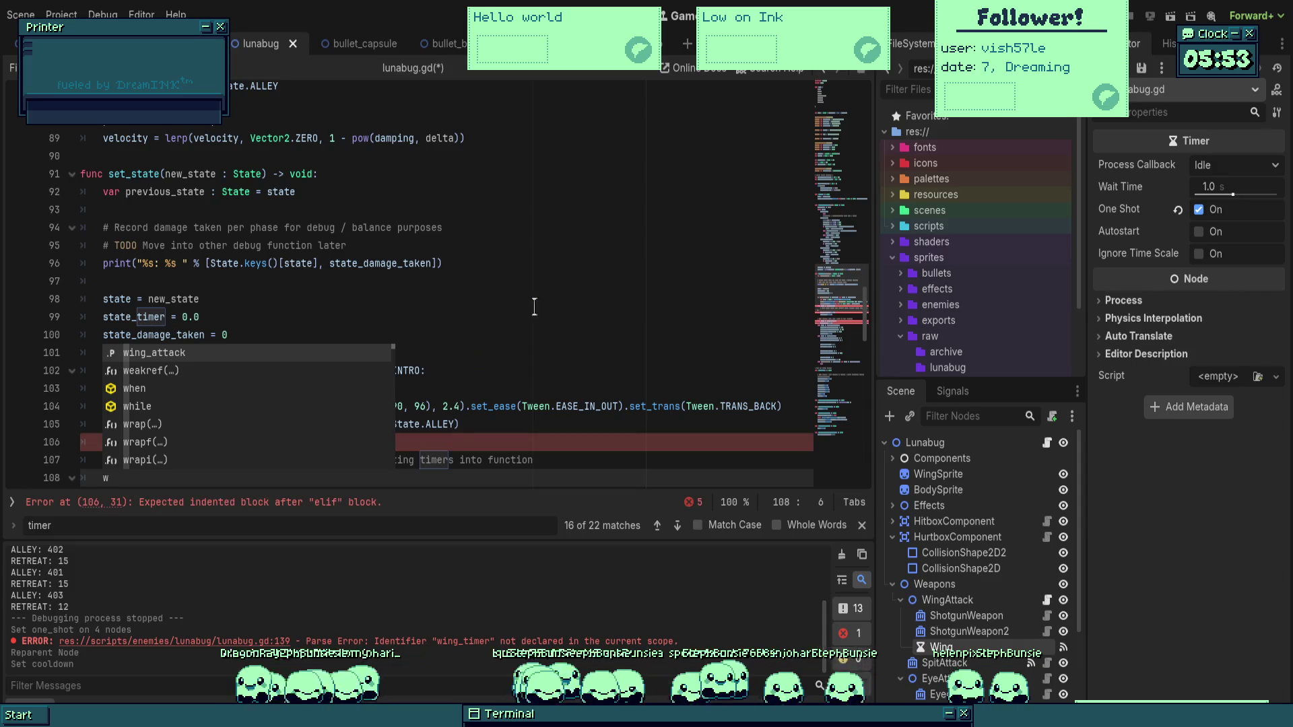
Step: Add wing_attack.start() there using autocomplete and save the script
scroll(476, 361, down, 3)
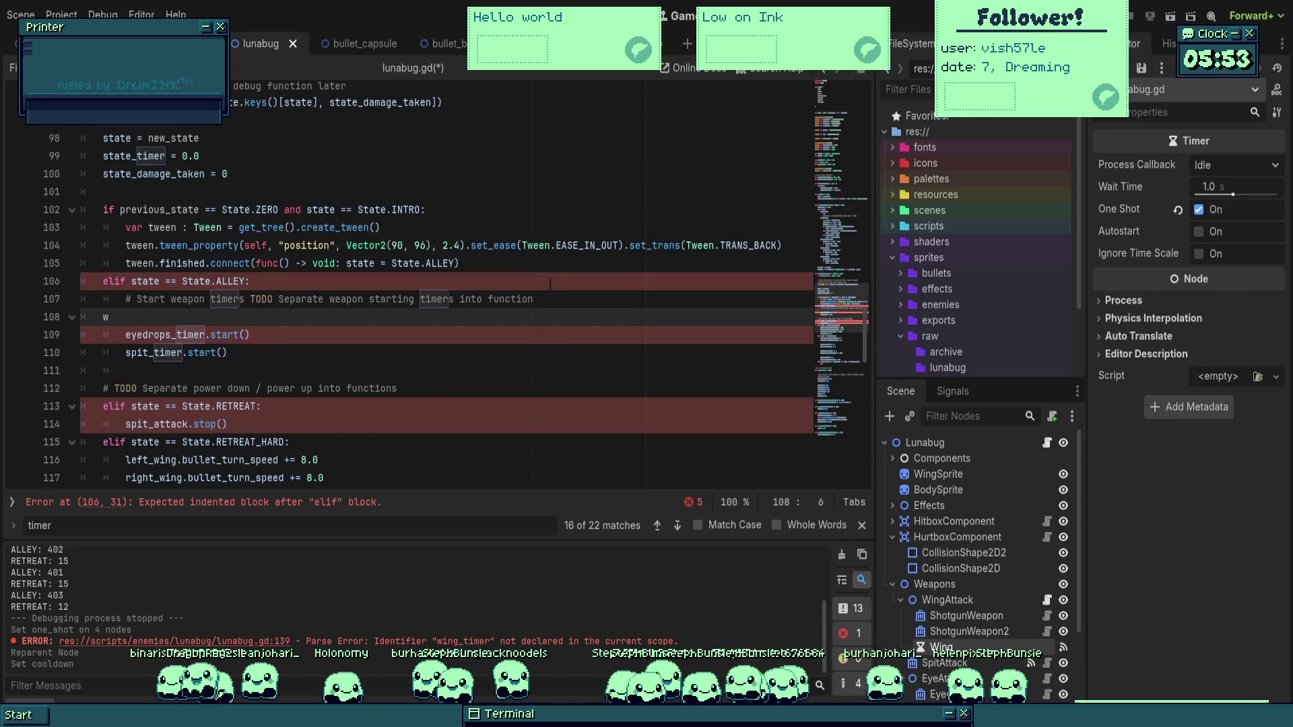
text(wing_)
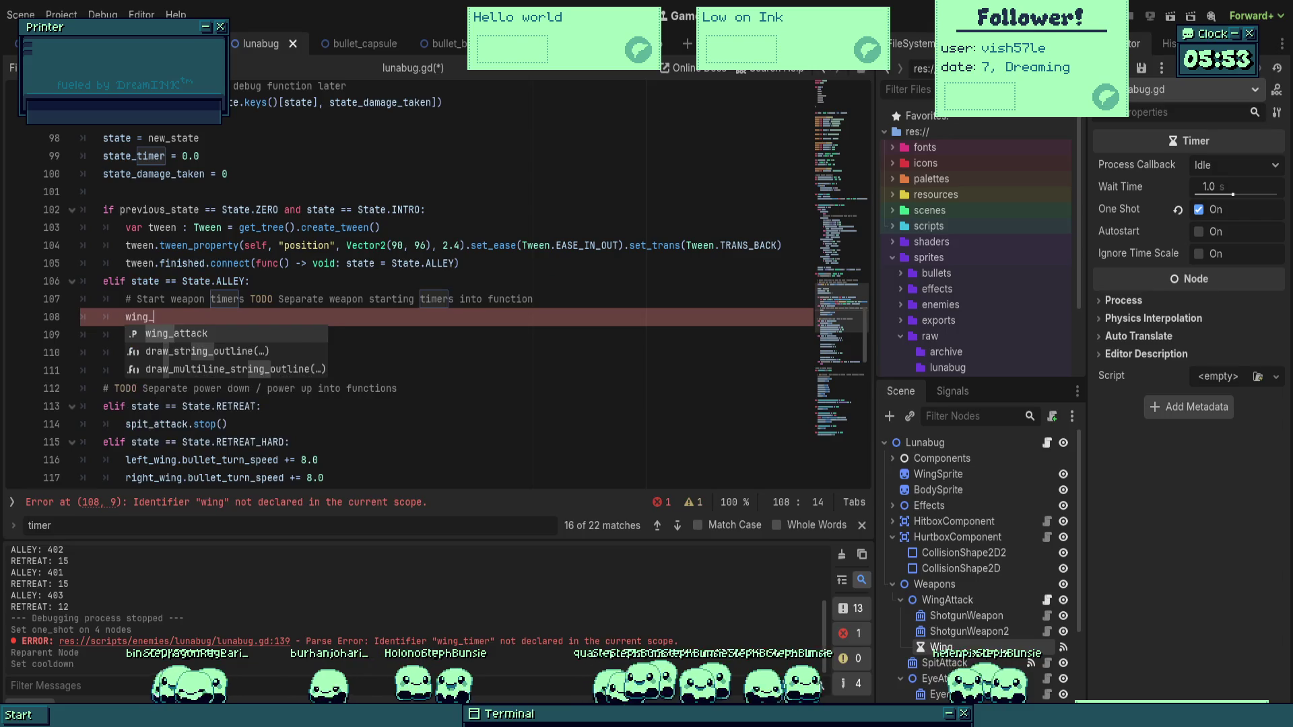
key(Return)
text(.st)
key(Return)
key(ctrl+s)
Step: Glance at the repeater script, return to lunabug.gd, and run the game with F5
click(546, 316)
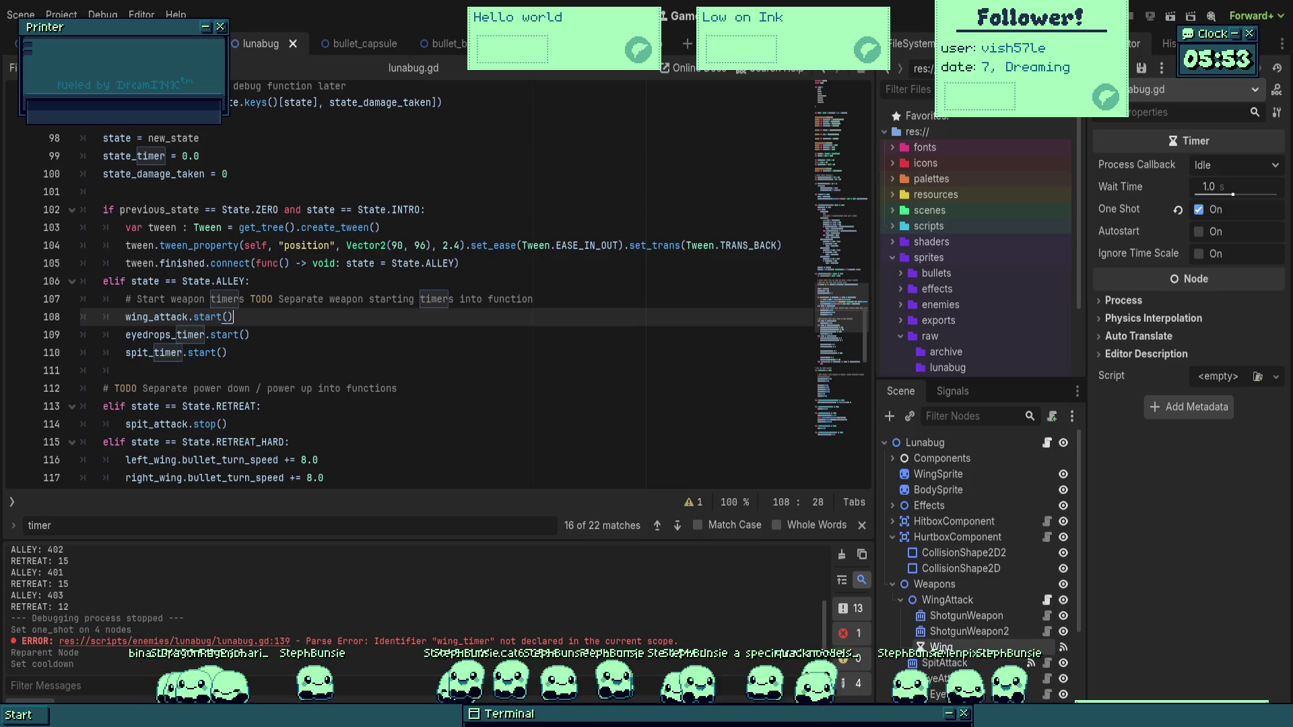
click(1046, 600)
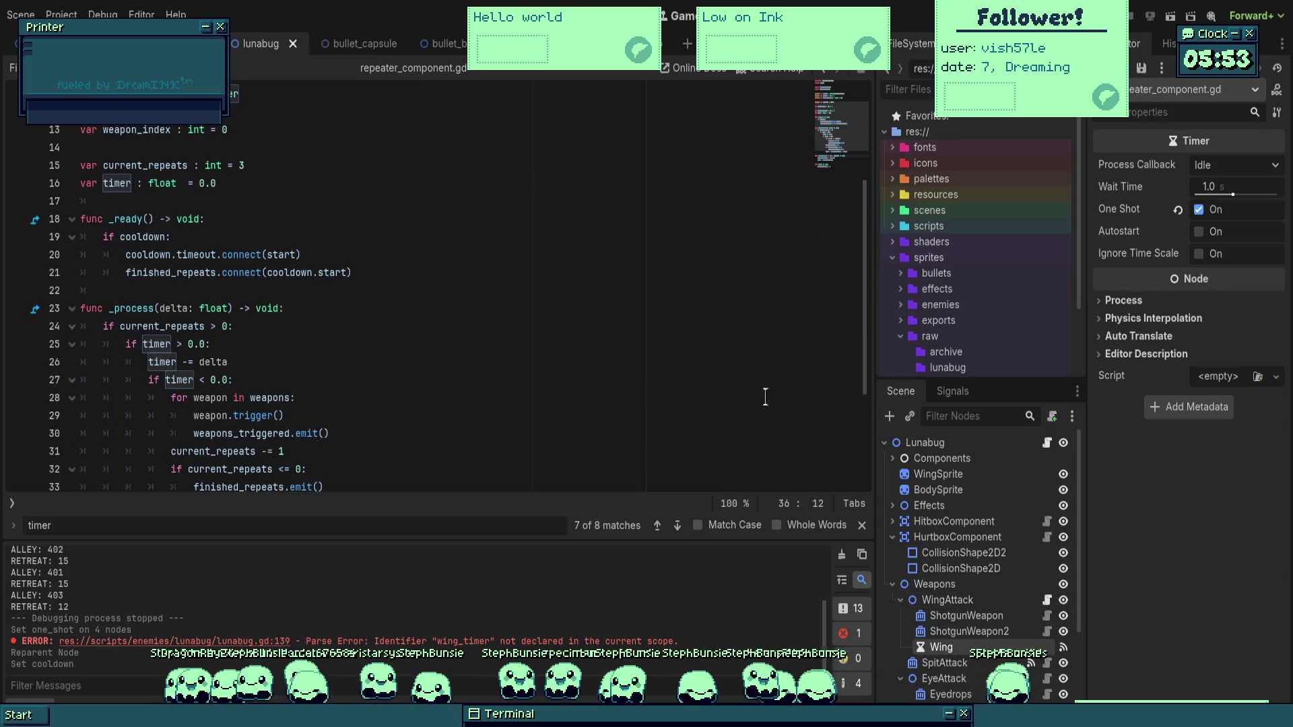
scroll(768, 398, down, 3)
key(alt+Left)
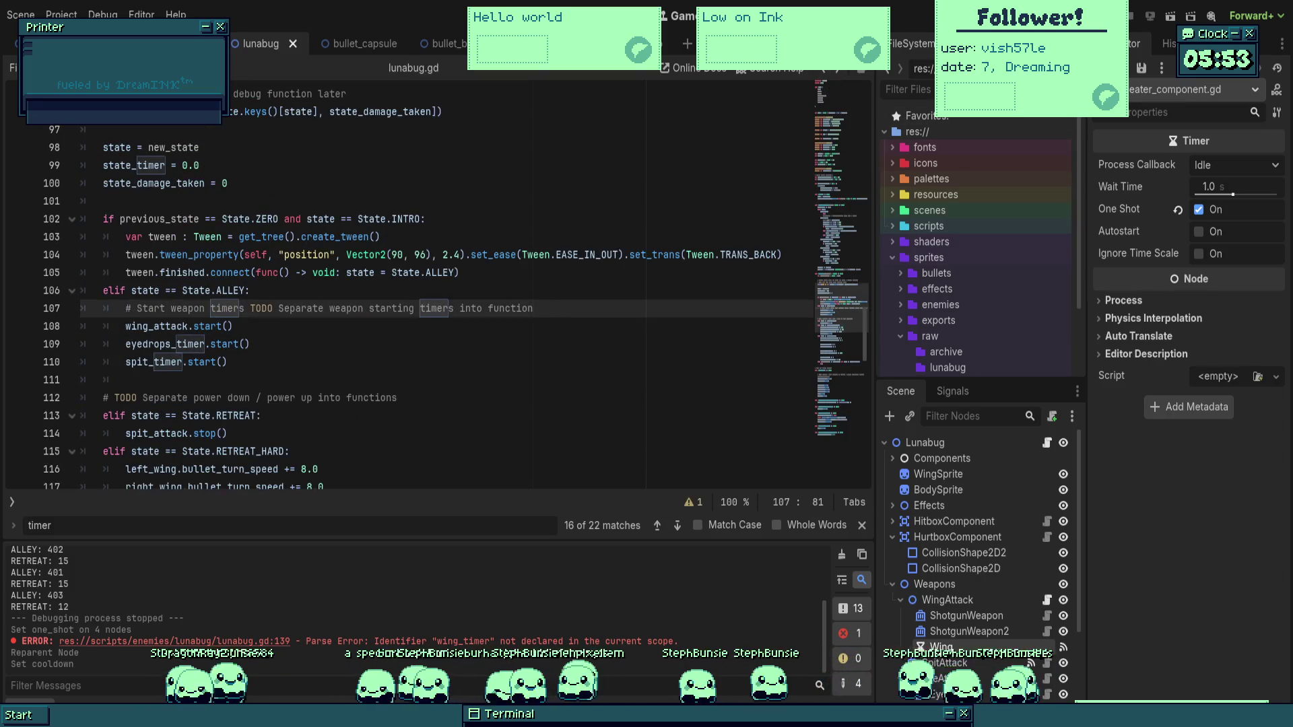
key(F5)
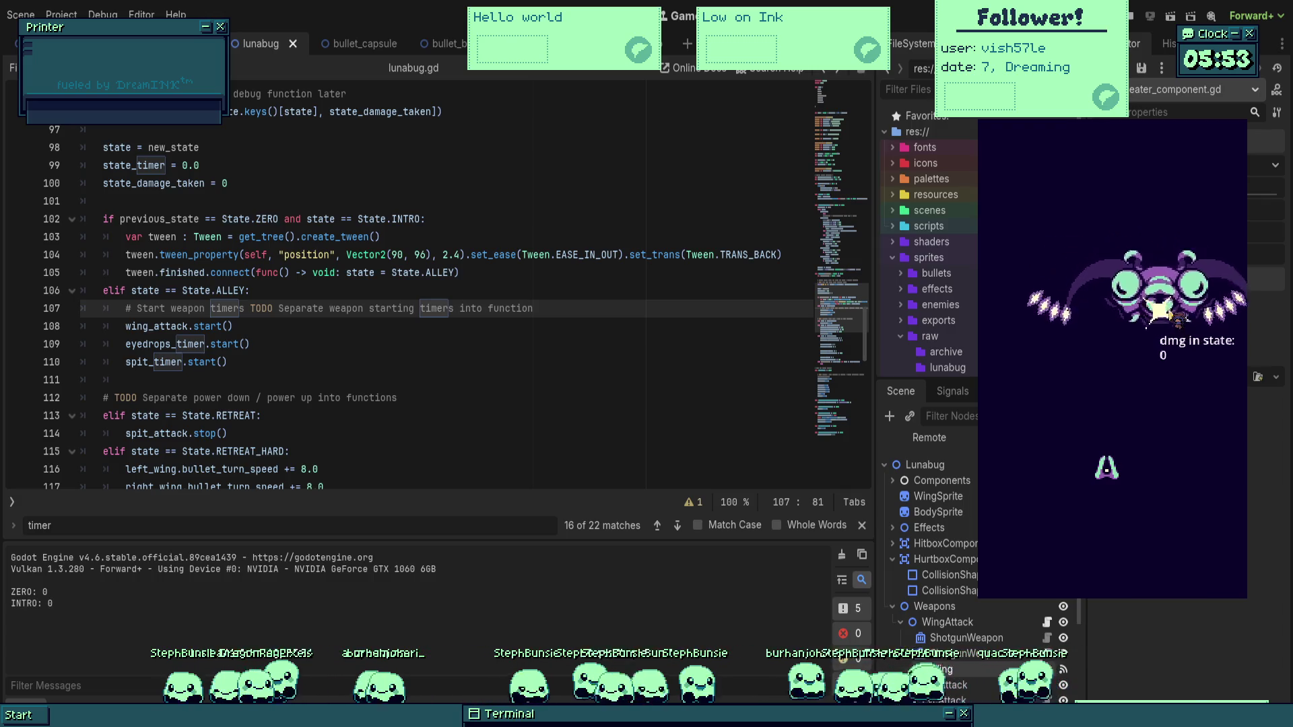
Step: Fly the player ship around with the arrow keys, dodging the boss's wing attack
key(Down)
key(Right)
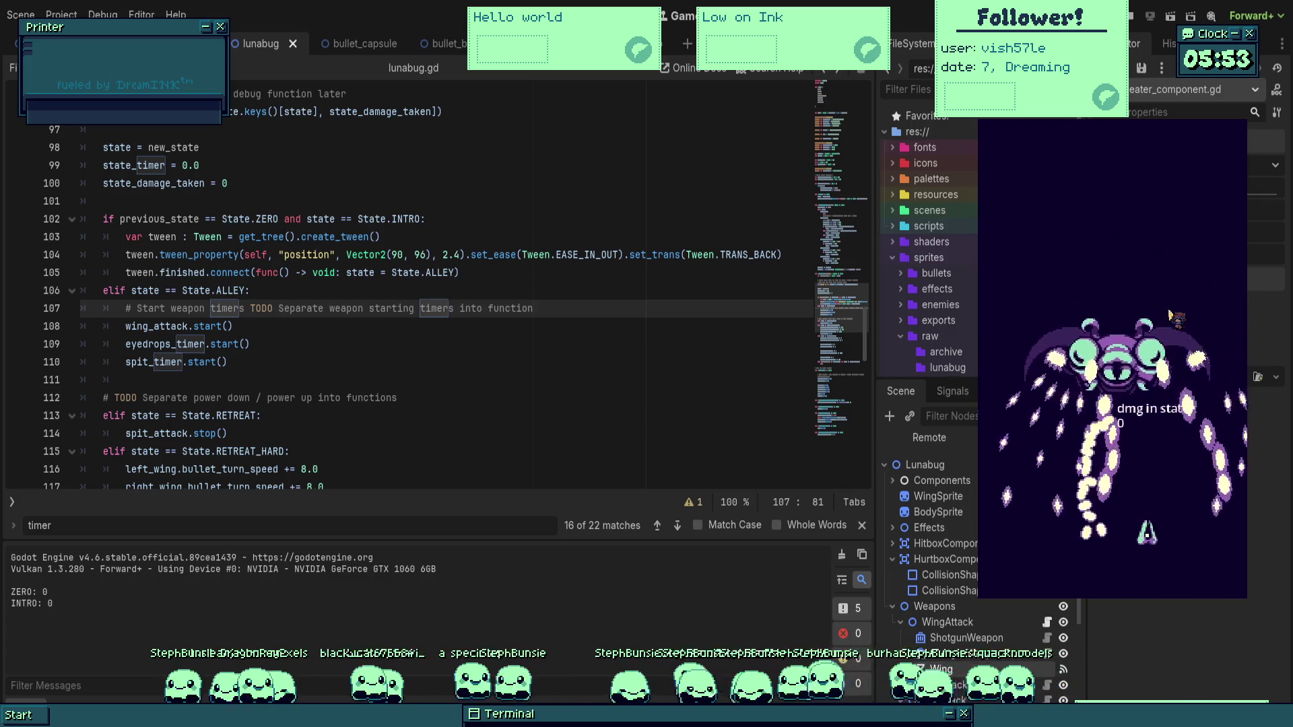
key(Up)
key(Left)
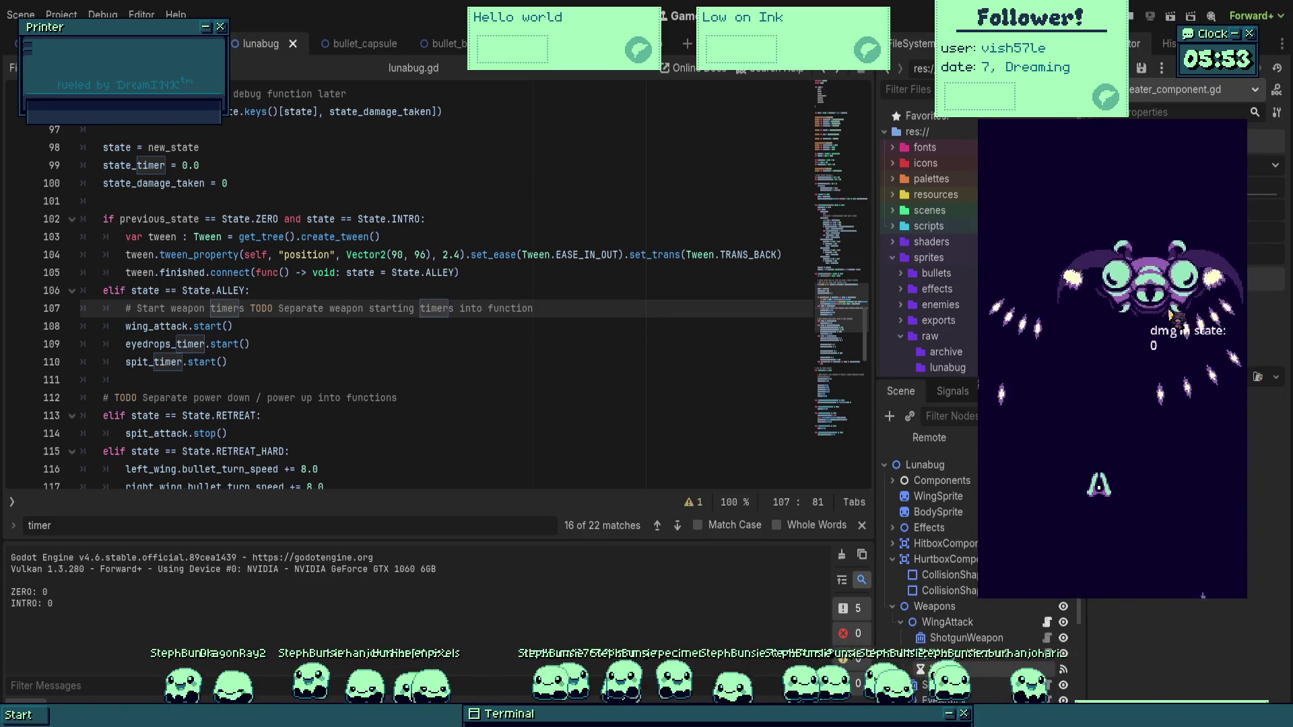
key(Right)
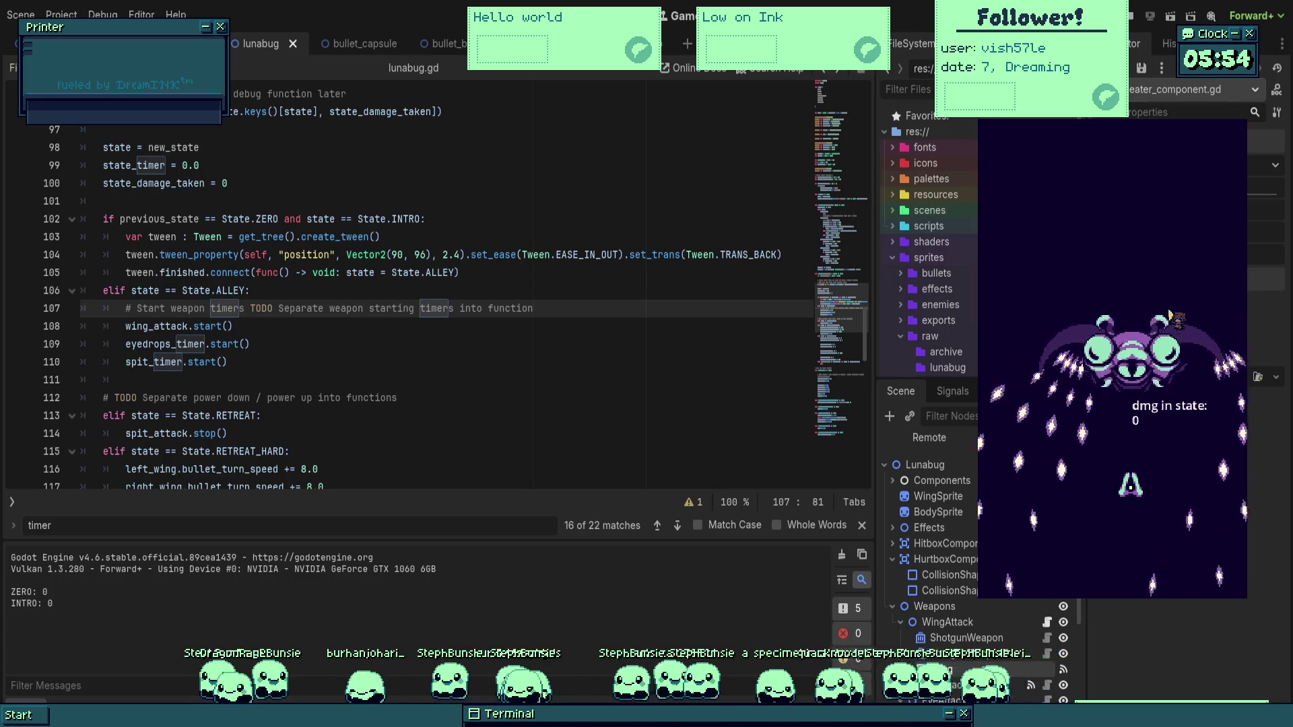
key(Up)
key(Left)
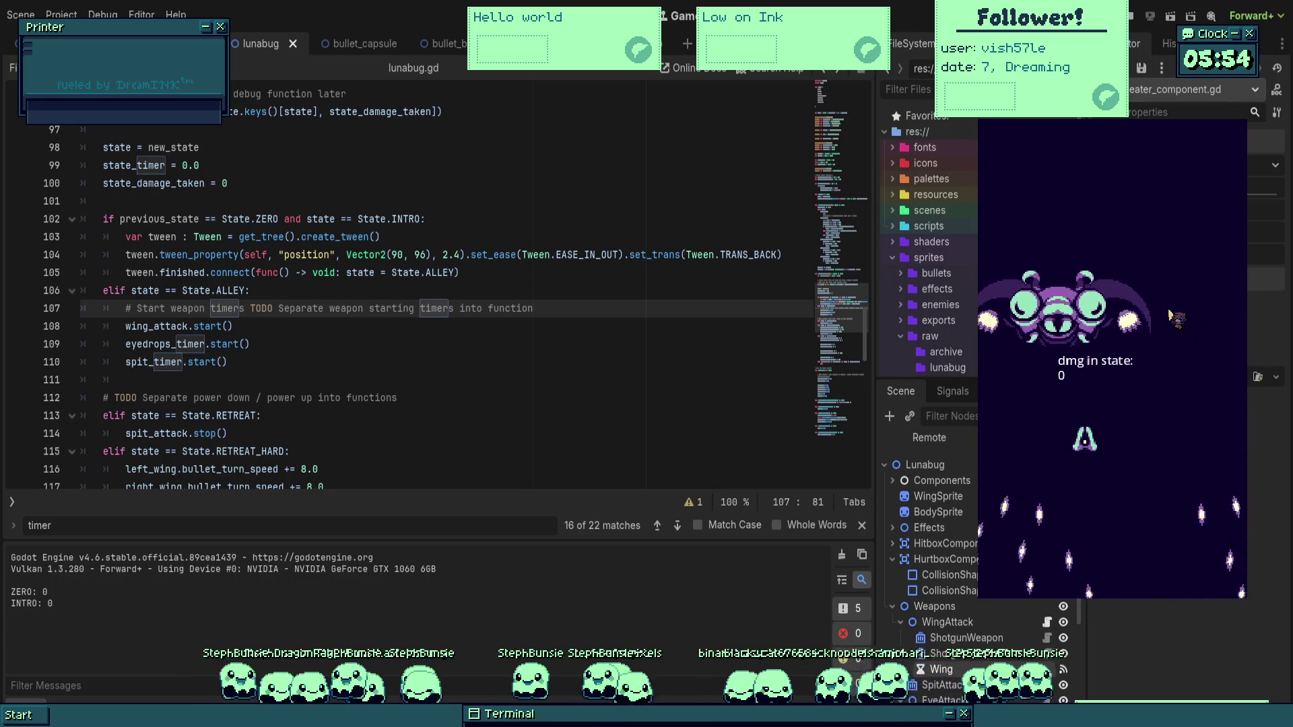
key(Down)
key(Right)
key(Up)
key(Right)
key(Left)
key(Up)
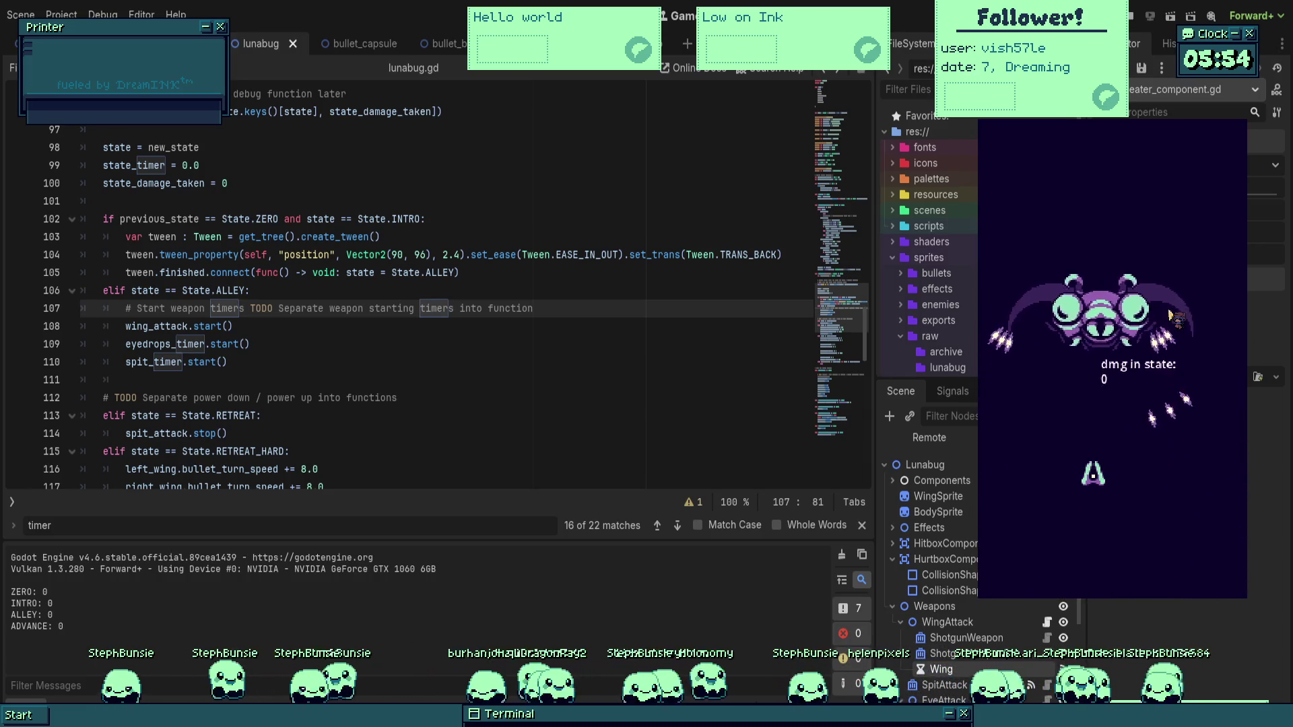
key(Down)
key(Right)
key(Down)
key(Left)
key(Up)
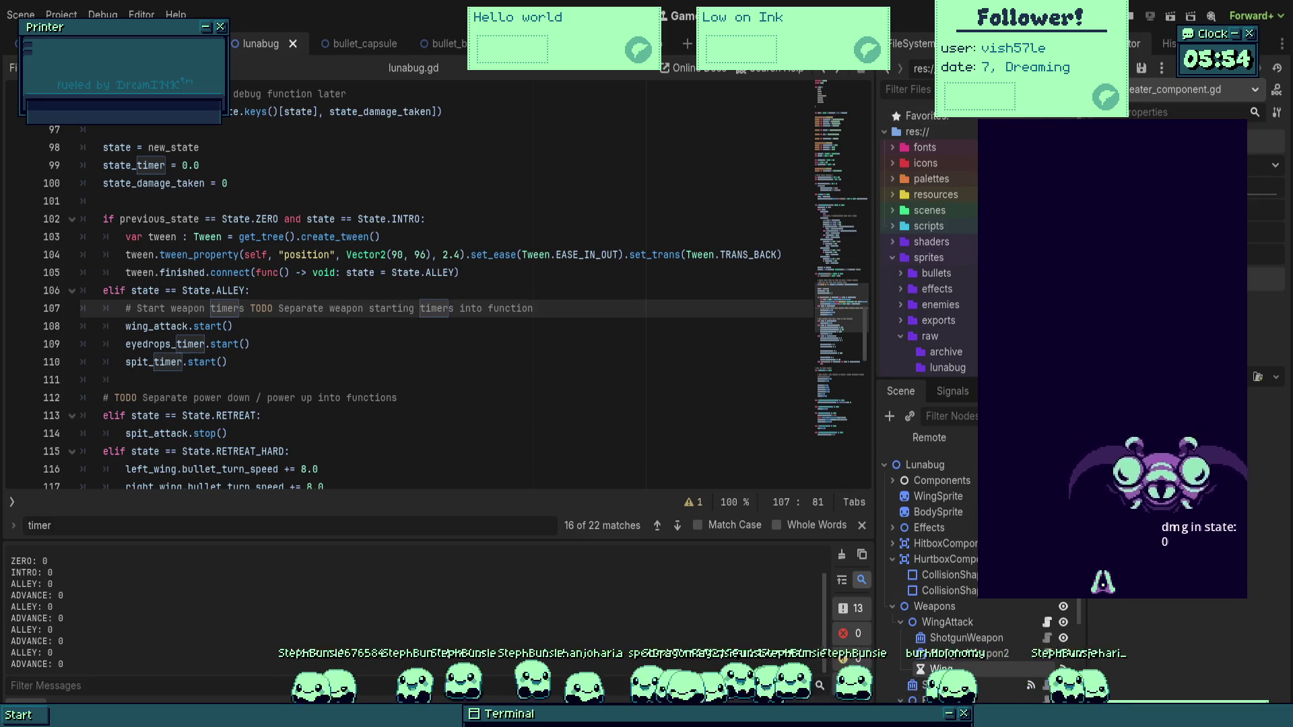
Step: Stop the game with F8, save, return to the 2D view, and select SpitAttack
key(F8)
click(527, 290)
key(ctrl+s)
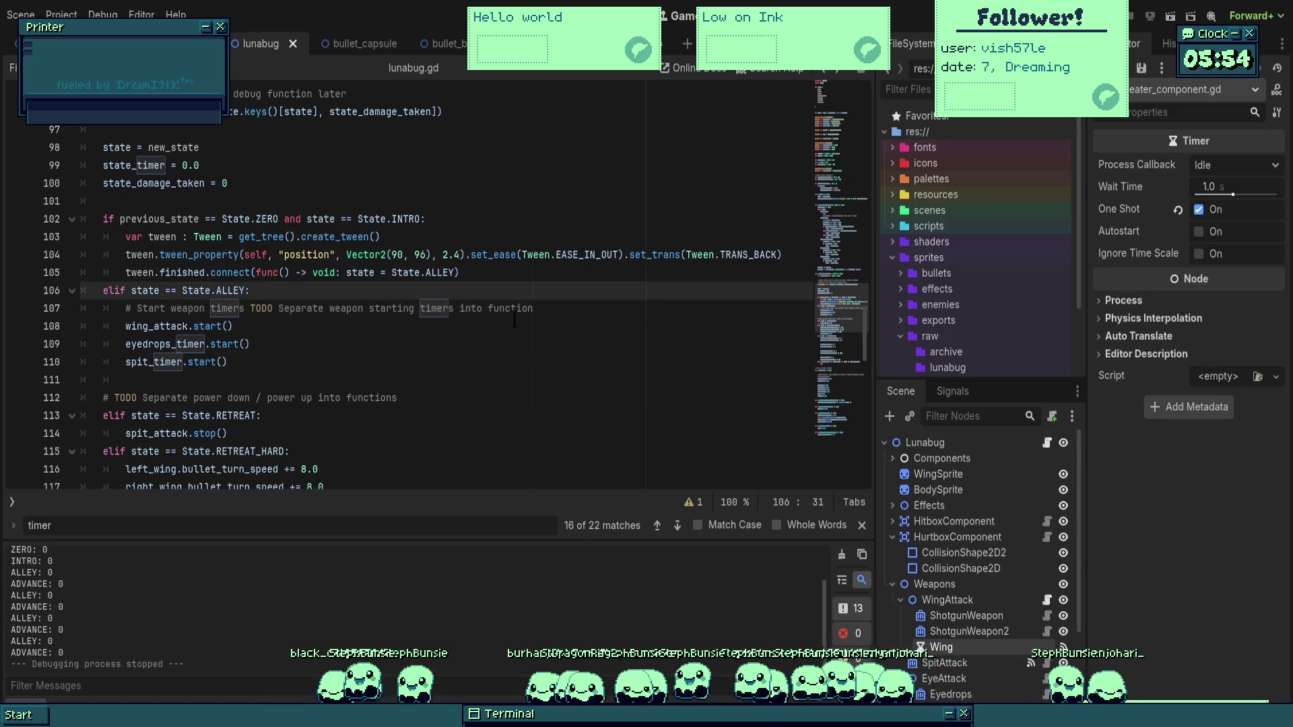
scroll(512, 317, up, 2)
scroll(510, 316, down, 1)
scroll(511, 317, up, 4)
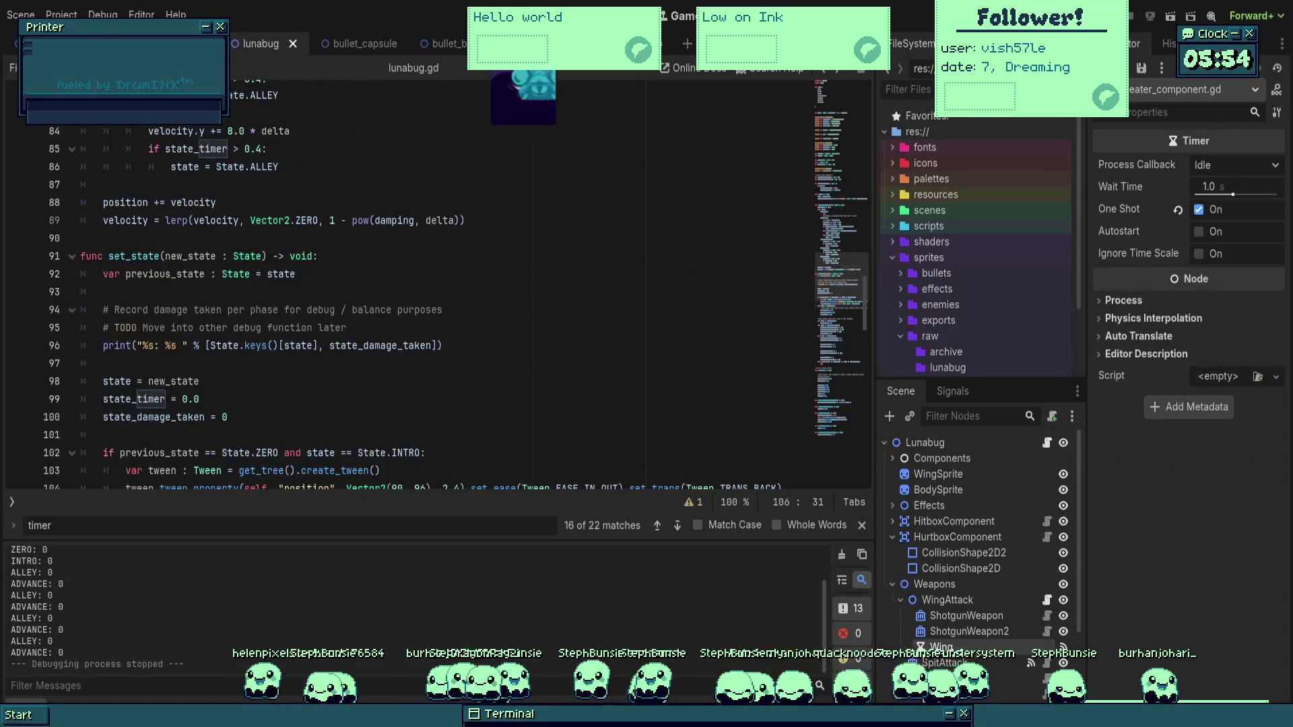
click(541, 16)
click(900, 600)
click(944, 616)
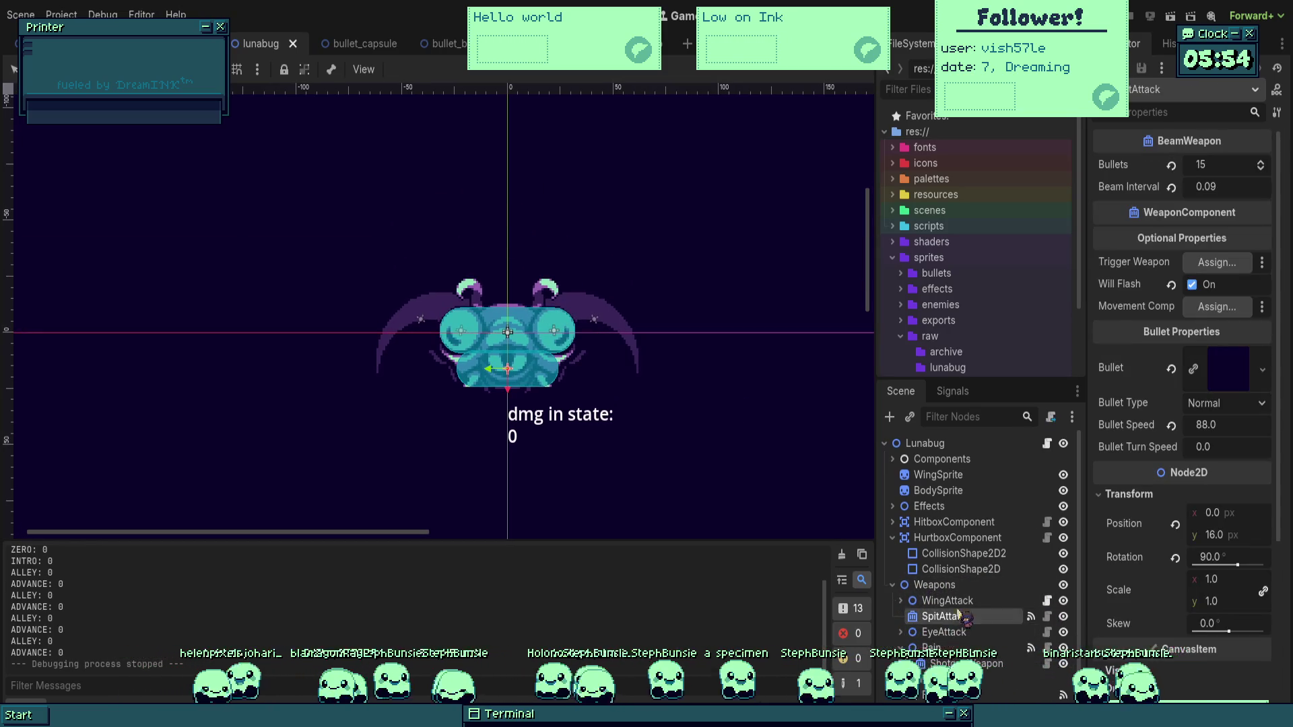
click(947, 600)
click(944, 616)
click(947, 600)
click(945, 616)
click(947, 600)
click(935, 584)
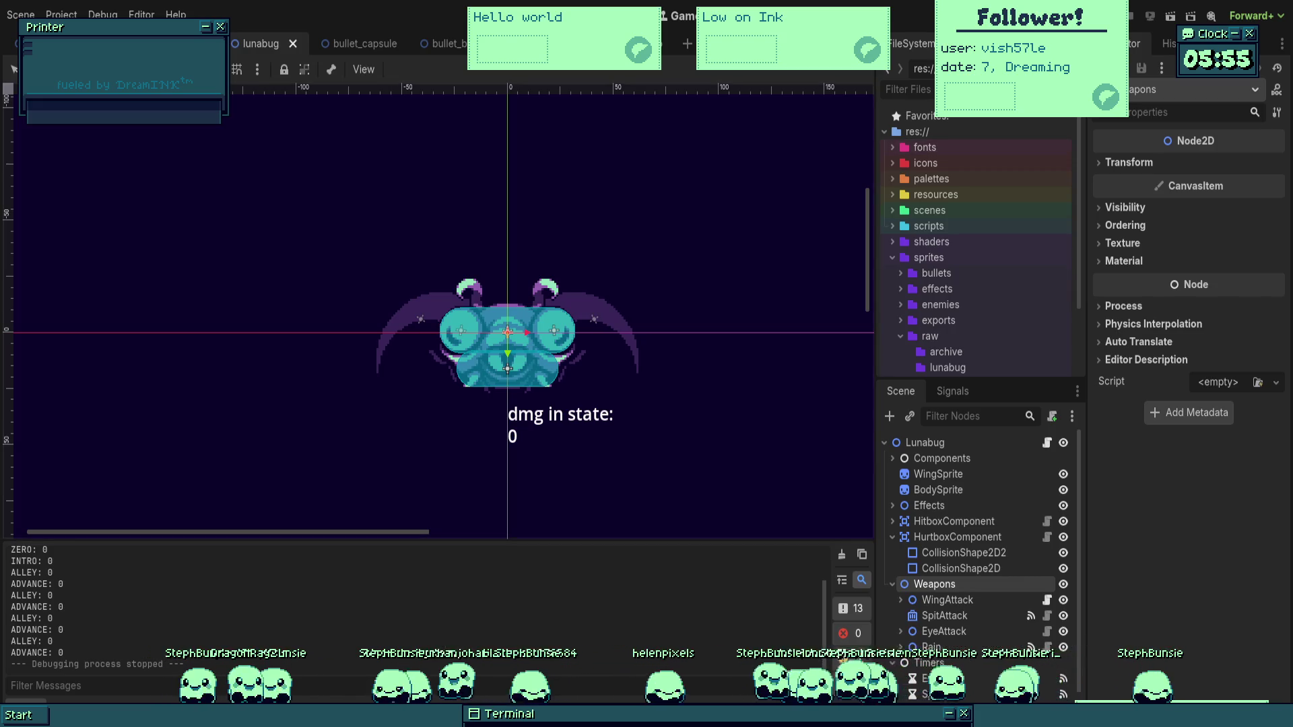
scroll(761, 386, down, 2)
scroll(761, 386, right, 1)
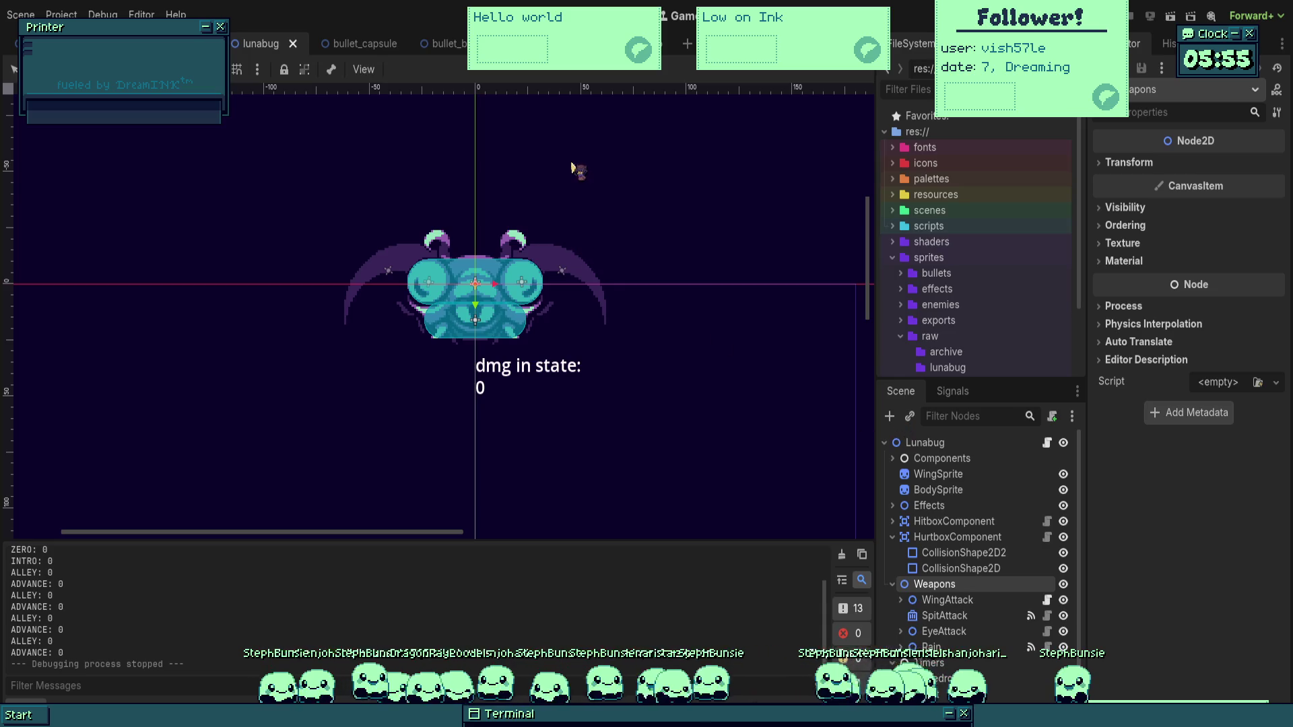
key(ctrl+shift+z)
Step: Rename the new RepeaterComponent under Weapons to Antenna and save the scene
scroll(970, 606, down, 2)
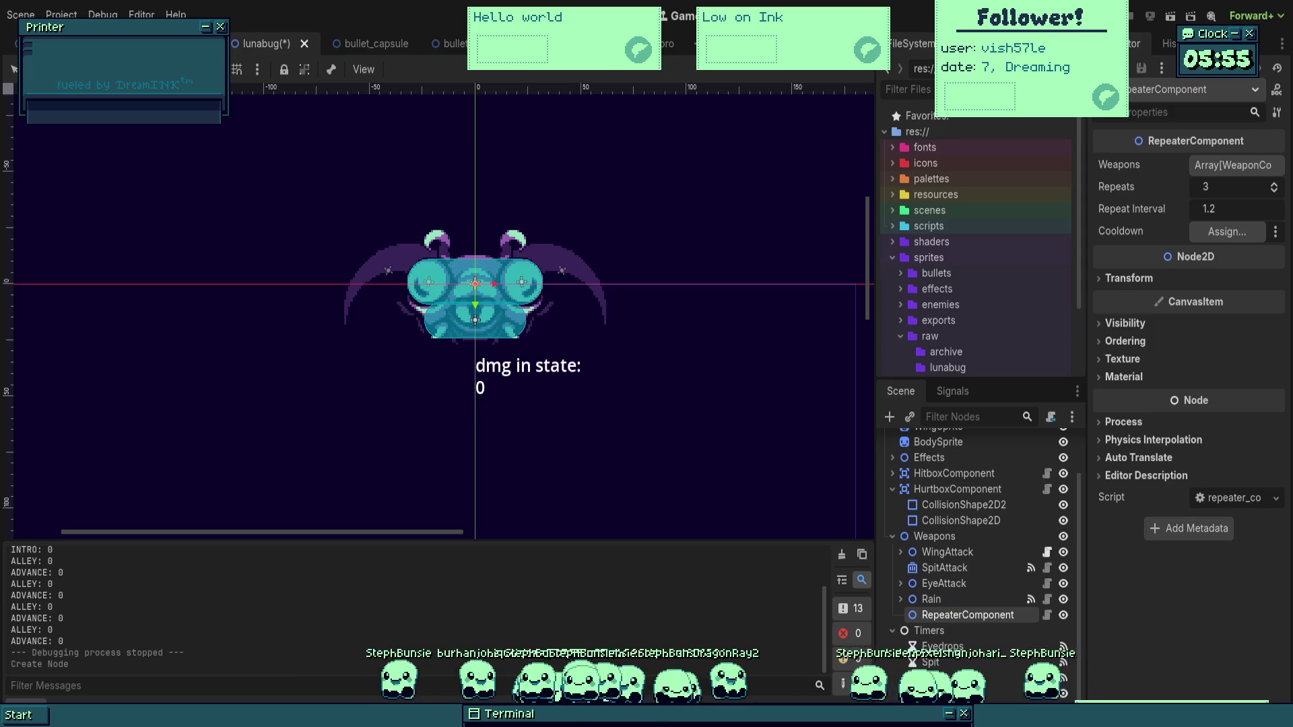
text(Antenna)
key(Return)
key(ctrl+s)
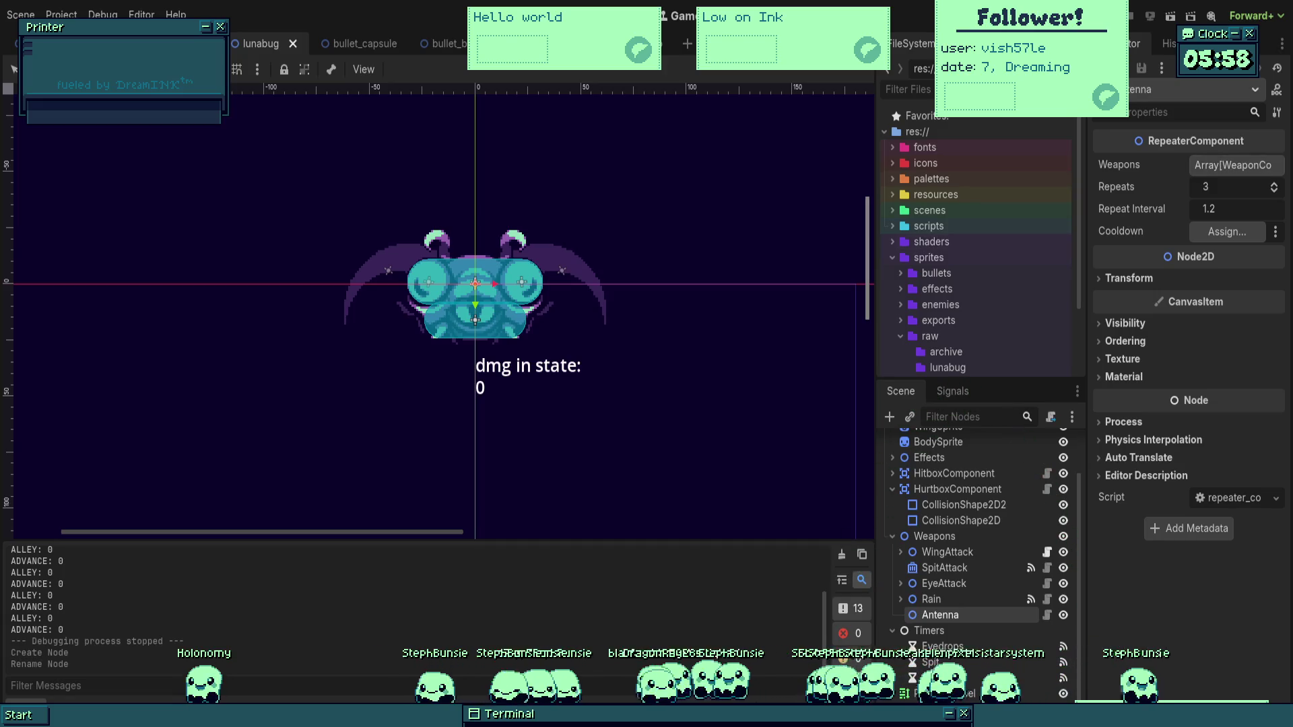
click(915, 632)
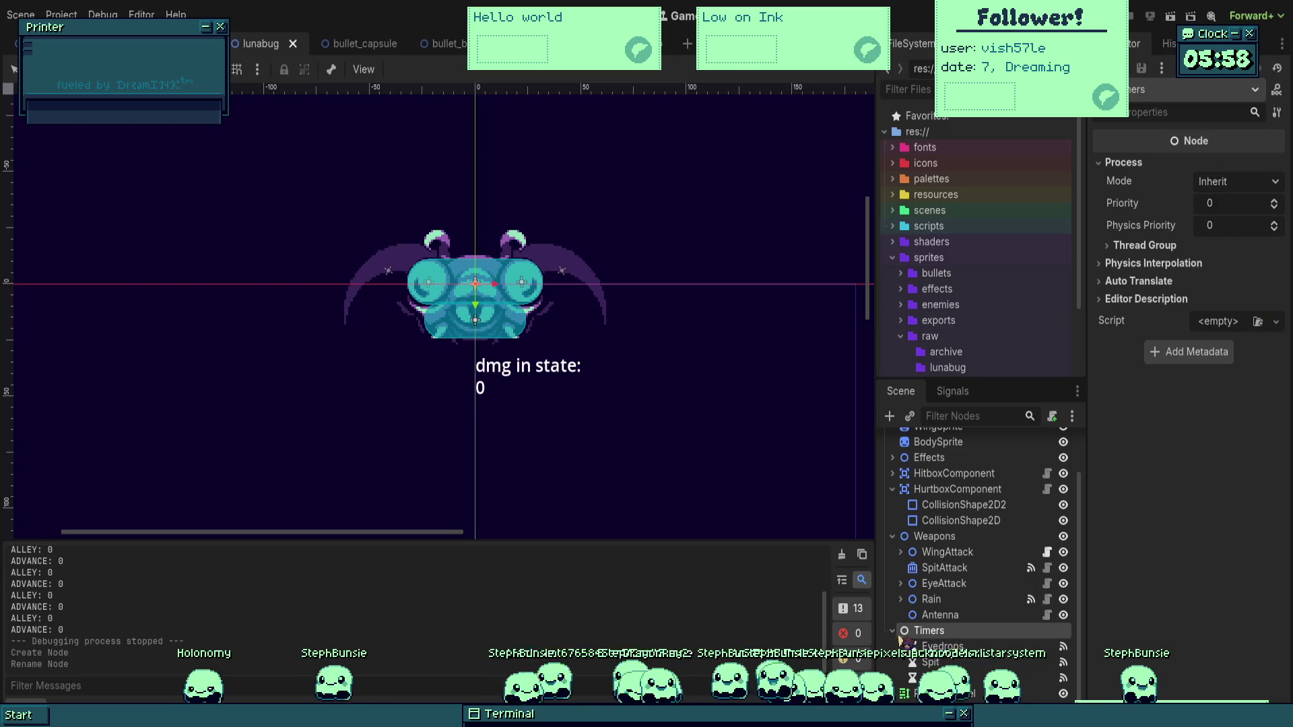
scroll(907, 640, up, 2)
click(936, 662)
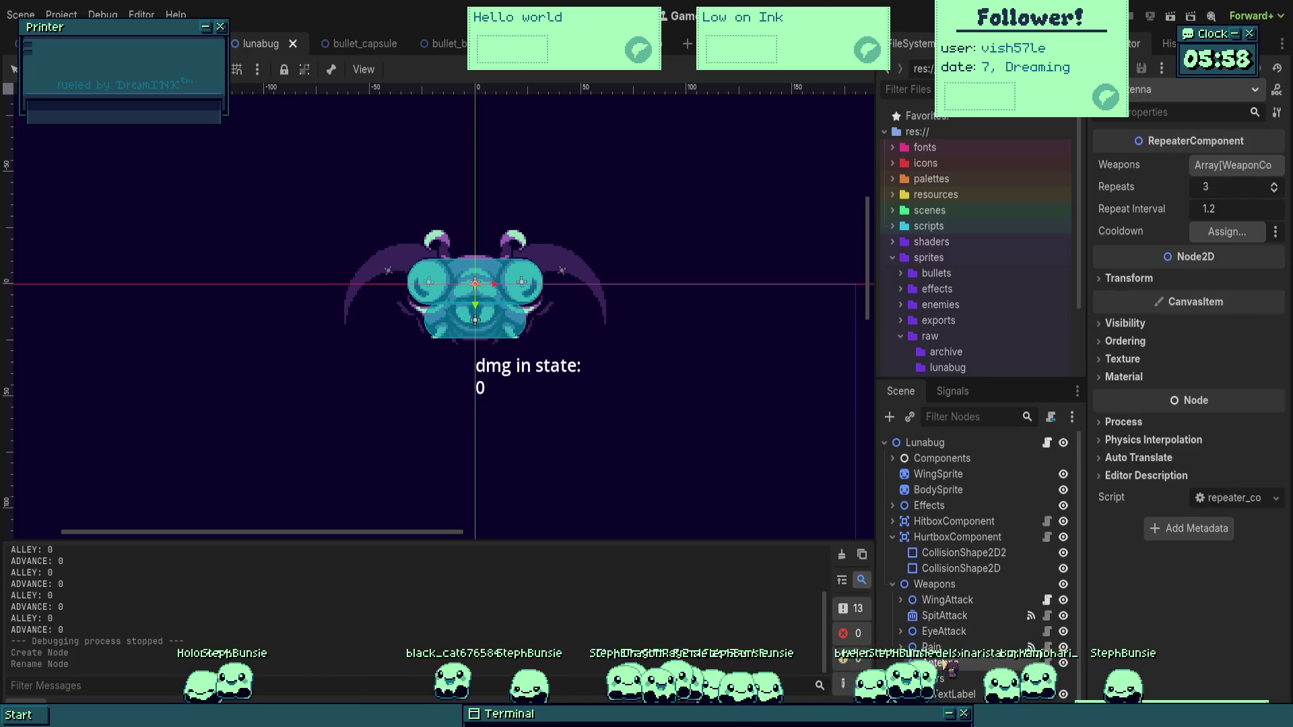
scroll(431, 236, up, 5)
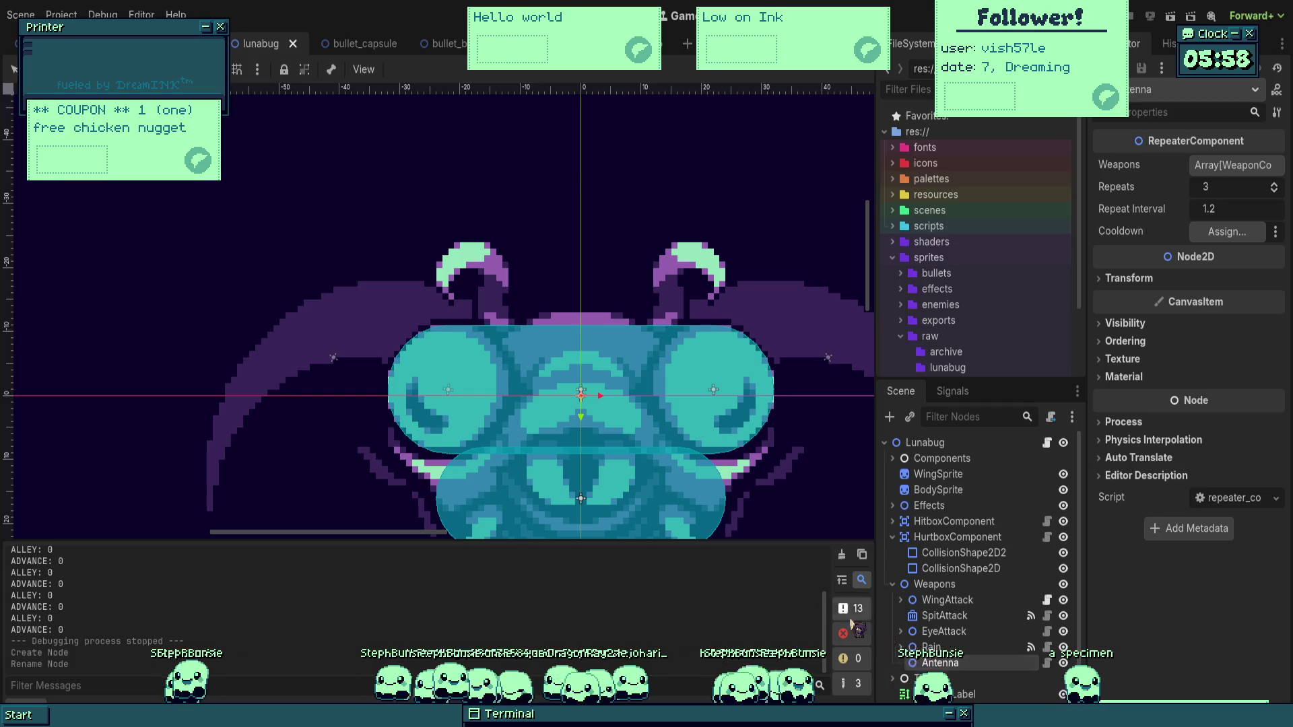
key(Delete)
Step: Add a BeamWeapon node under Weapons, rename it LeftAntenna, and save
click(889, 416)
double_click(609, 326)
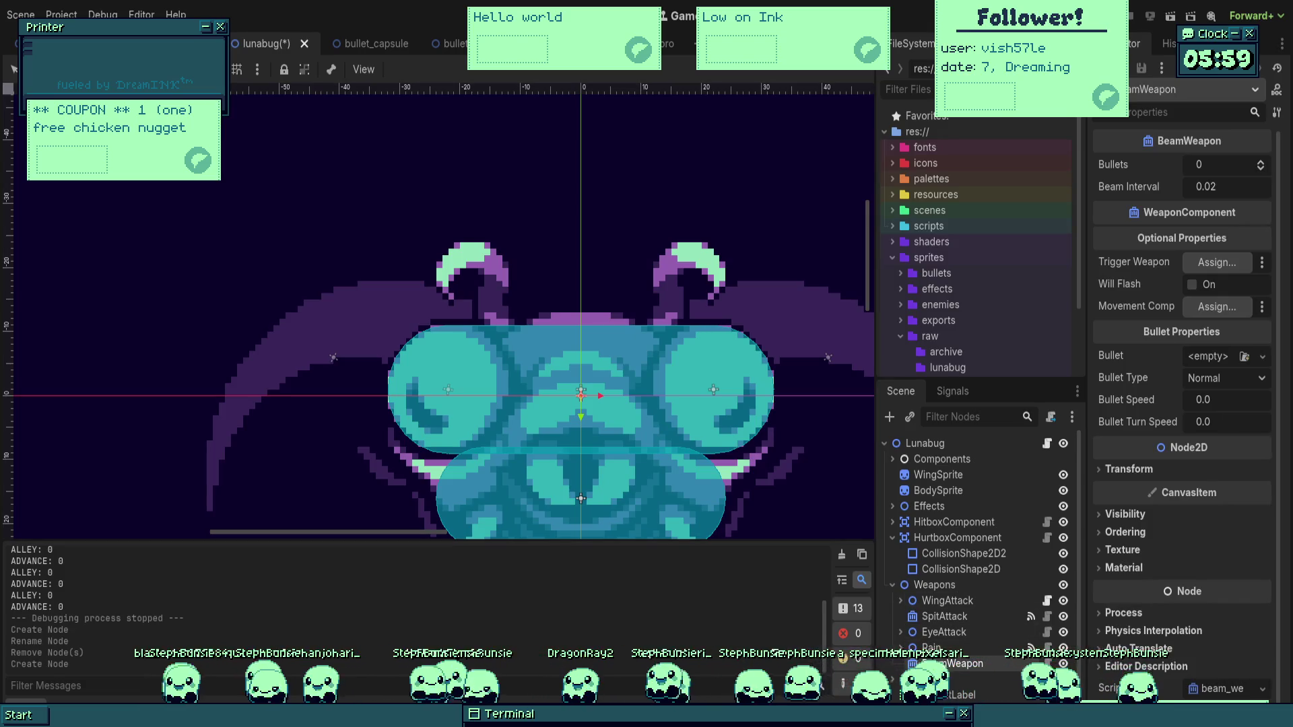
key(F2)
text(LeftAntenna)
key(Return)
key(ctrl+s)
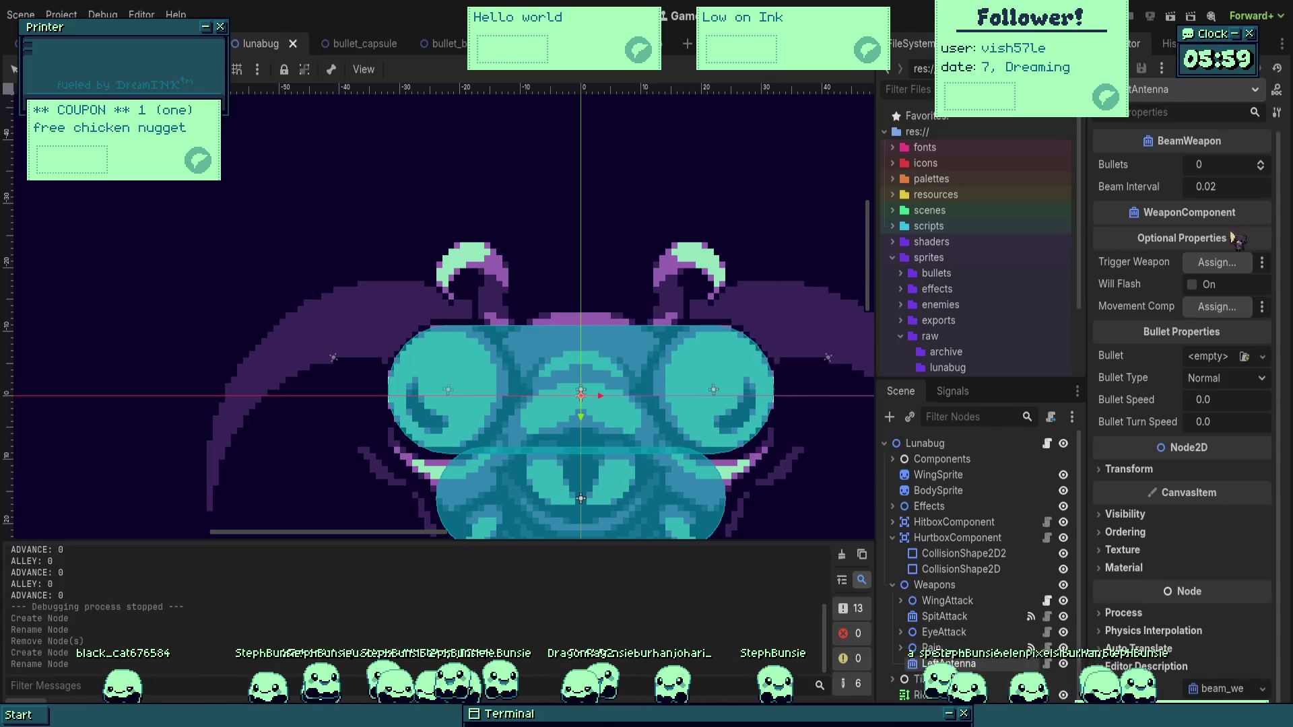
Step: Set LeftAntenna's Bullets to 6 and Beam Interval to 0.01, then save
click(1226, 169)
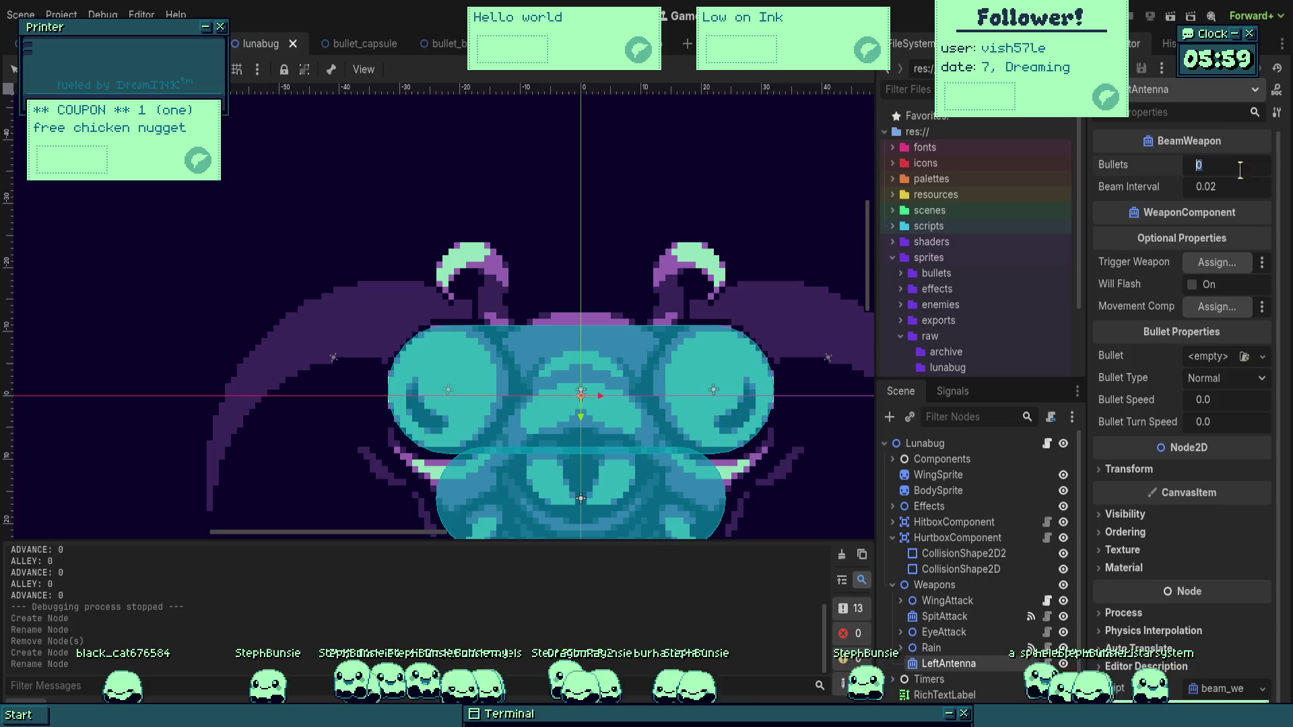
text(6)
key(Return)
click(1239, 187)
text(0.01)
key(Return)
key(ctrl+s)
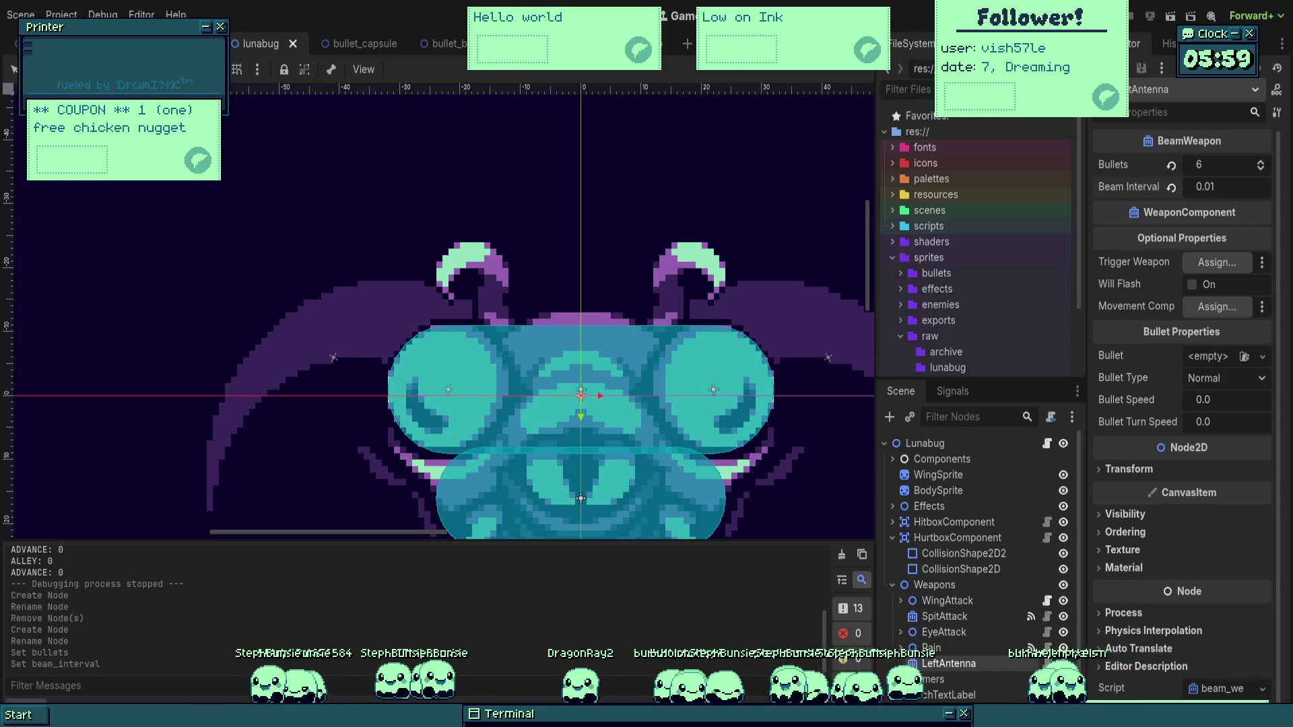
drag(139, 150, 335, 60)
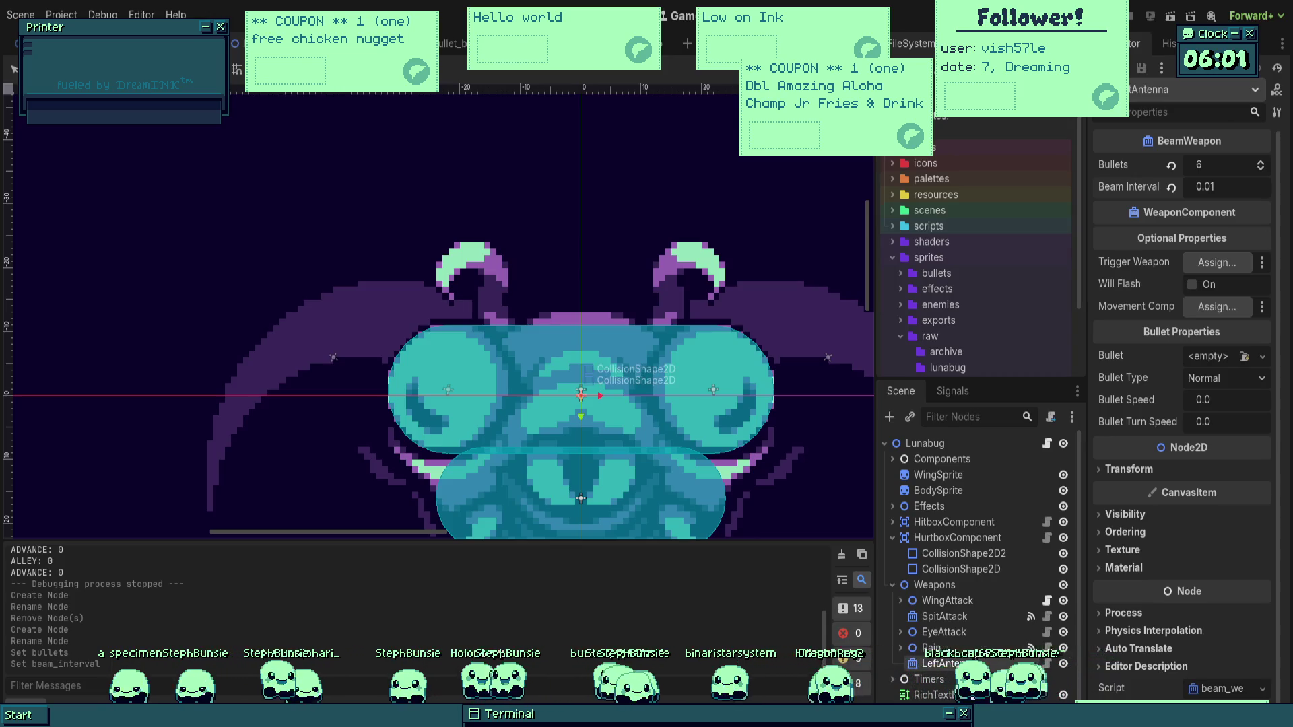
Step: Move LeftAntenna onto the boss's left antenna tip and save
scroll(606, 374, down, 2)
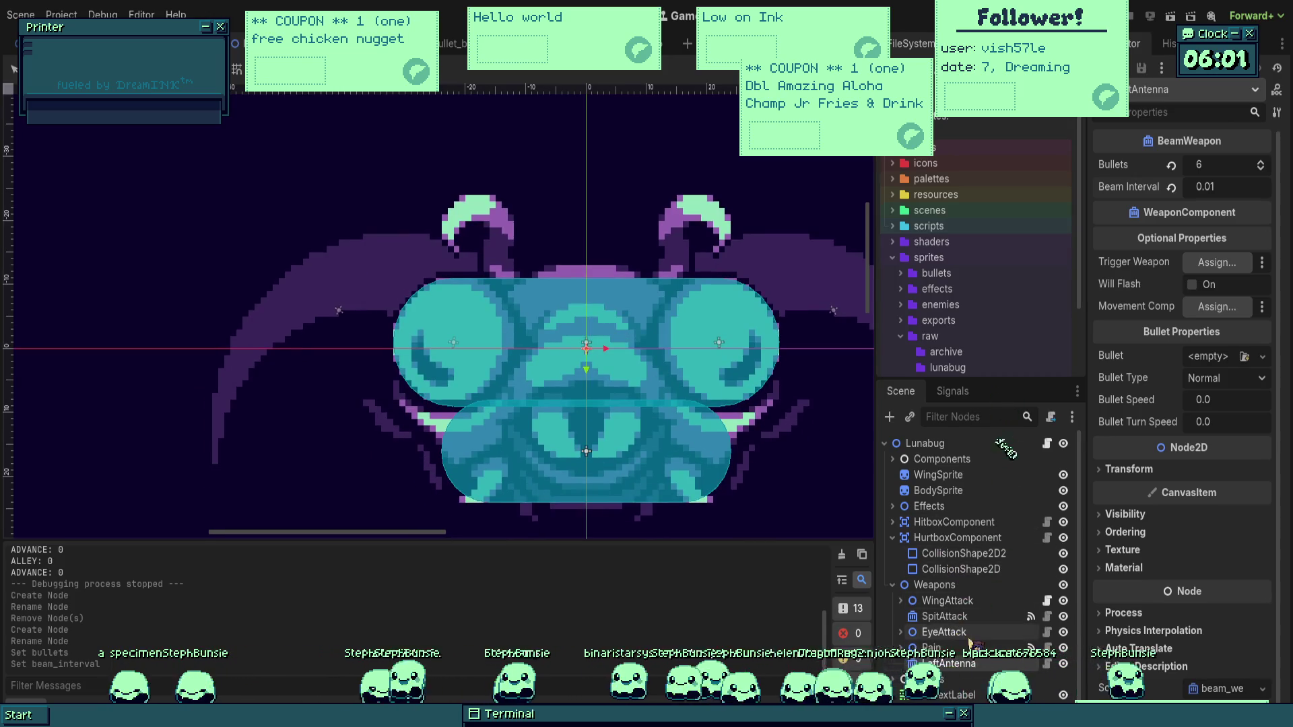
drag(592, 399, 586, 431)
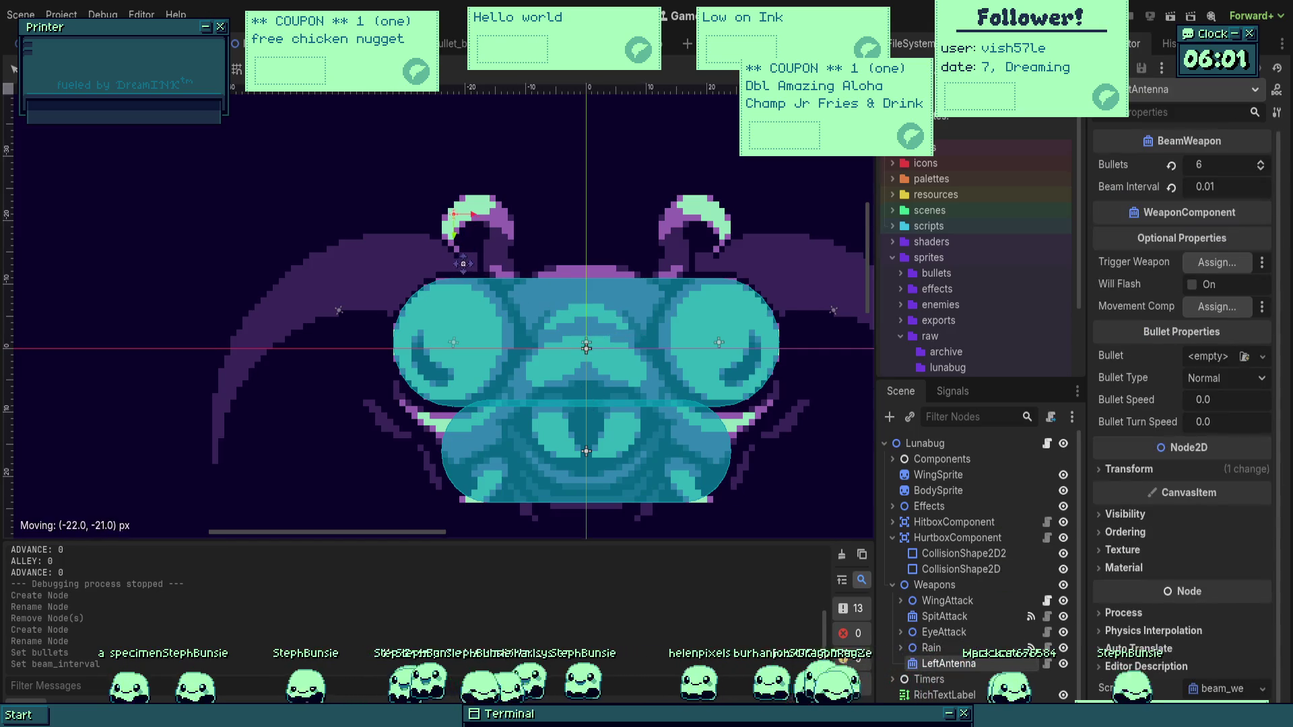
scroll(468, 229, up, 4)
mouse_move(500, 272)
mouse_down()
mouse_move(502, 300)
mouse_move(518, 299)
mouse_move(496, 300)
mouse_up()
scroll(504, 302, up, 3)
scroll(496, 300, down, 5)
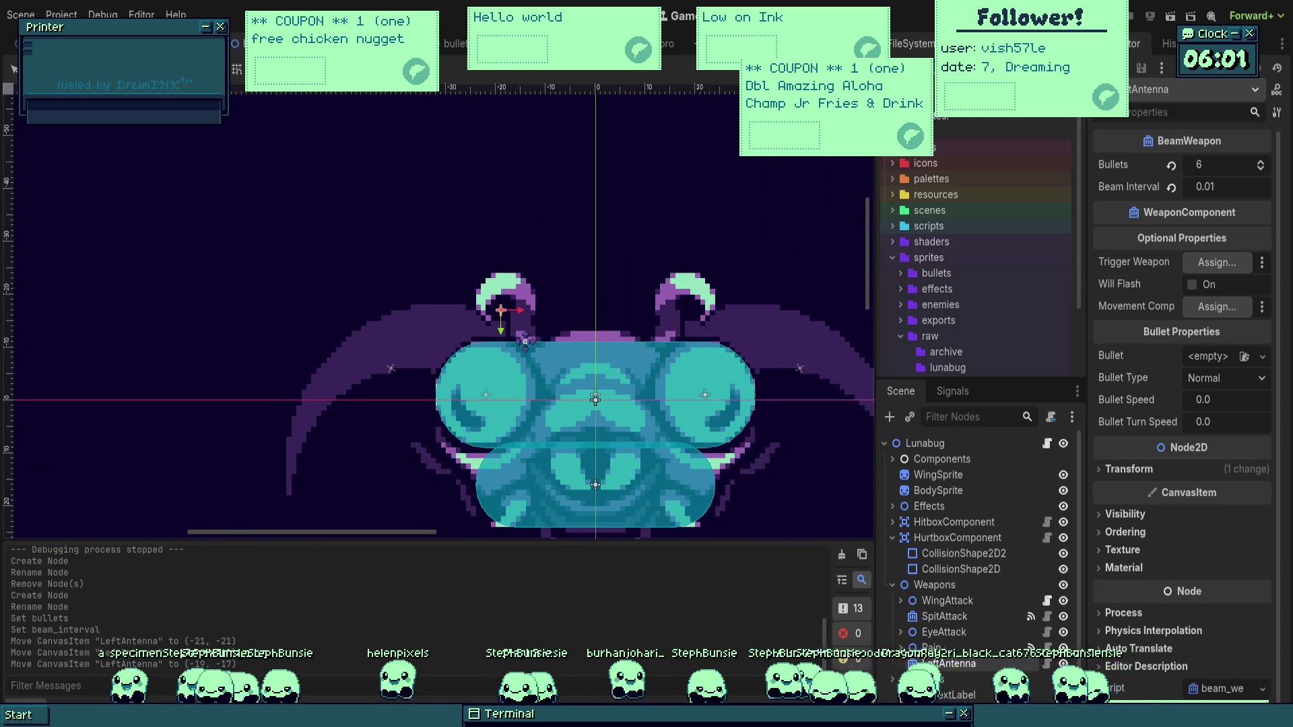
key(ctrl+s)
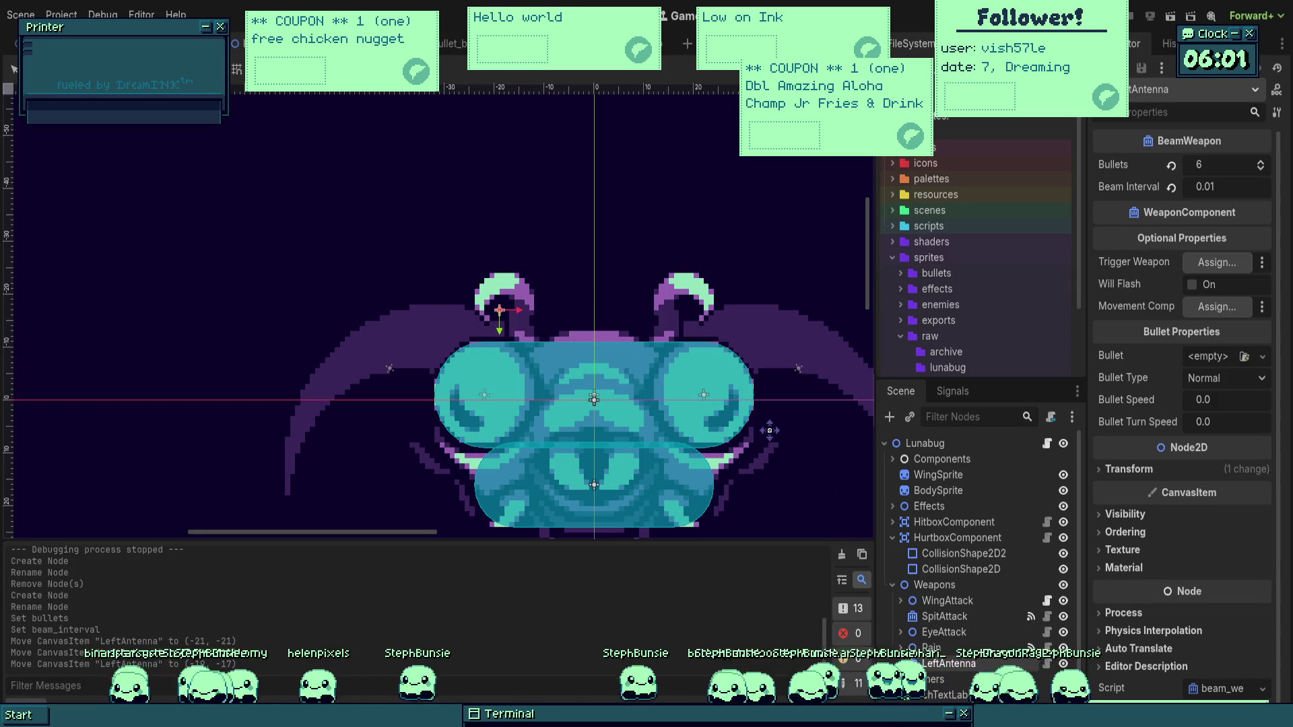
Step: Duplicate it and place the copy, LeftAntenna2, on the right antenna, then save
key(ctrl+d)
scroll(534, 297, up, 3)
drag(519, 339, 825, 337)
scroll(707, 313, up, 2)
key(ctrl+s)
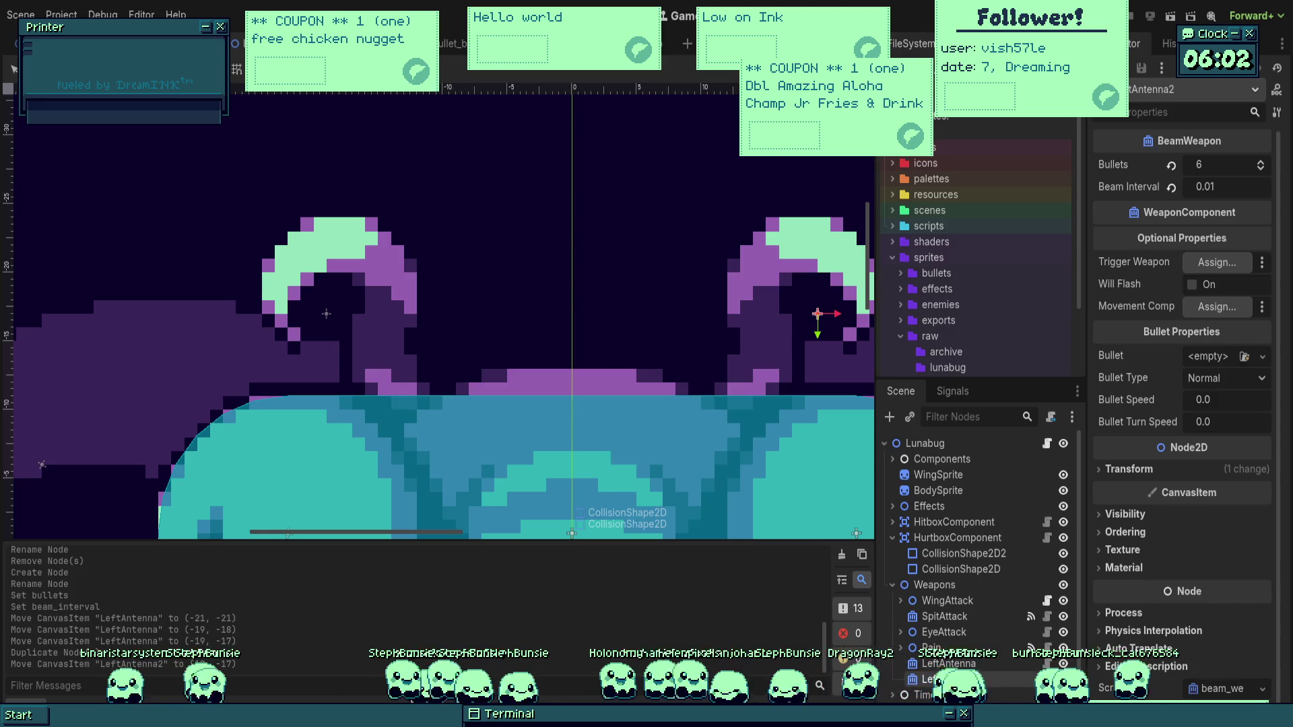
Step: Rename LeftAntenna2 to RightAntenna and tick Will Flash on both antenna weapons
key(Return)
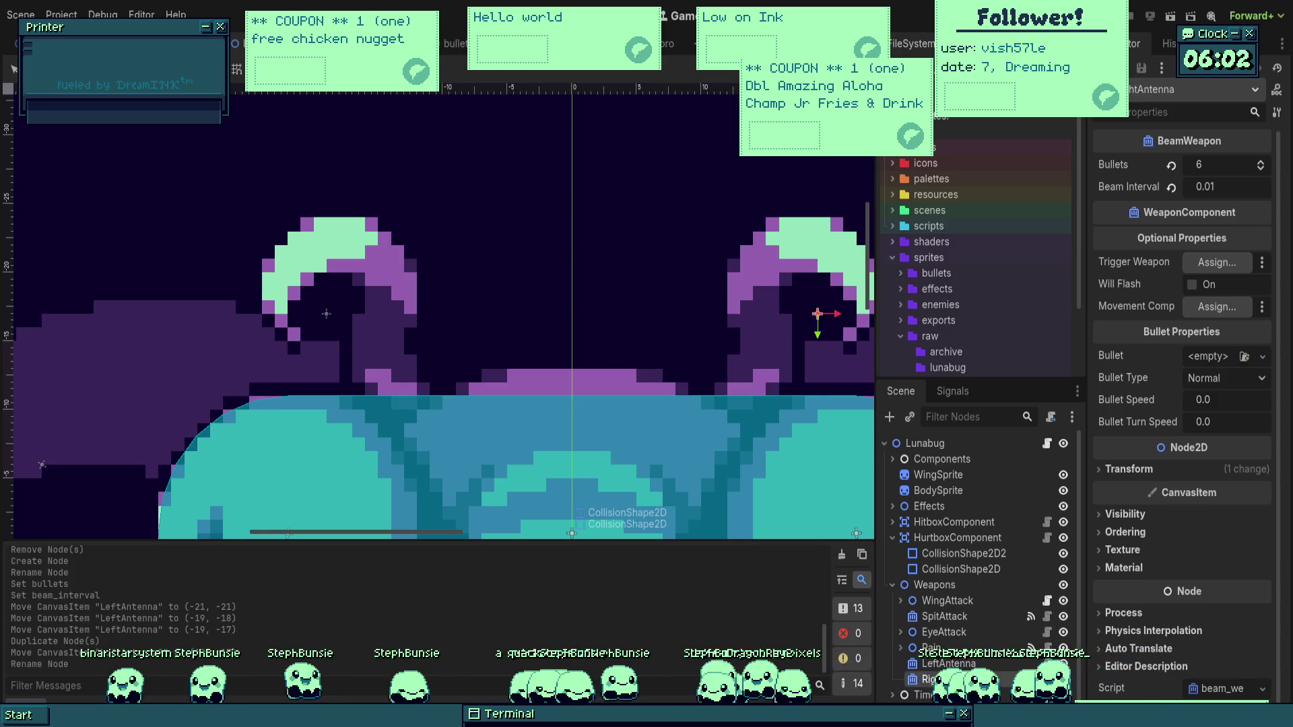
scroll(273, 276, down, 3)
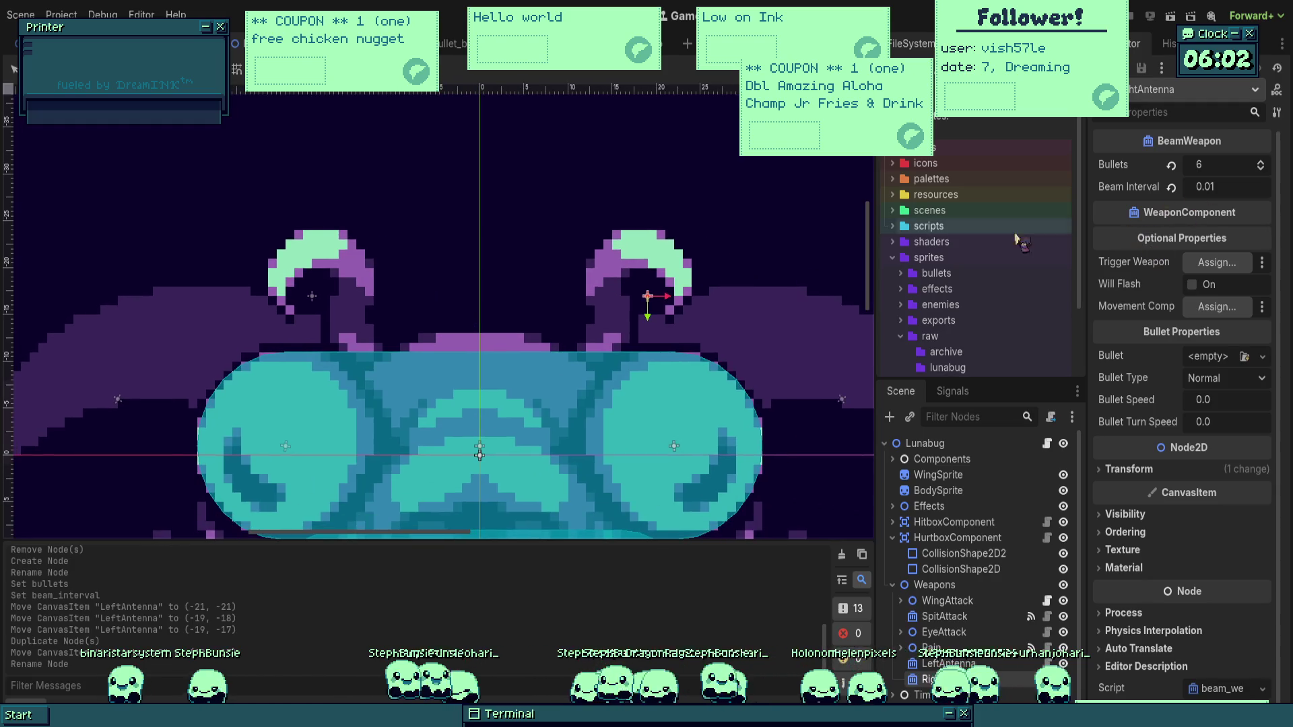
key(Up)
click(1192, 284)
key(Down)
click(1192, 284)
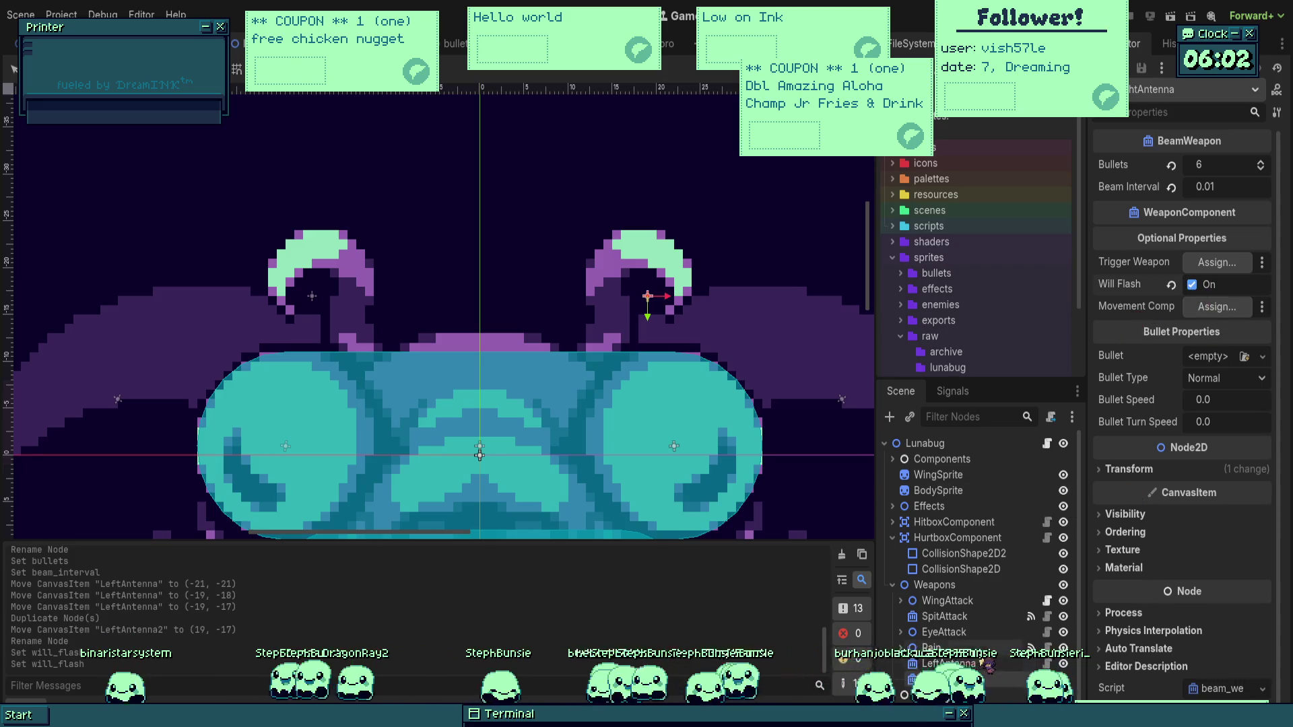
key(Up)
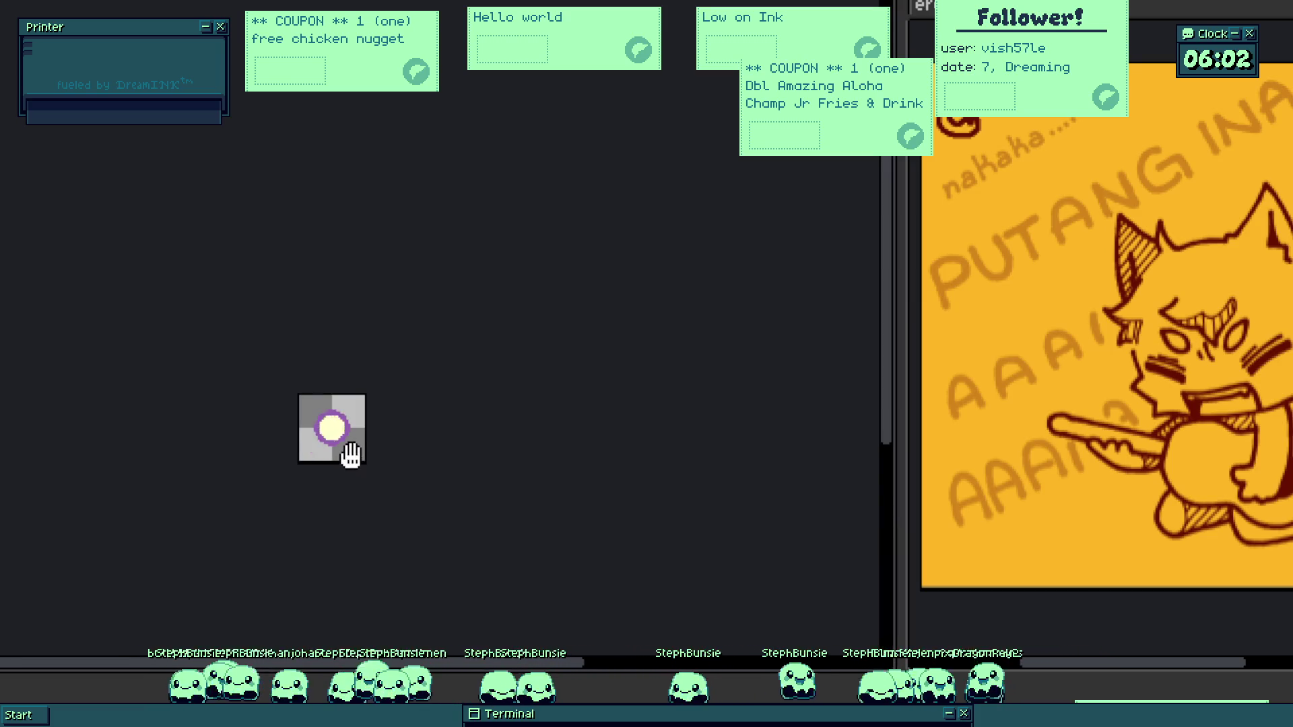
Step: Enlarge the purple-and-cream bullet sprite preview and rearrange the preview and canvas windows
click(346, 453)
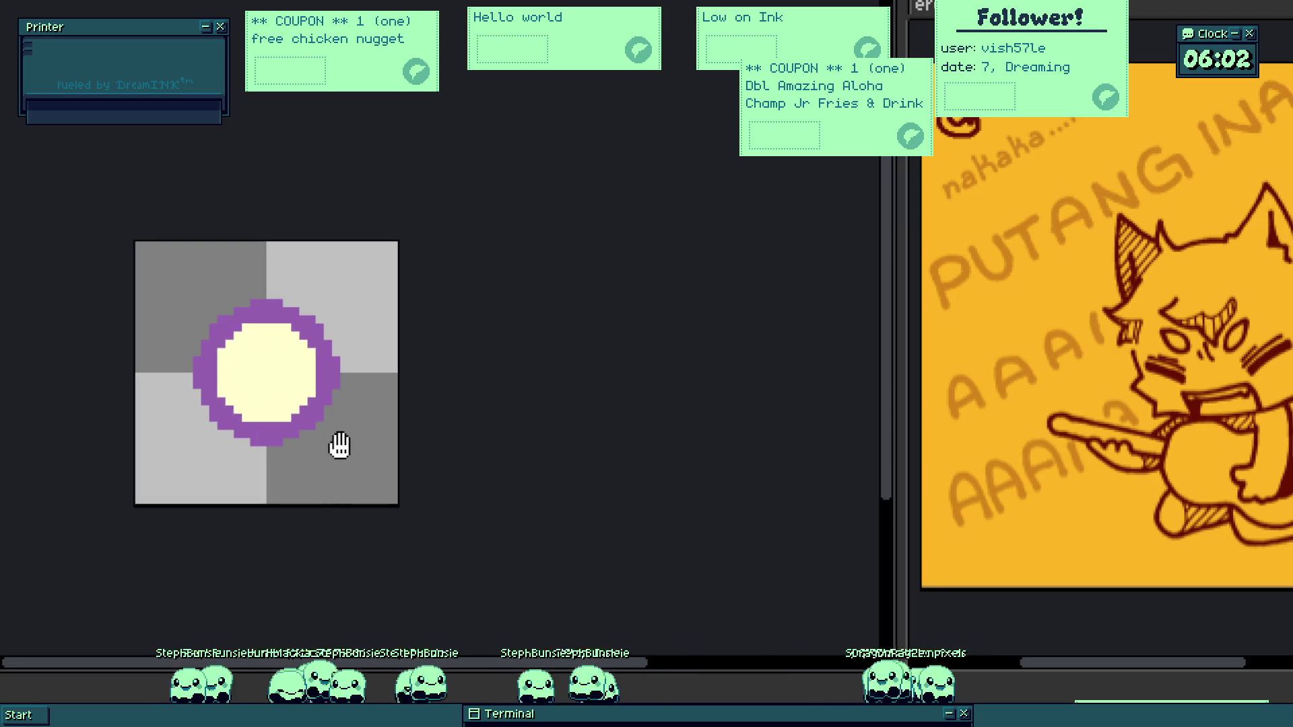
drag(298, 410, 330, 442)
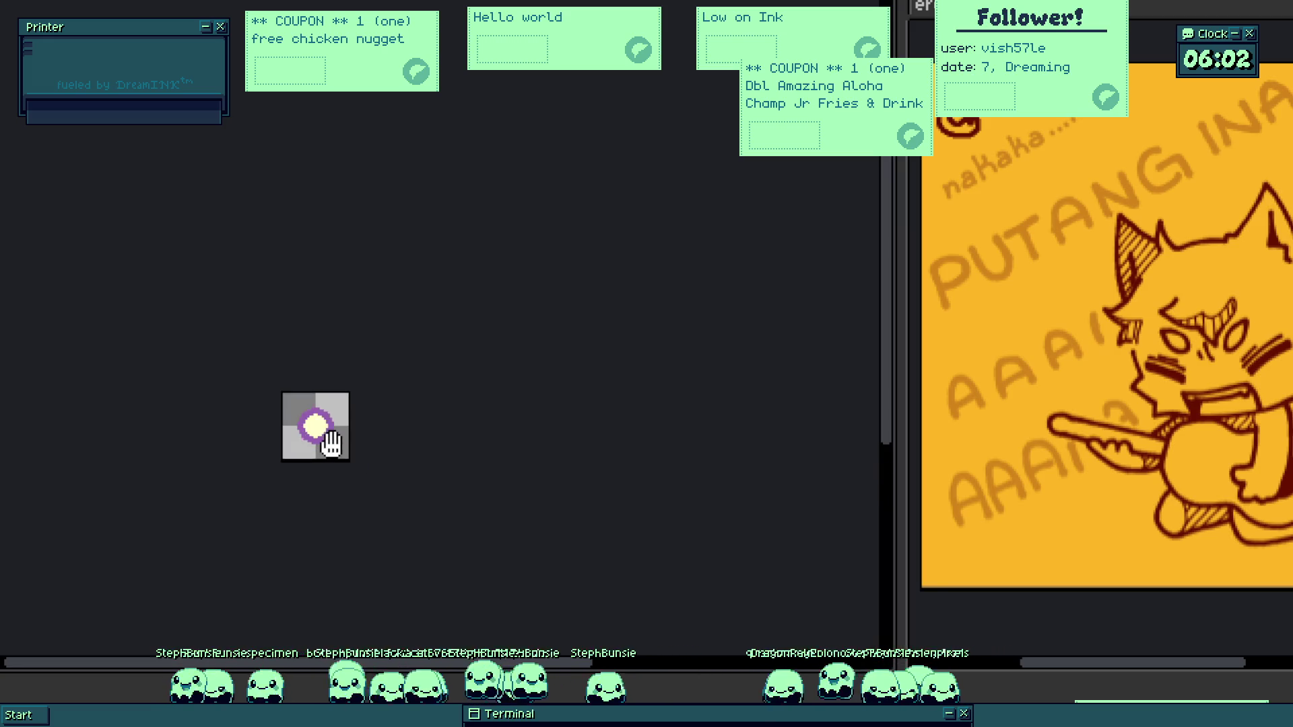
click(331, 443)
drag(101, 430, 309, 424)
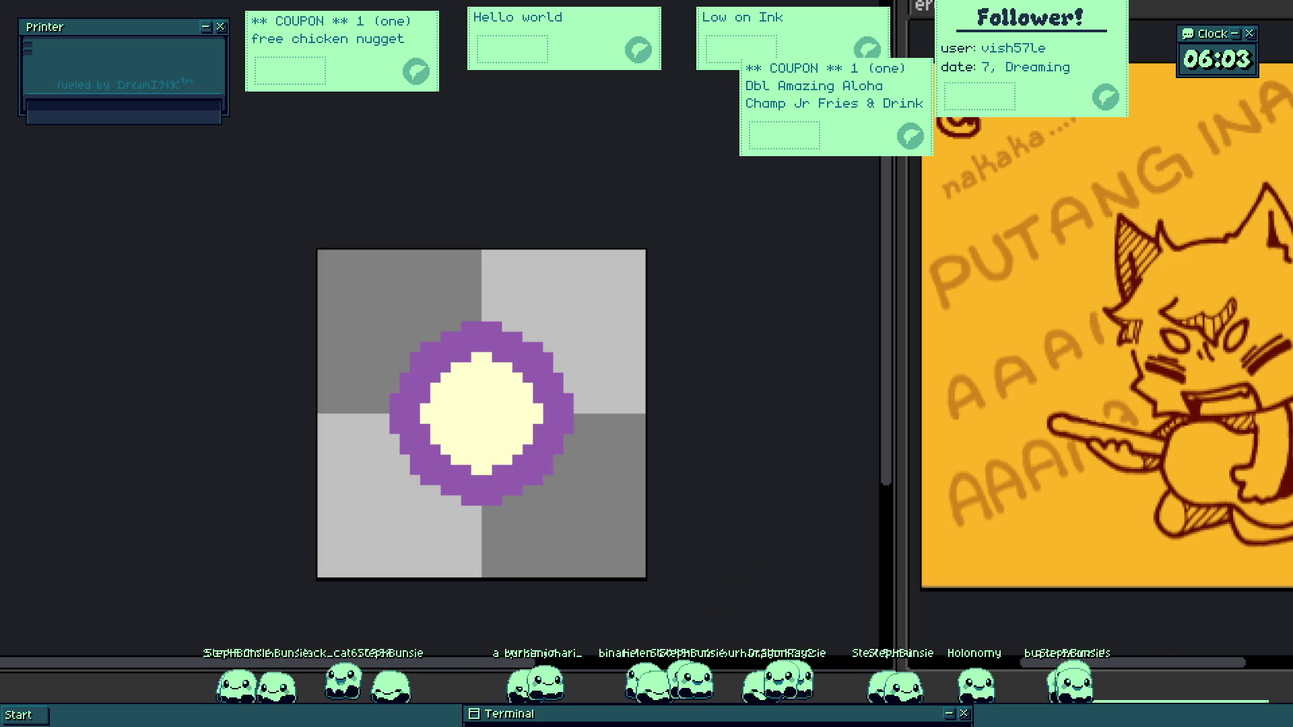
drag(427, 438, 373, 411)
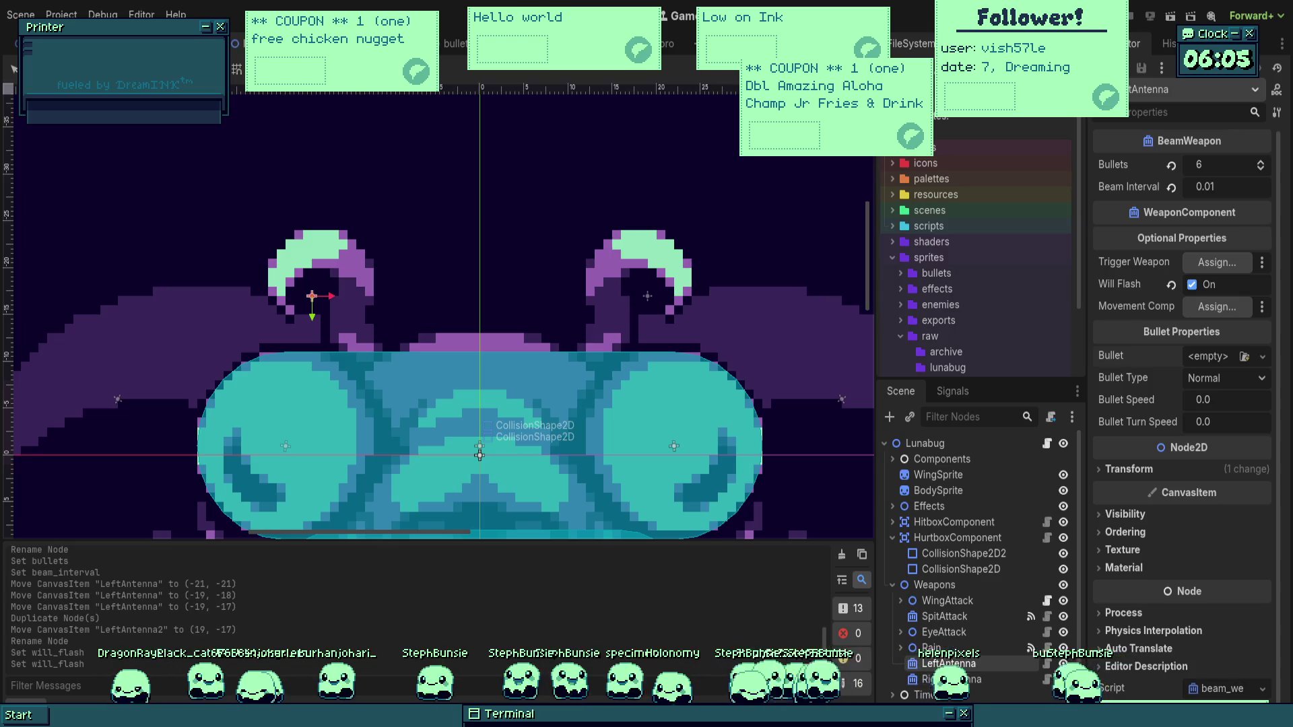
Step: Flip between the Bullet and BulletBolt scenes for reference
scroll(598, 281, down, 3)
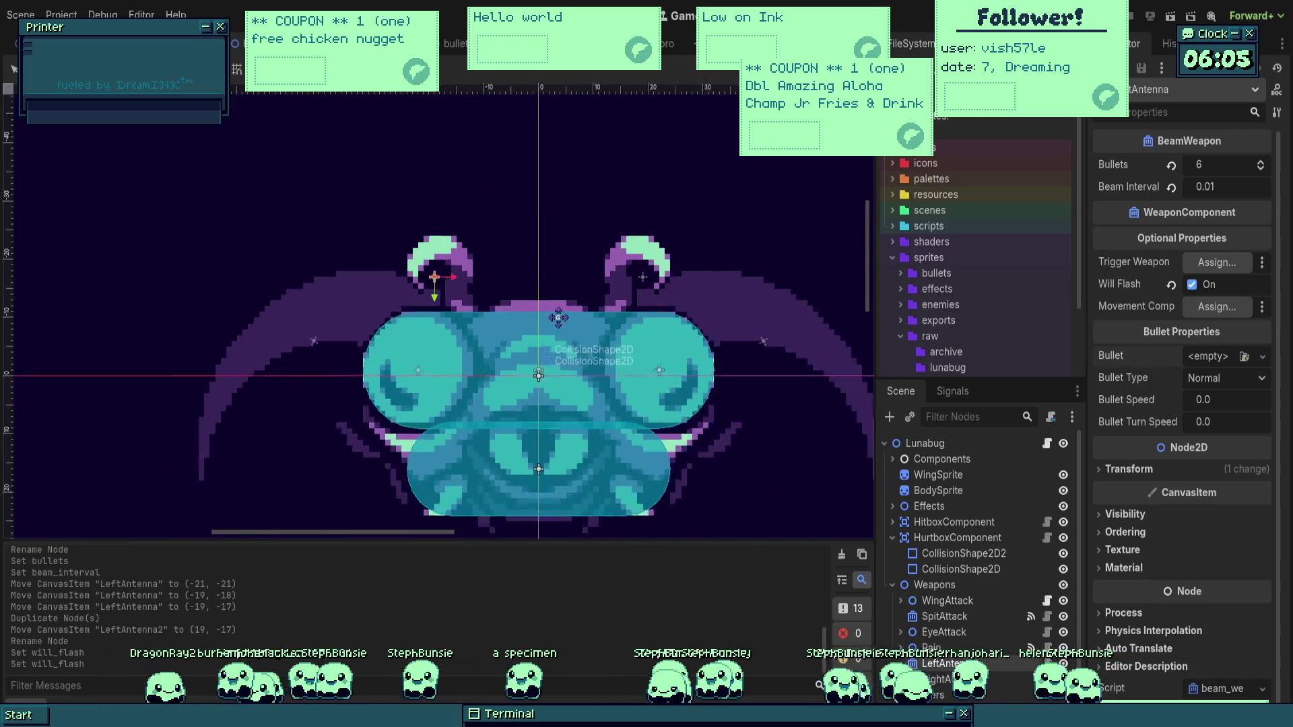
key(ctrl+Tab)
scroll(499, 361, up, 5)
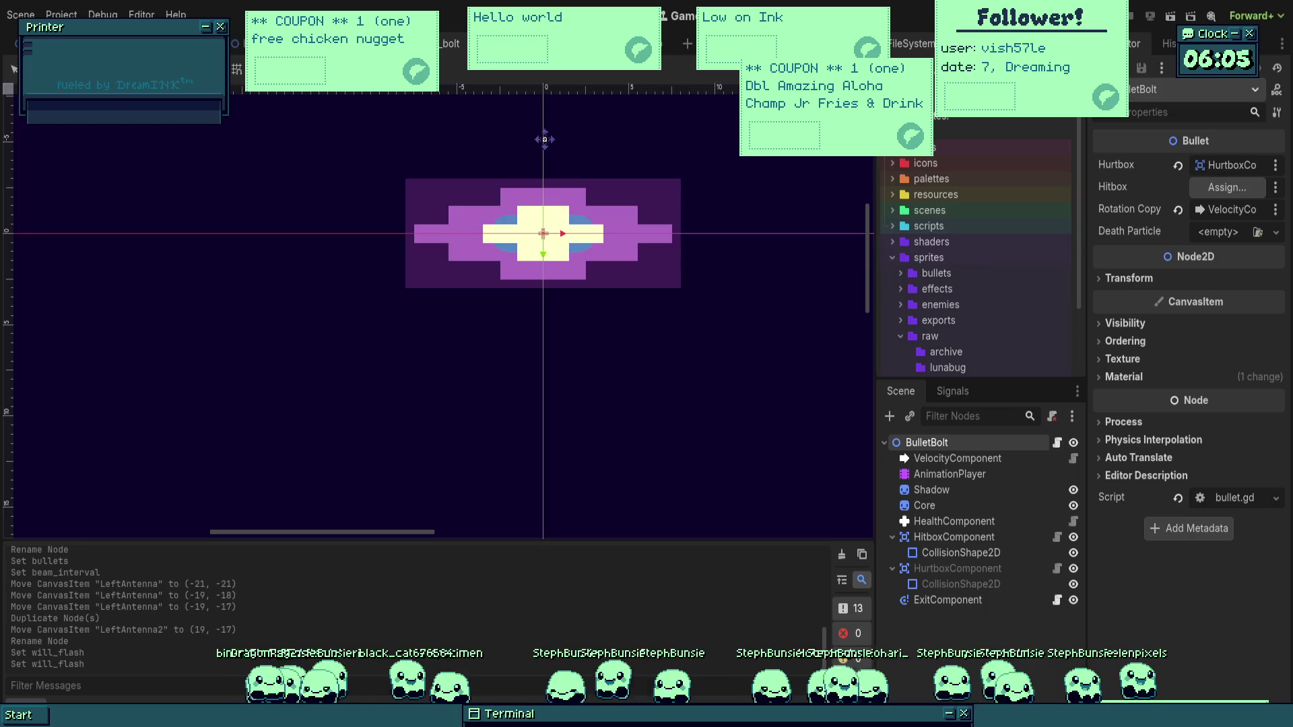
key(ctrl+Tab)
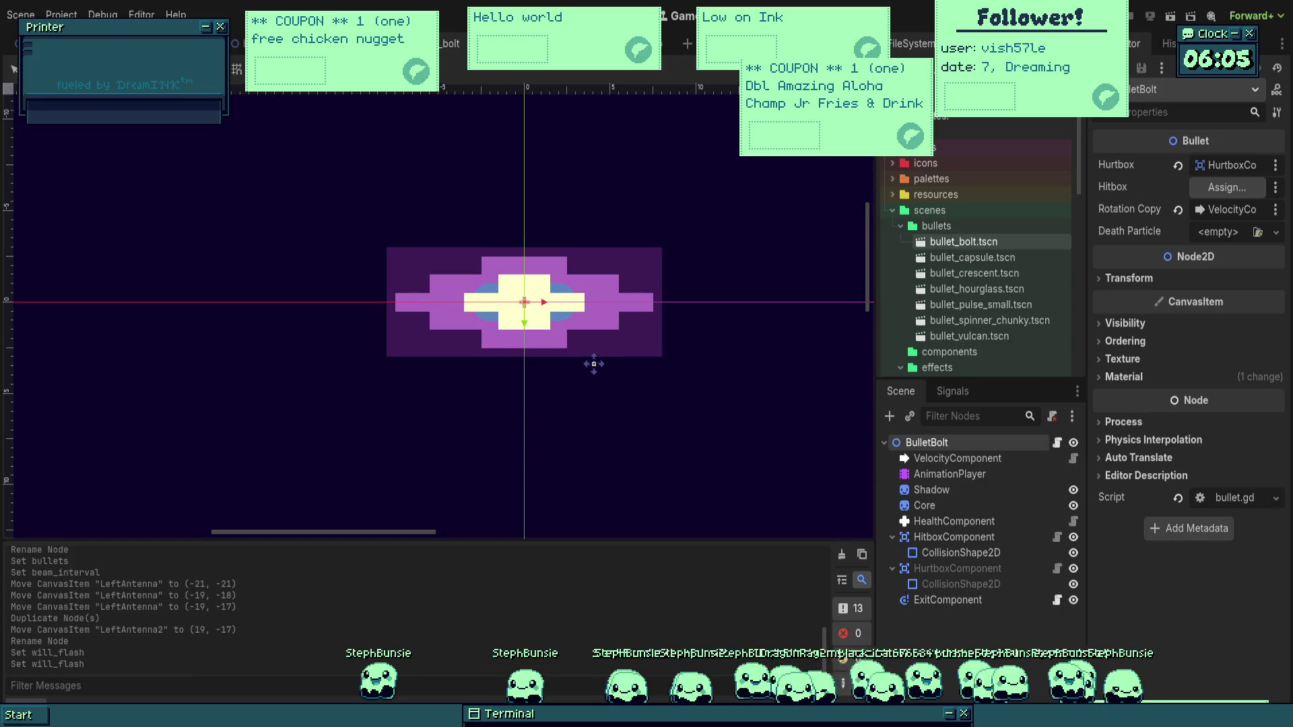
Step: Open bullet_pulse_small.tscn and rename its root node to BulletPulseSmall
double_click(981, 304)
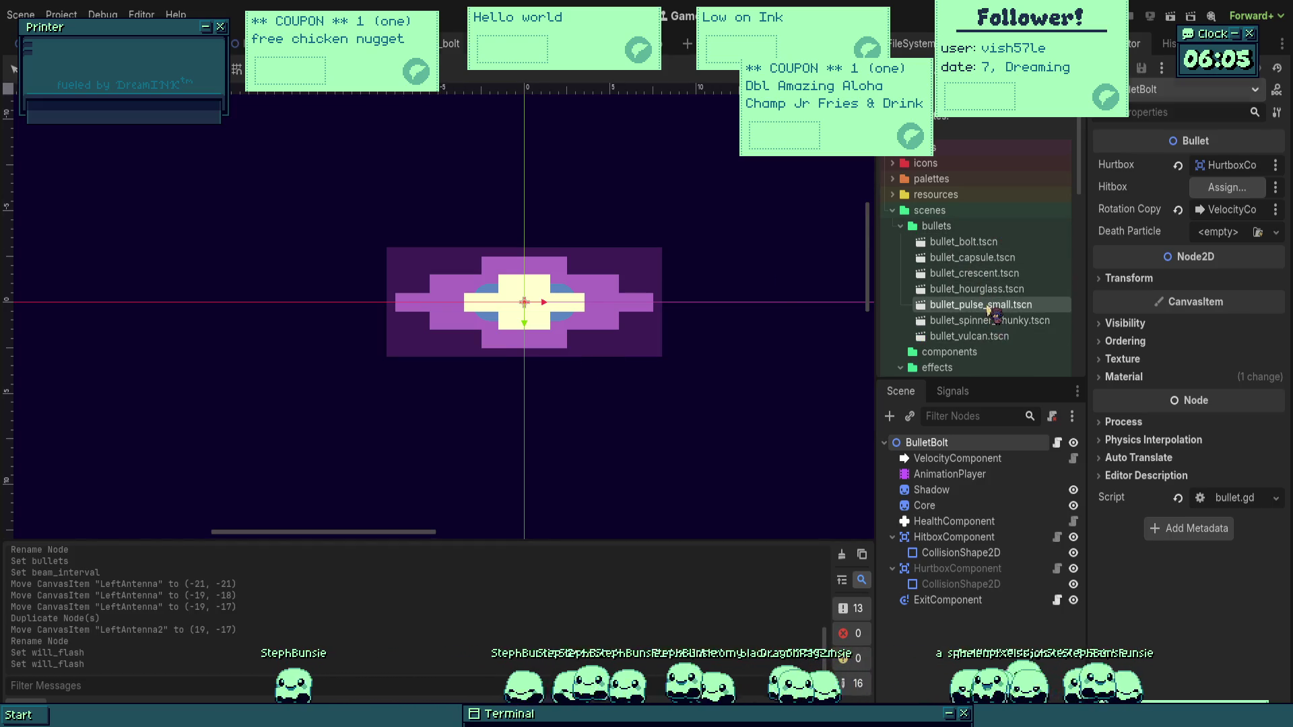
scroll(472, 330, down, 5)
scroll(575, 280, up, 5)
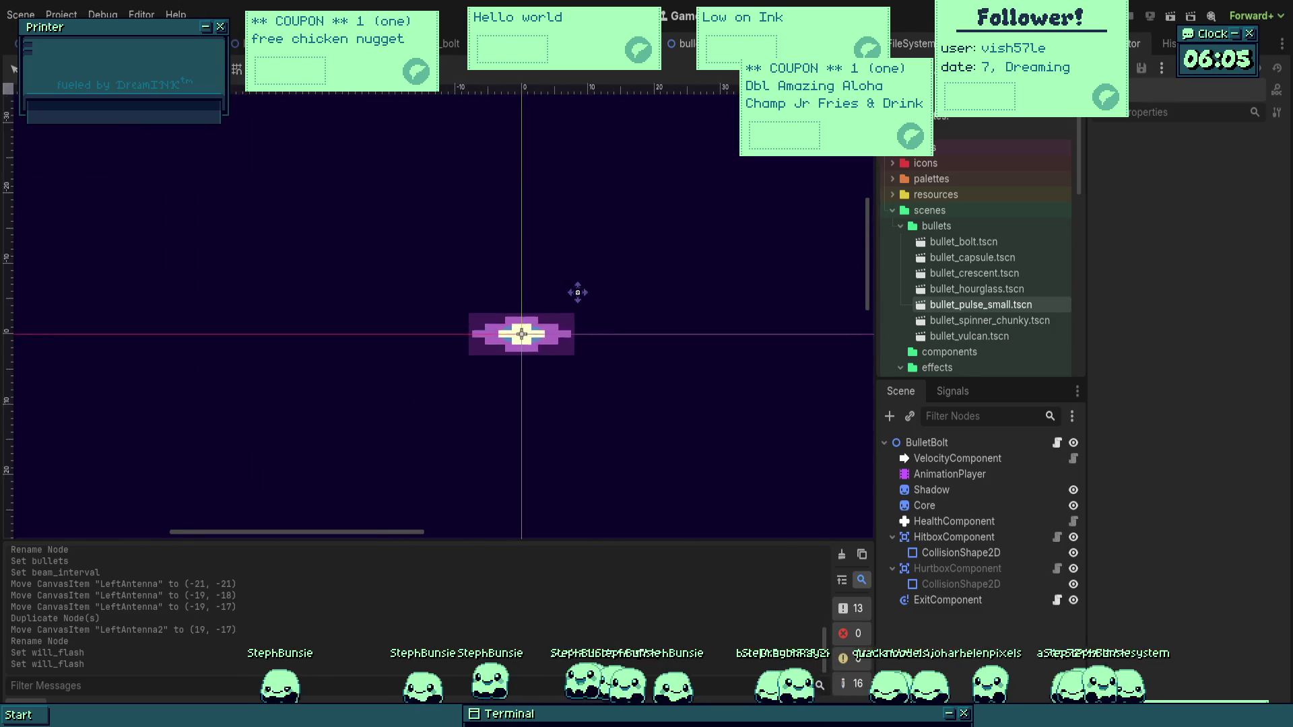
click(926, 443)
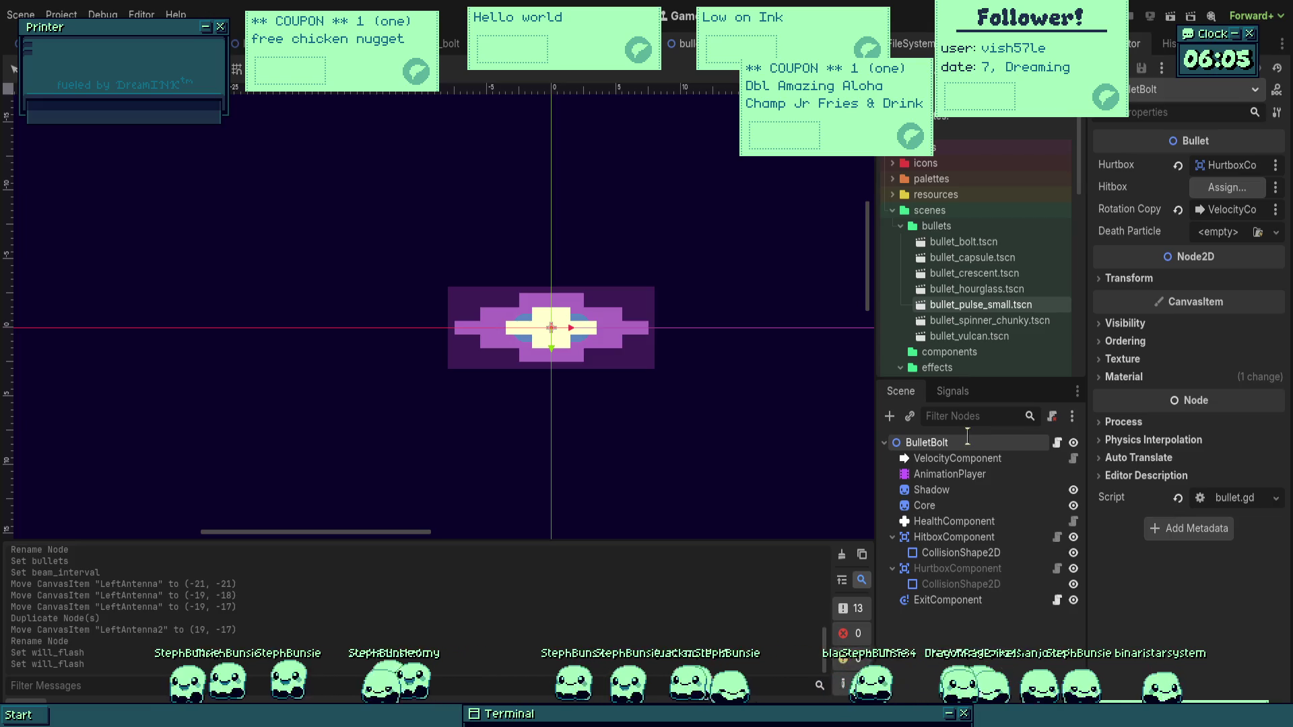
text(BulletPulseSmall)
key(Return)
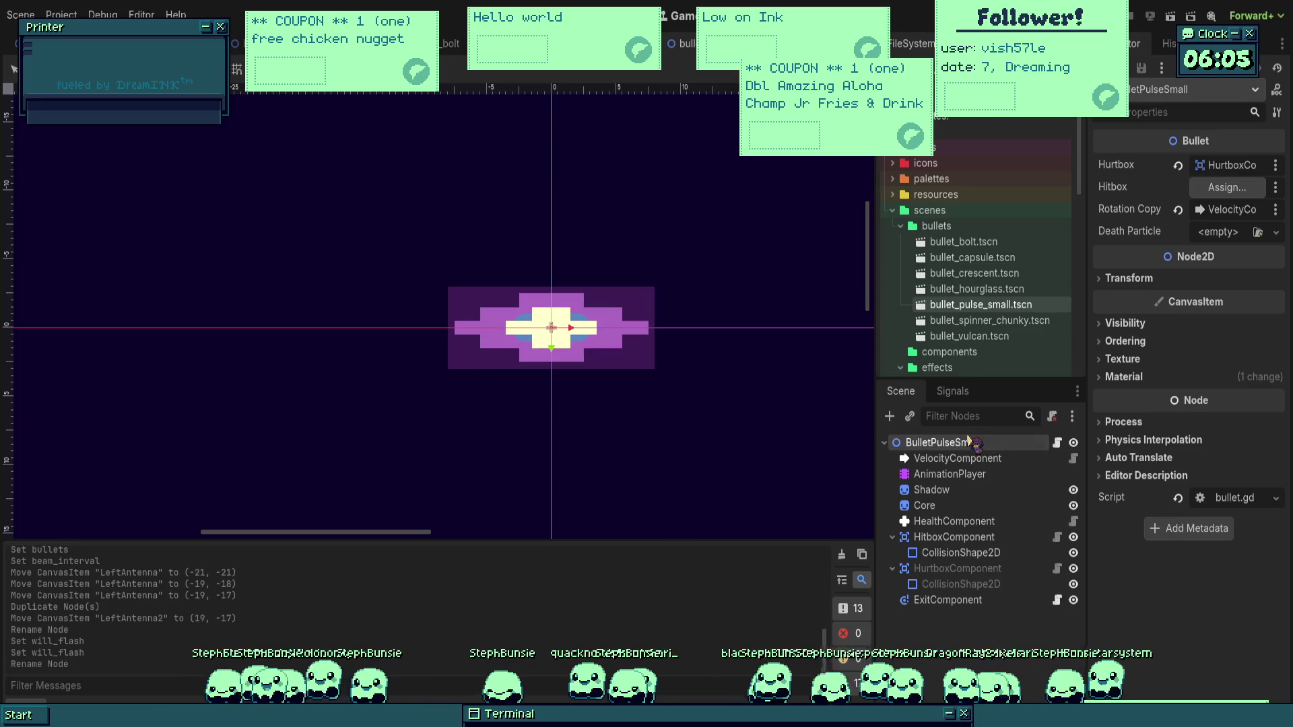
Step: Bring up the bullet's Core and Shadow frame tracks in the Animation panel
click(991, 459)
click(1002, 444)
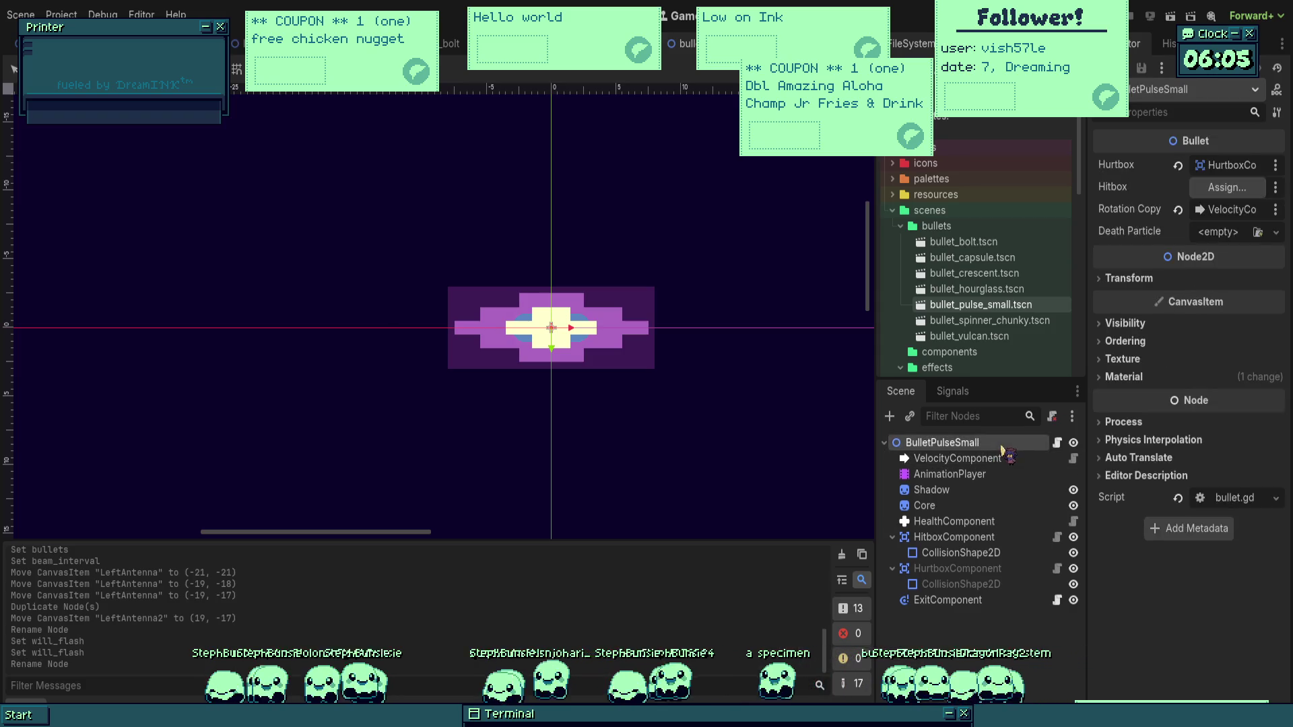
click(970, 475)
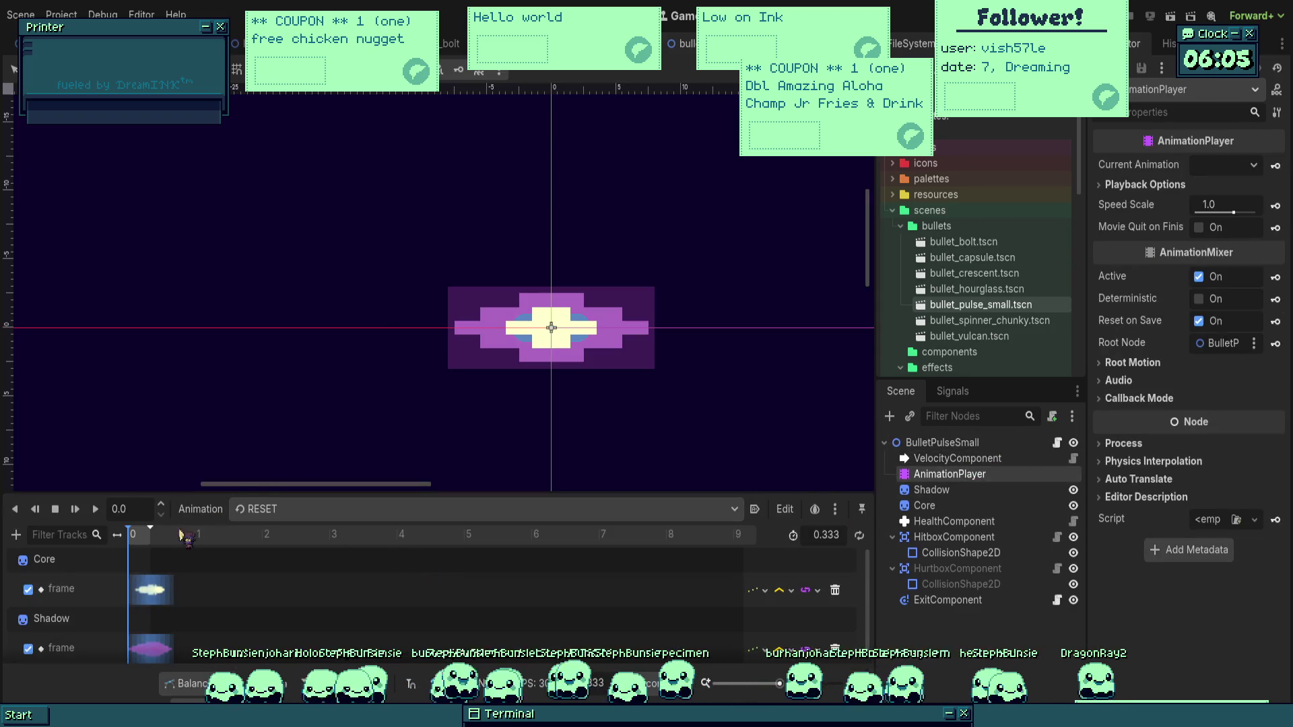
Step: Give the Shadow sprite the purple ring texture
scroll(141, 552, up, 5)
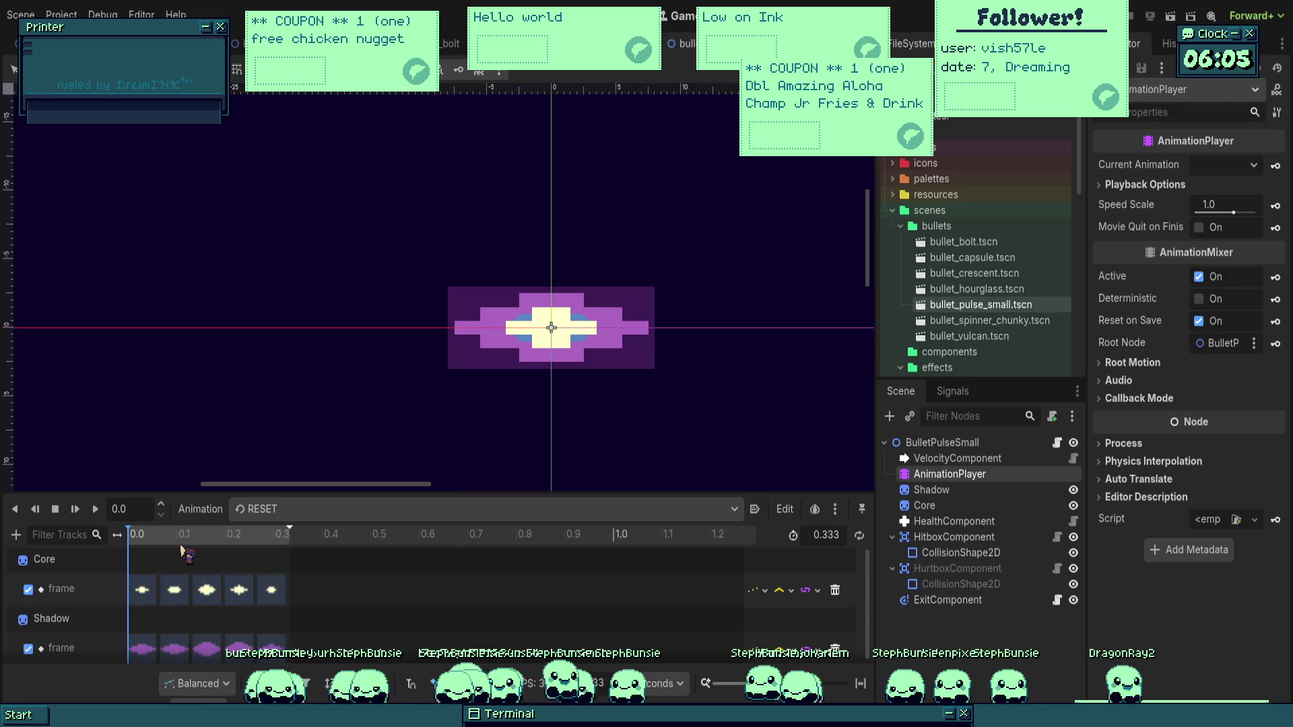
click(1003, 505)
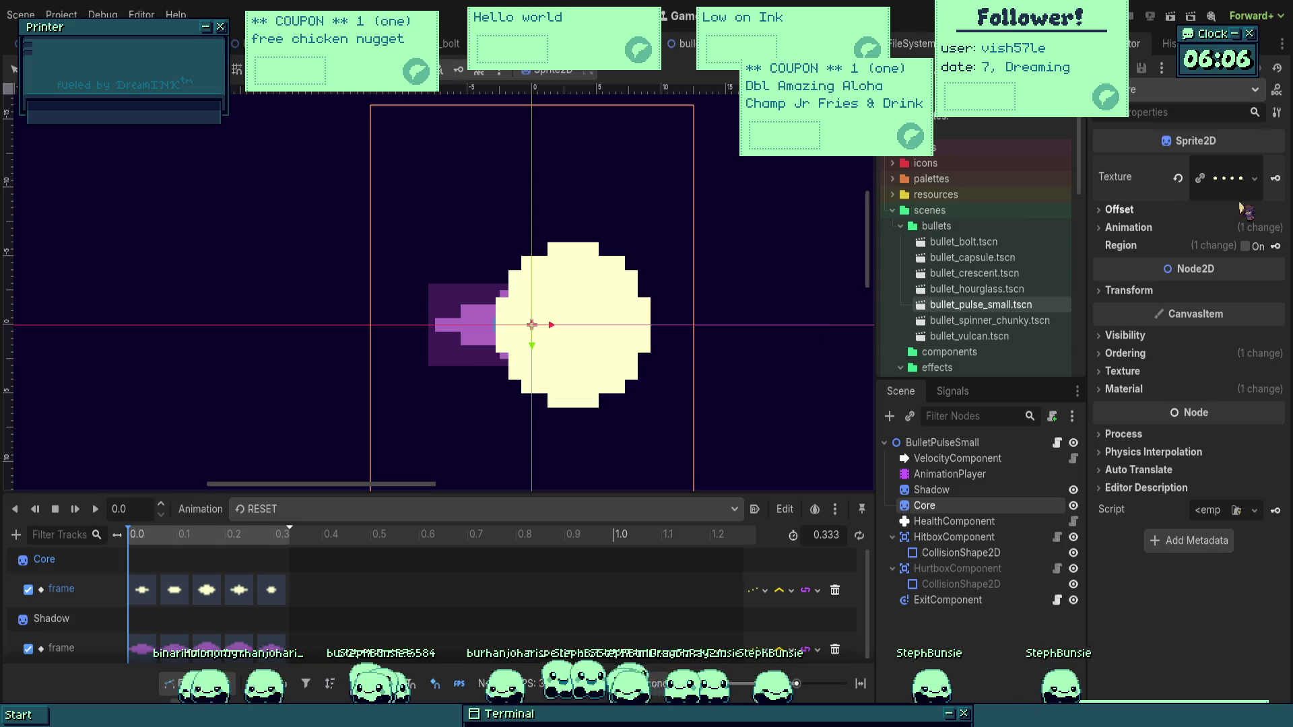
click(979, 494)
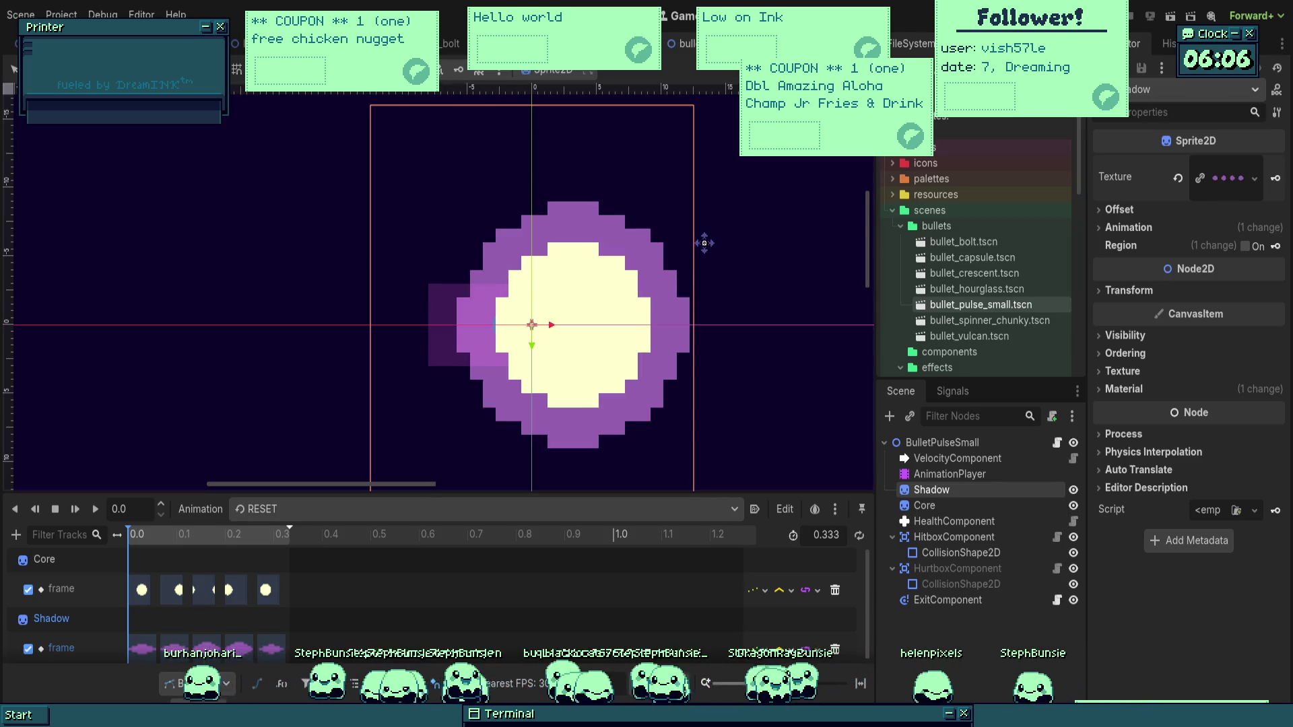
drag(586, 291, 608, 280)
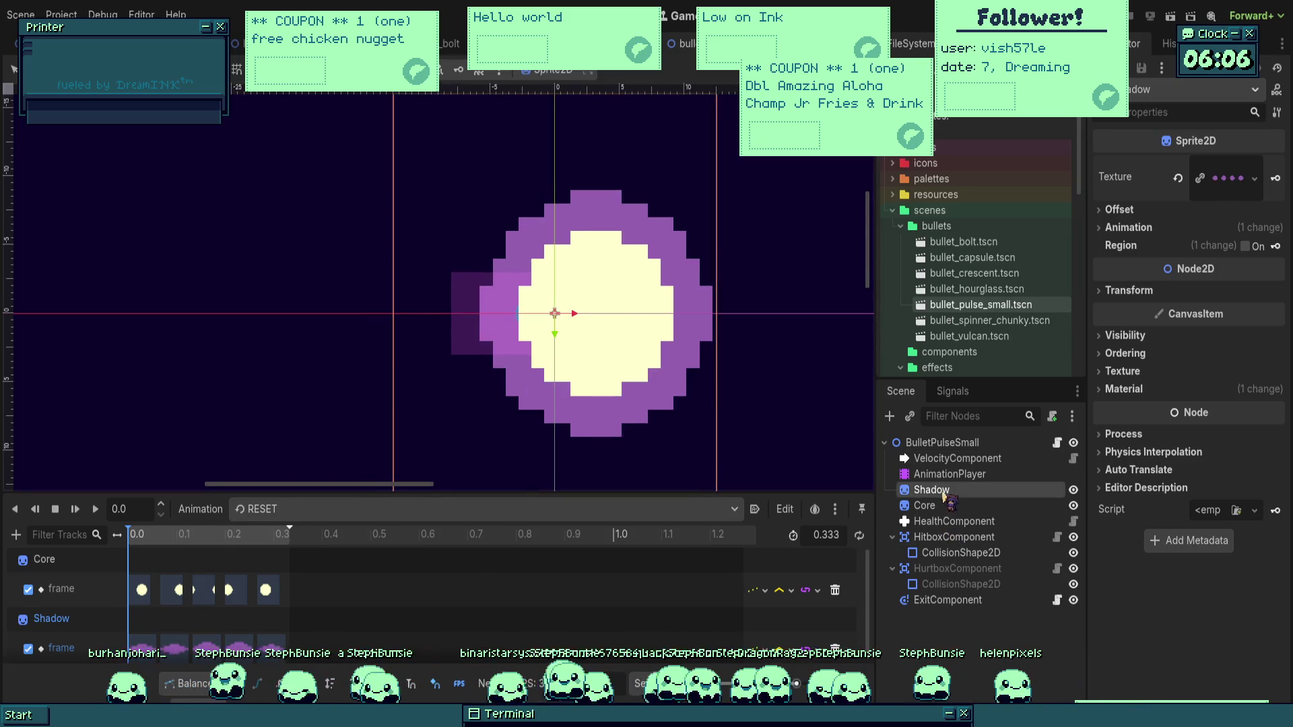
Step: Set the Shadow sprite's Hframes to 4 and save the scene
click(943, 507)
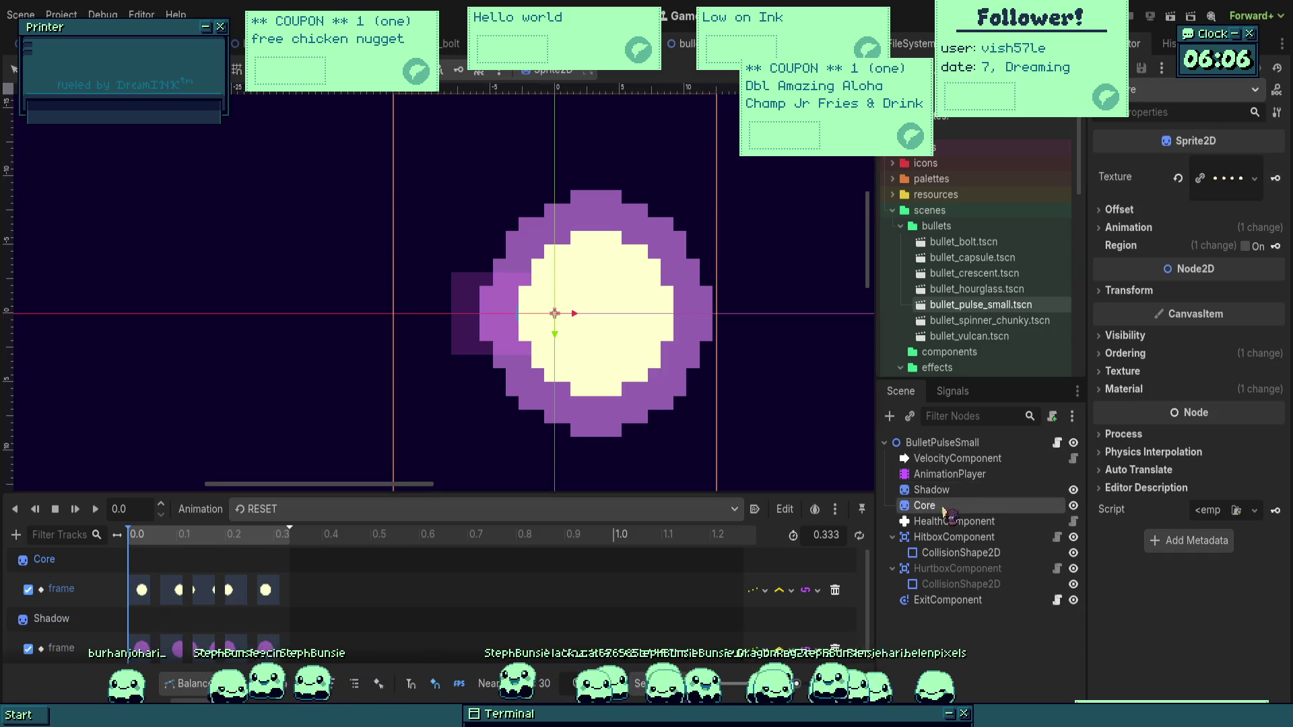
click(942, 490)
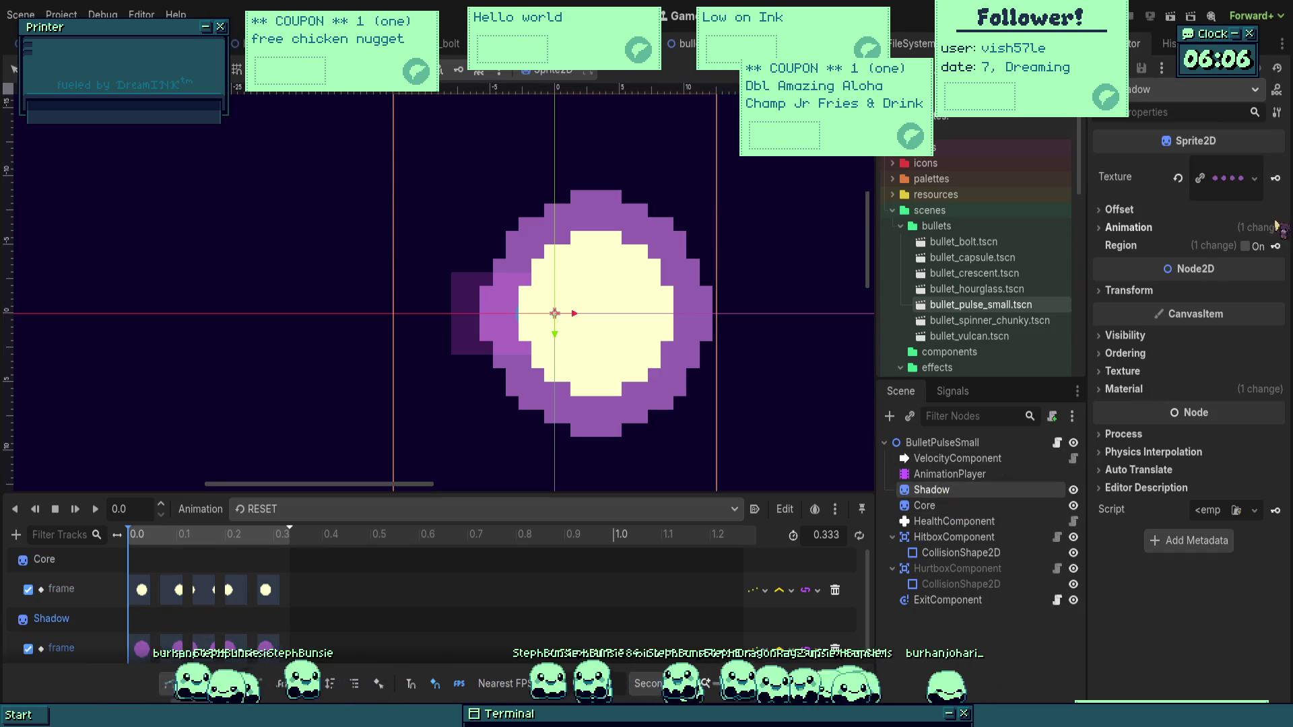
click(1222, 225)
click(1252, 243)
click(1252, 250)
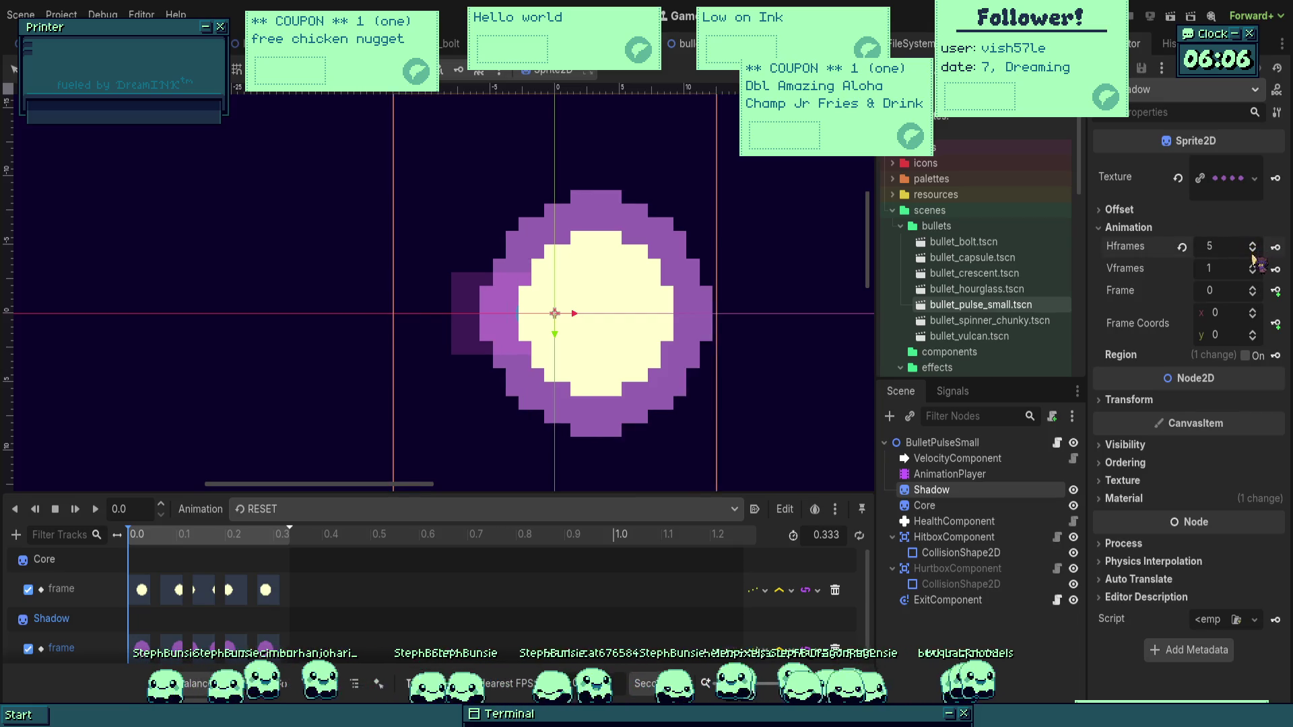
click(1253, 252)
key(ctrl+s)
Step: Set the Core sprite's Hframes to 4 and save the scene
click(924, 505)
click(1128, 227)
click(1252, 251)
key(ctrl+s)
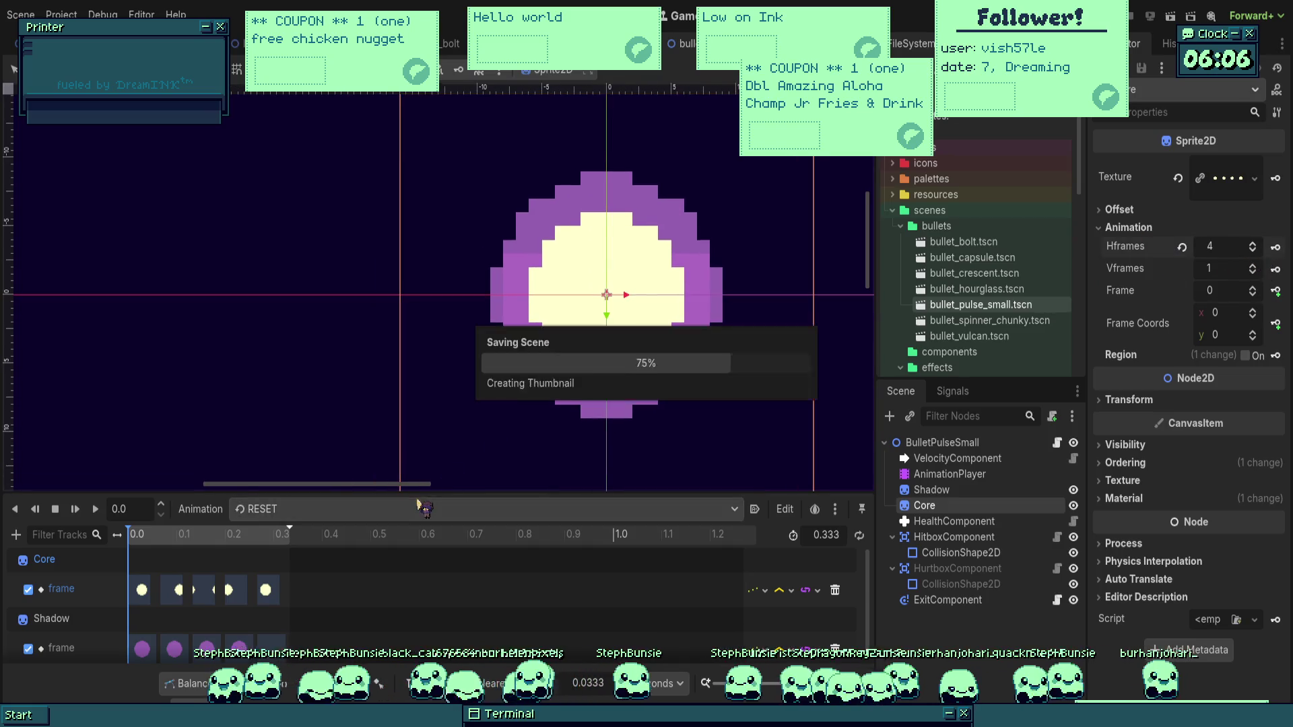
Step: Delete the fifth Core frame key at 0.2667
click(240, 593)
click(271, 591)
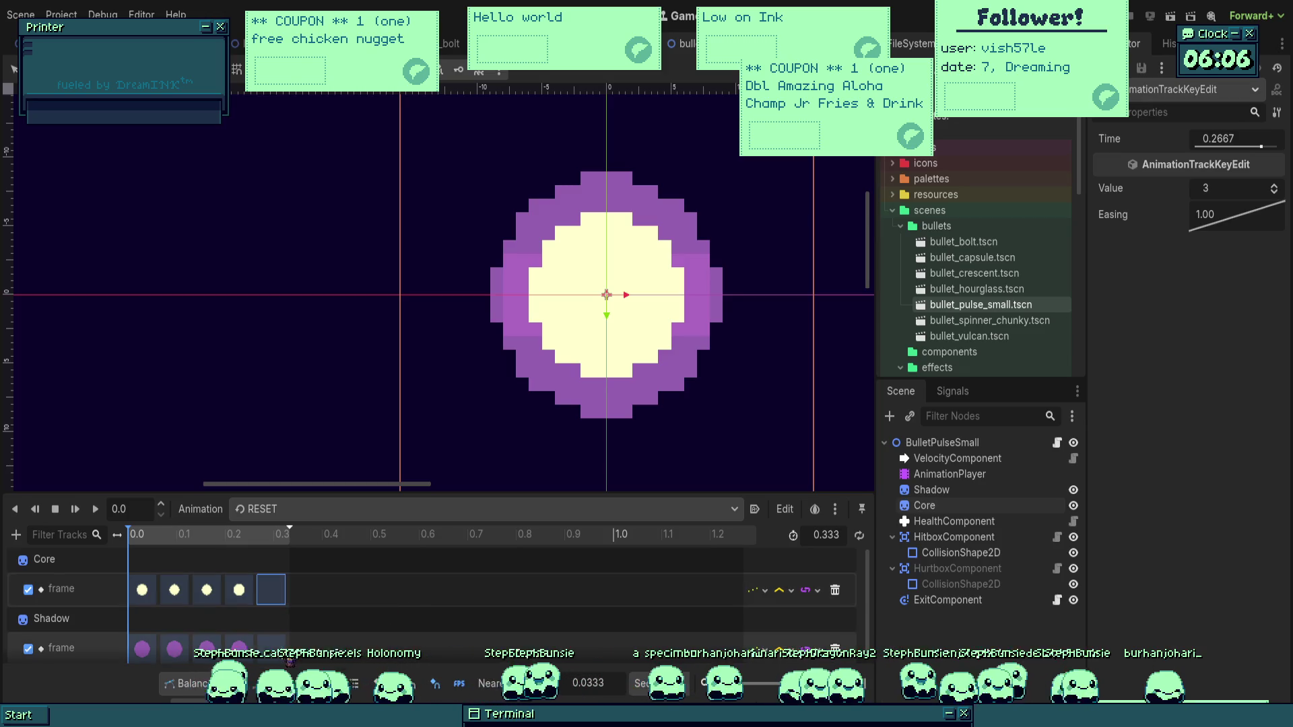
key(Delete)
drag(533, 222, 528, 163)
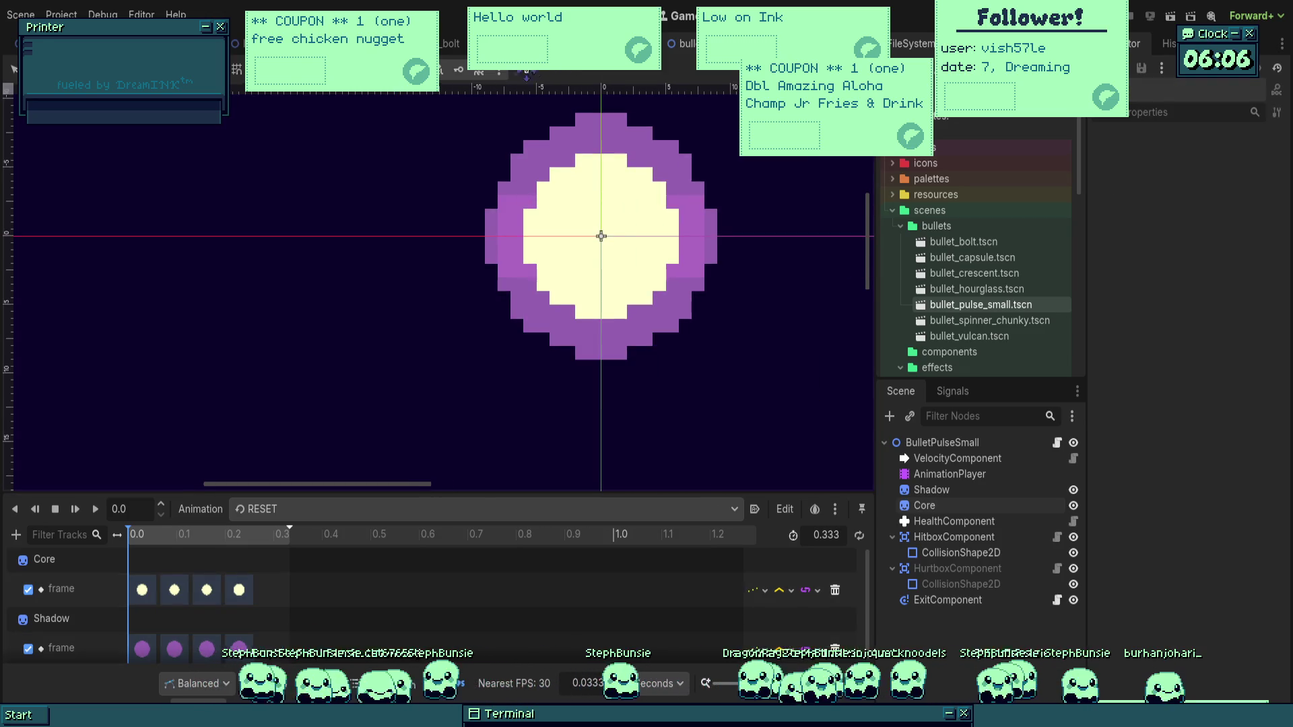
Step: Switch to the default animation and delete its fifth Core frame key at 0.2667
click(449, 43)
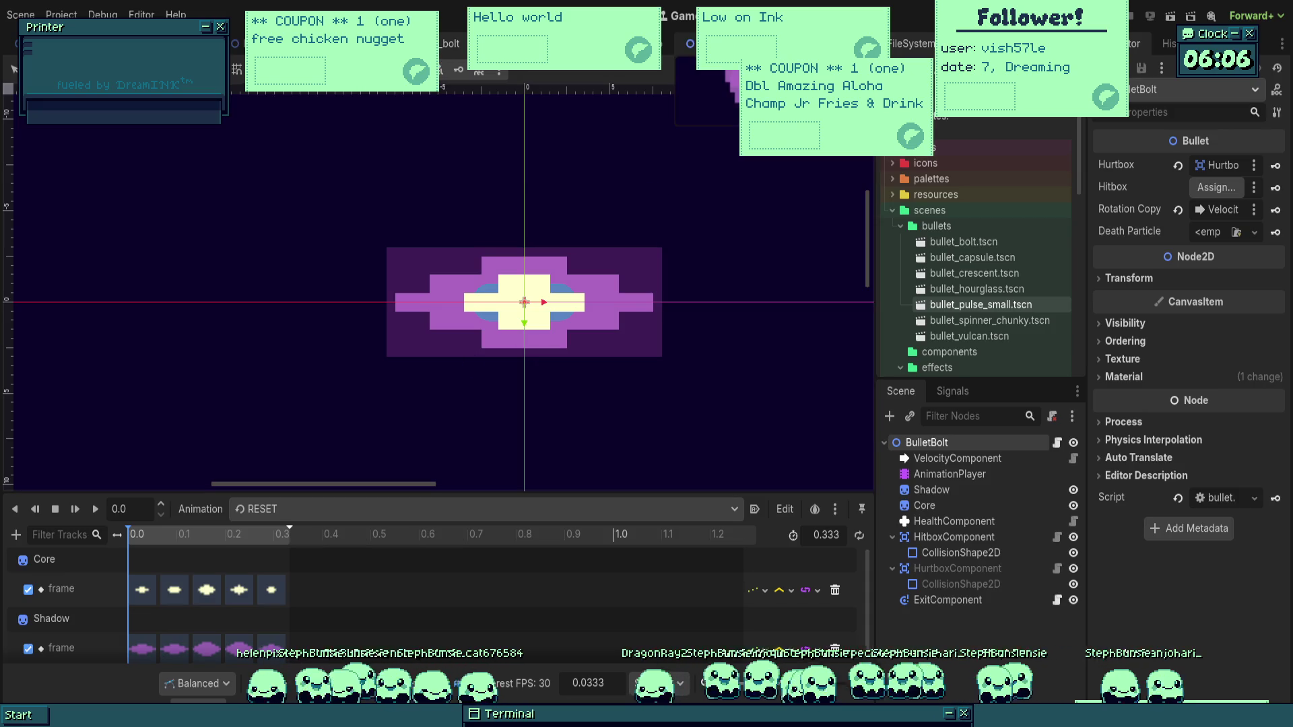
key(ctrl+Tab)
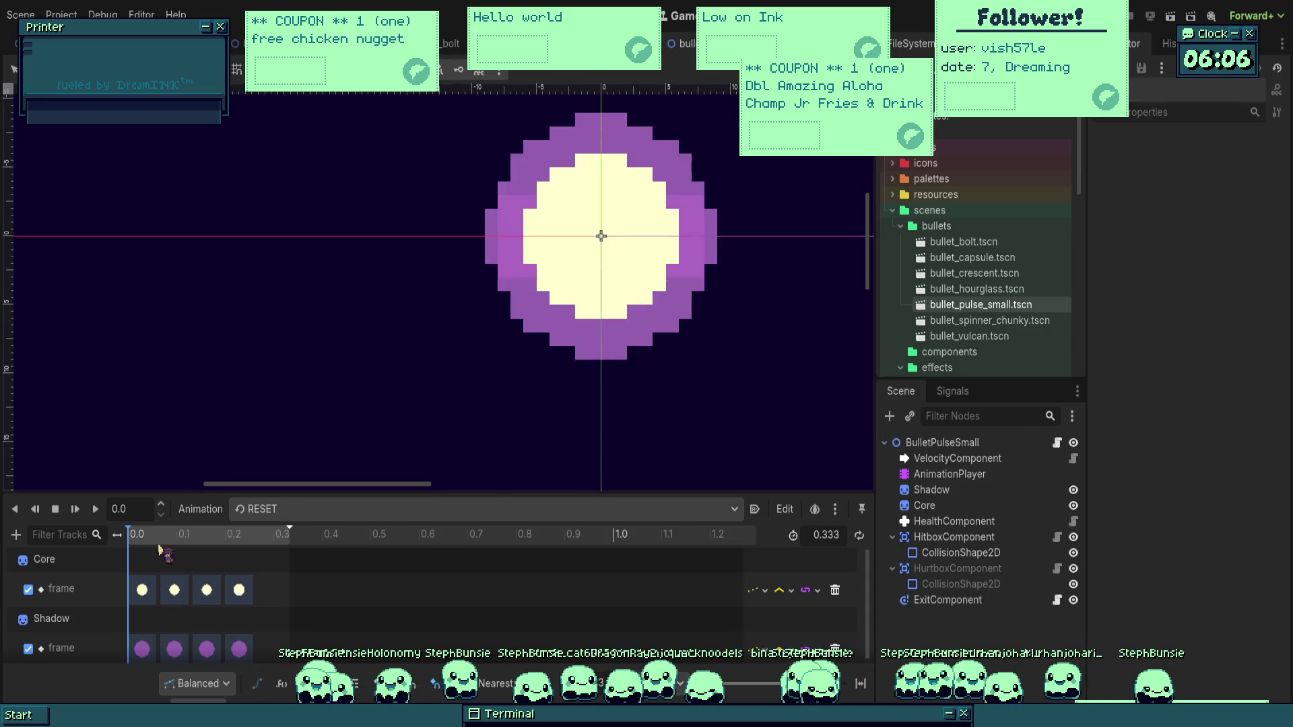
click(289, 517)
click(289, 559)
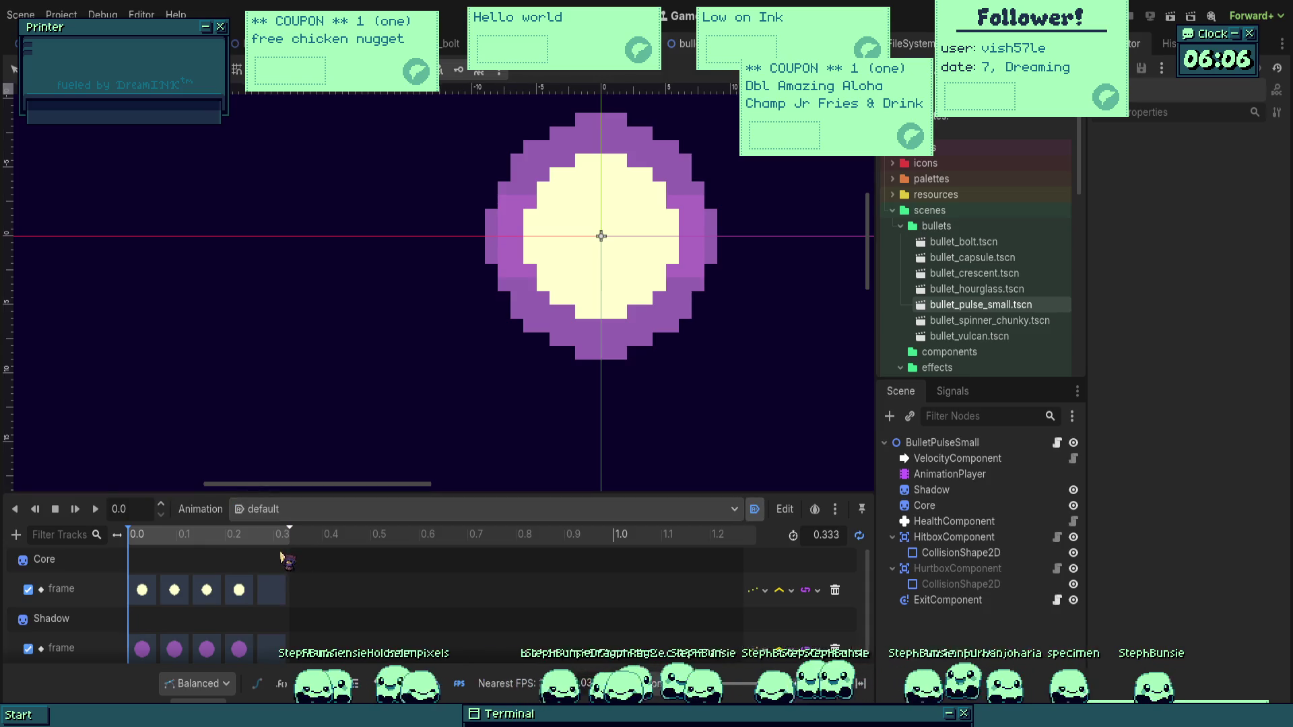
click(278, 598)
key(Delete)
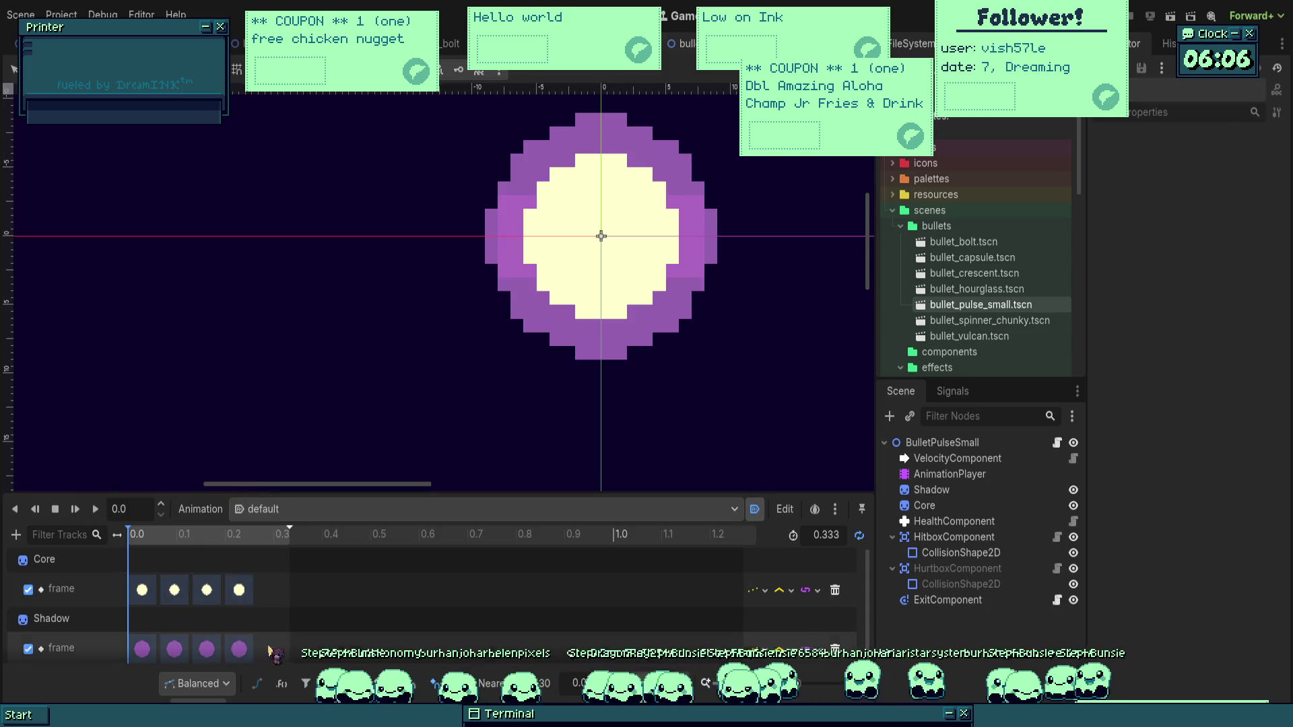
Step: Play the default animation to preview the pulse
click(95, 509)
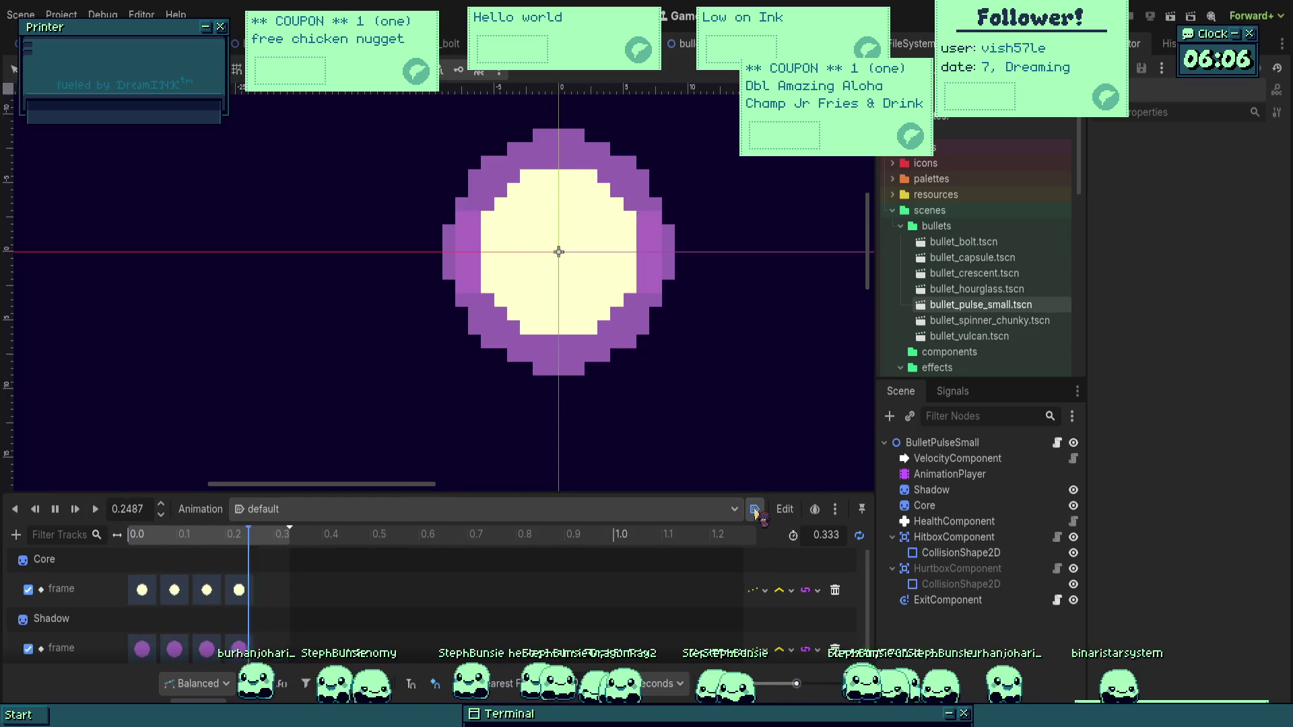
scroll(636, 322, down, 6)
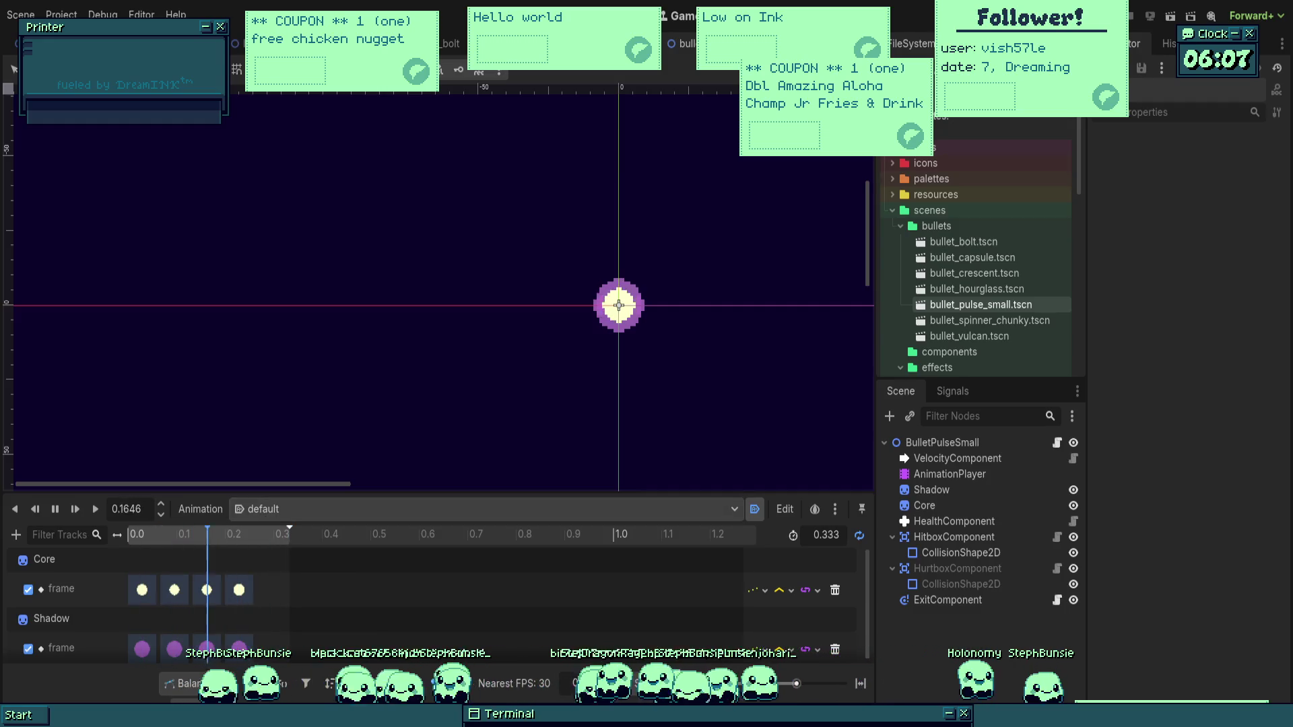
scroll(592, 323, up, 4)
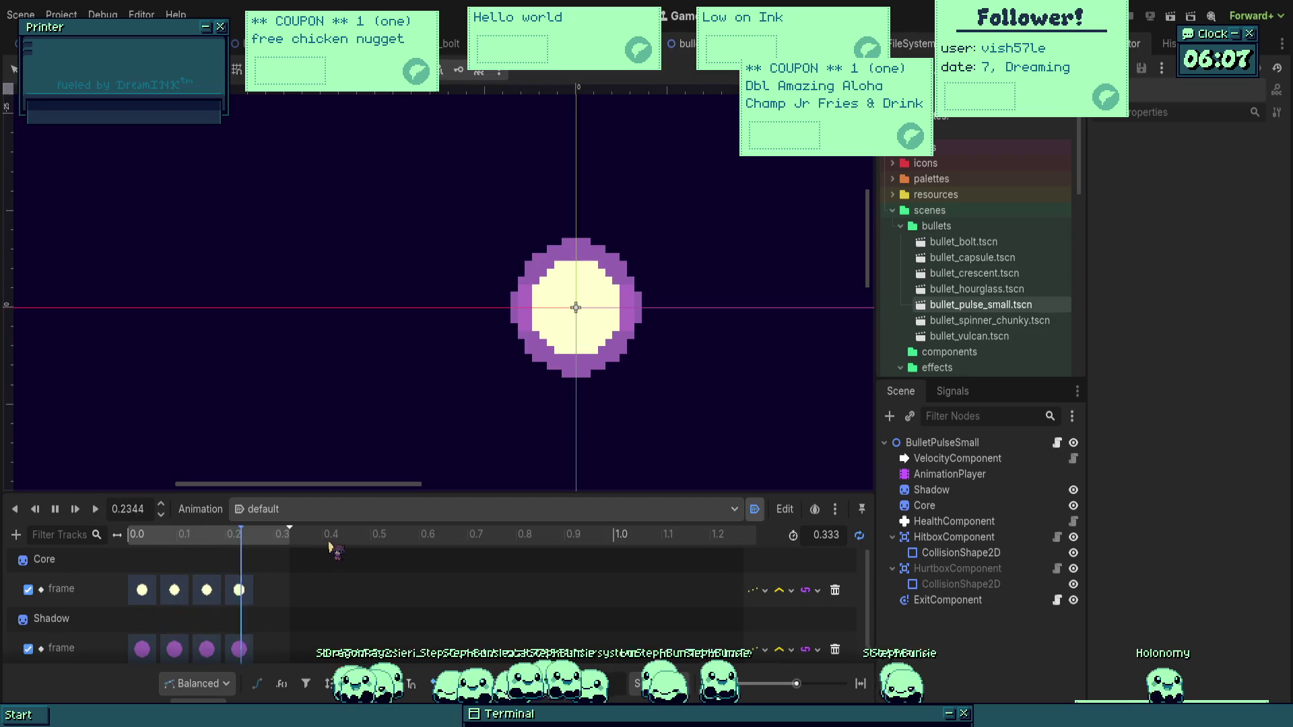
Step: Respace the Core and Shadow keys to 0.1, 0.1667, 0.2667 s and show the timeline in frames
mouse_move(333, 546)
mouse_down()
mouse_move(229, 663)
mouse_move(256, 663)
mouse_up()
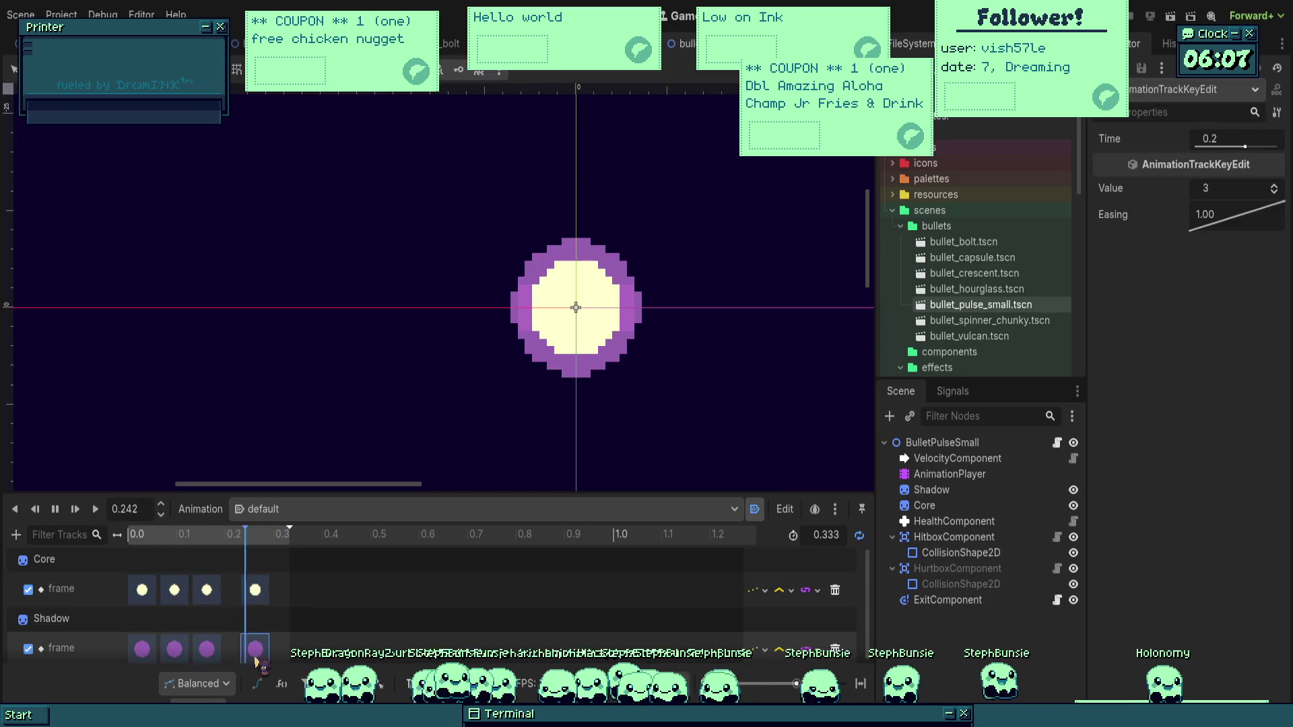
mouse_move(206, 590)
mouse_down()
mouse_move(223, 590)
mouse_move(190, 589)
mouse_up()
click(207, 648)
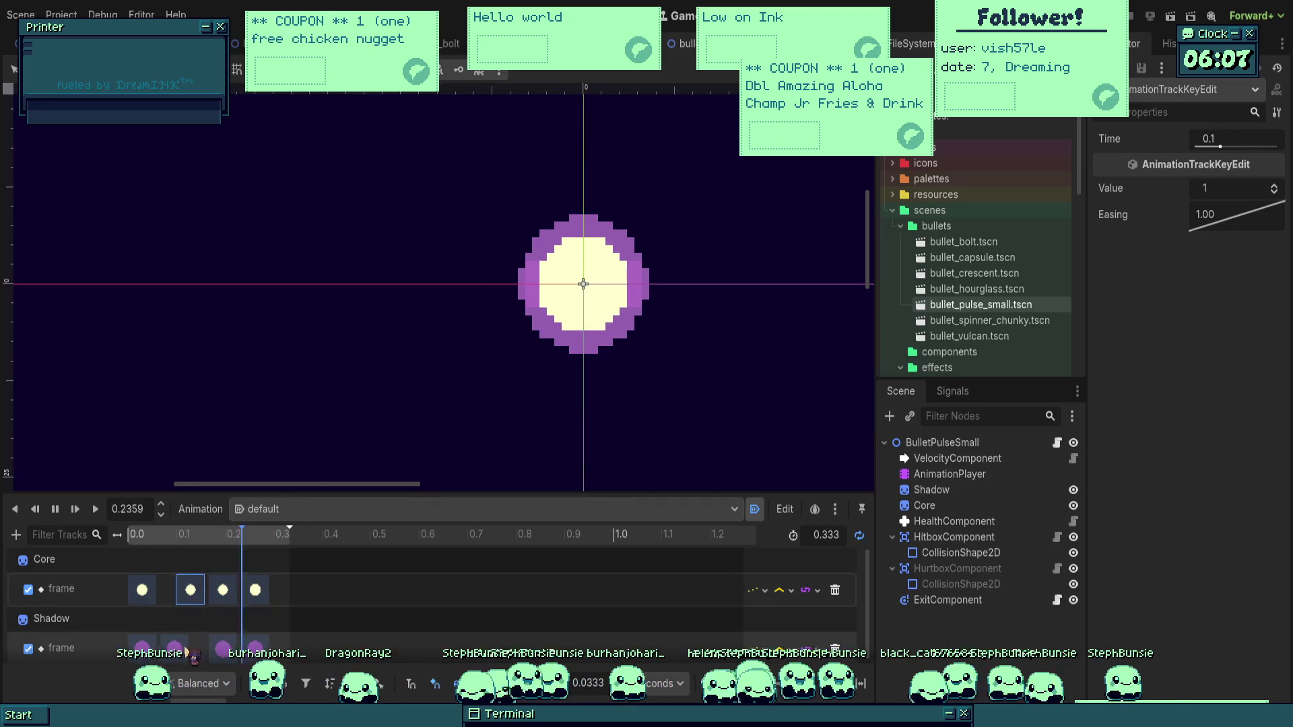
drag(255, 590, 272, 590)
drag(256, 648, 272, 648)
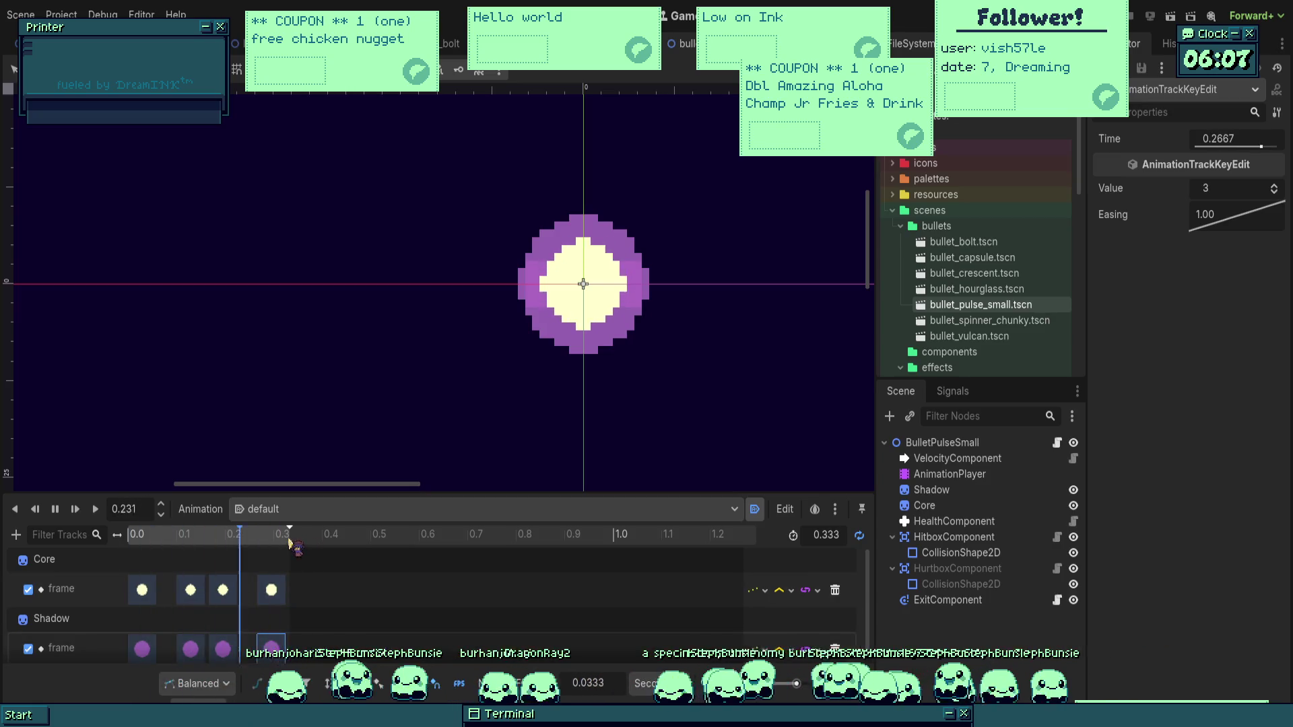
click(827, 535)
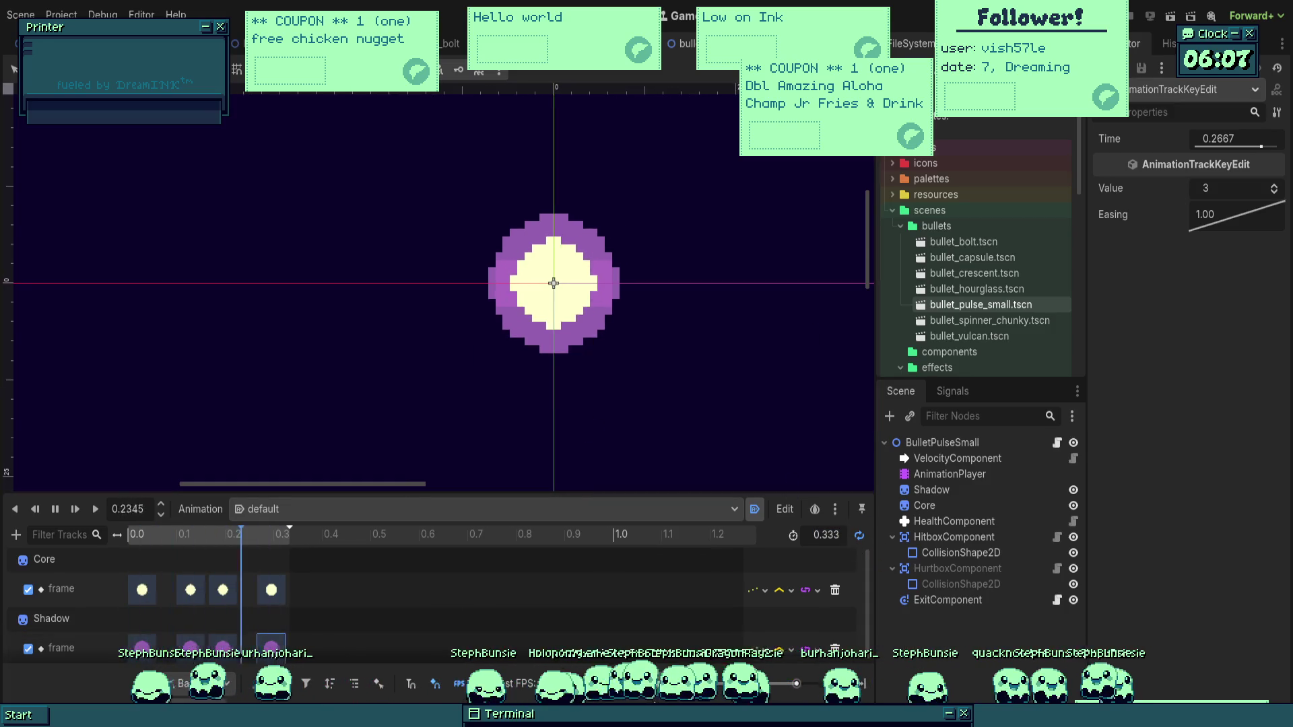
click(459, 683)
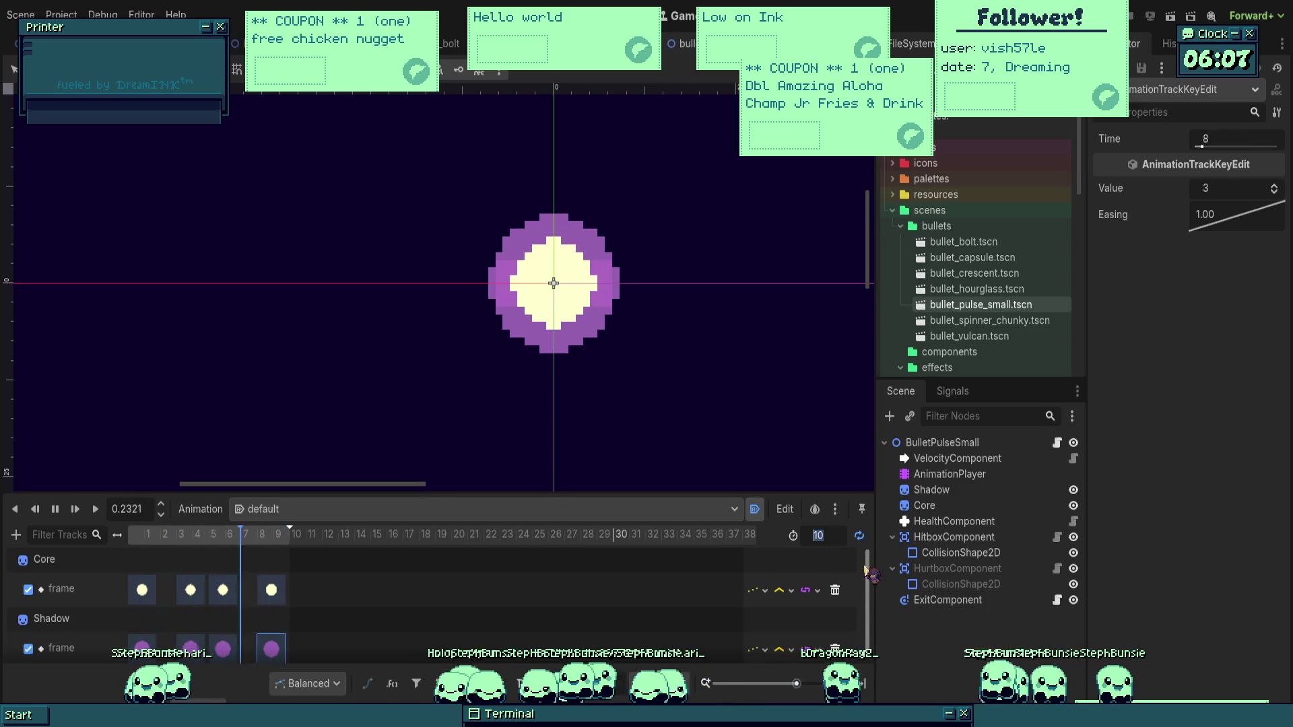
text(12)
Step: Set the animation length to 12 frames and move the last Core and Shadow keys one frame later
key(Return)
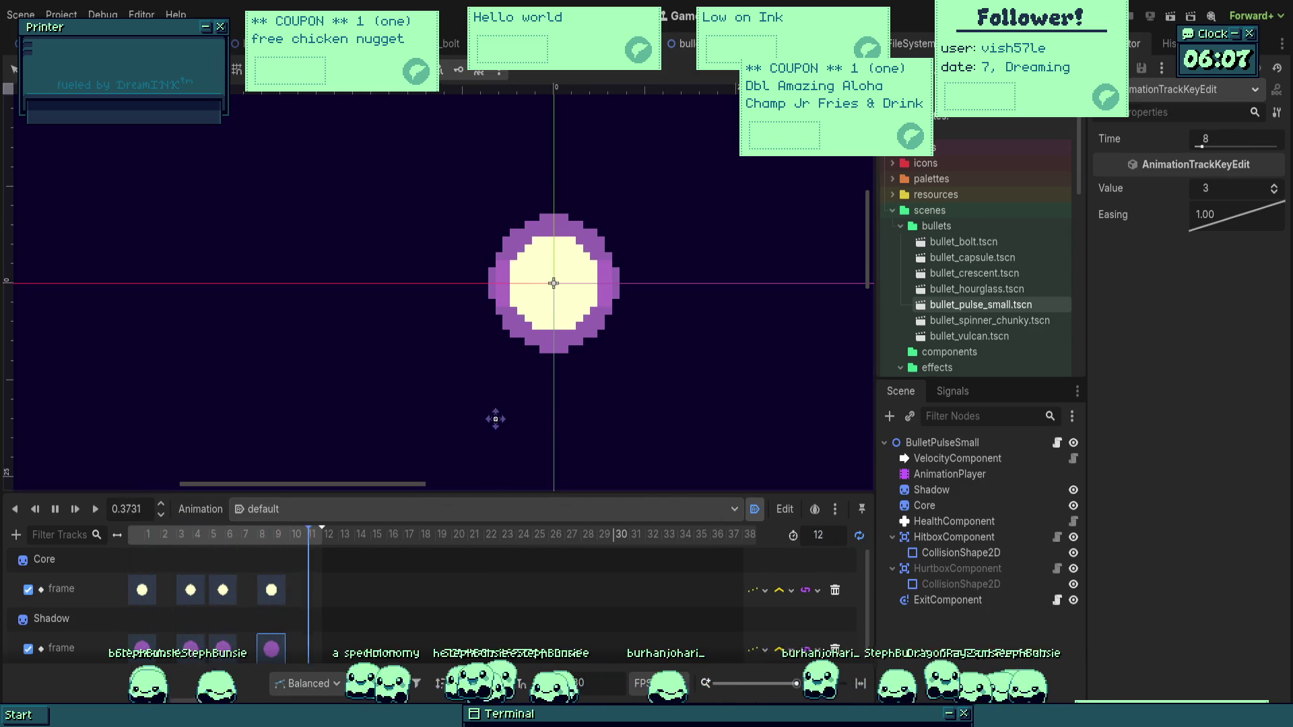
key(ctrl+s)
drag(269, 592, 286, 594)
drag(271, 648, 287, 648)
drag(522, 400, 539, 421)
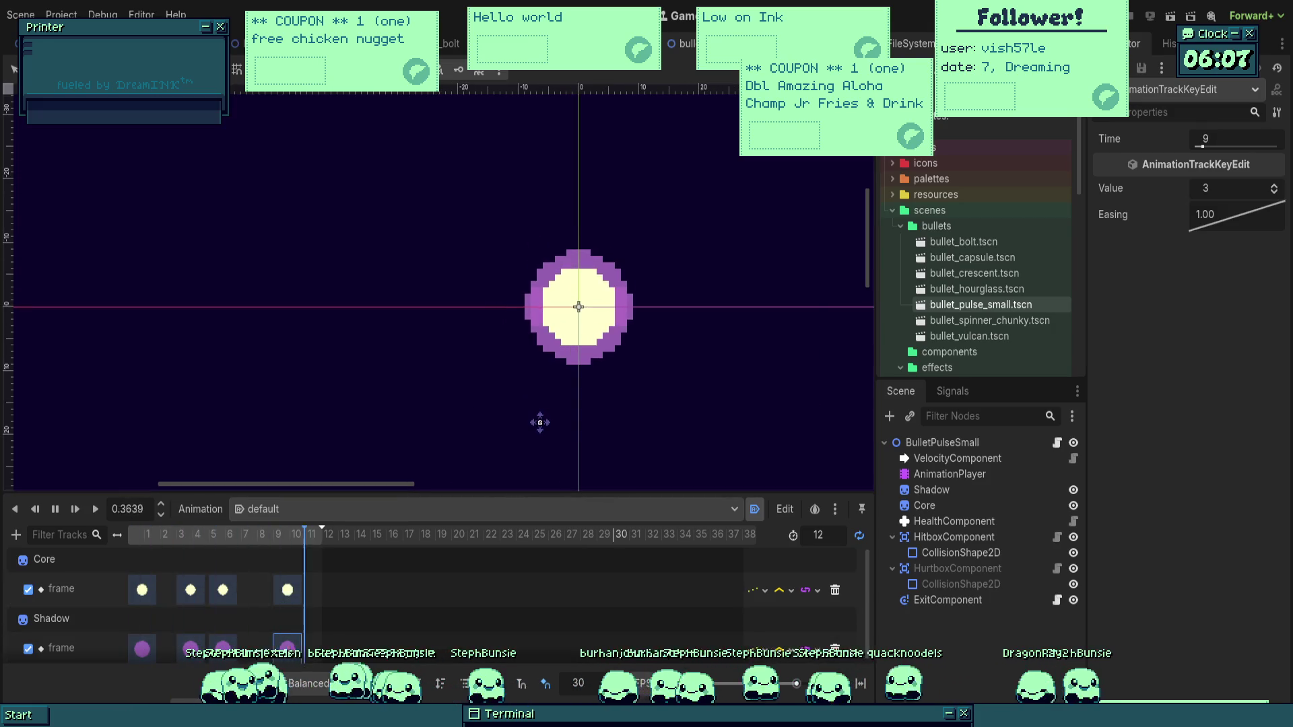
Step: Move the second and third Core and Shadow frame keys later, then save the scene
drag(222, 590, 239, 590)
drag(227, 648, 239, 648)
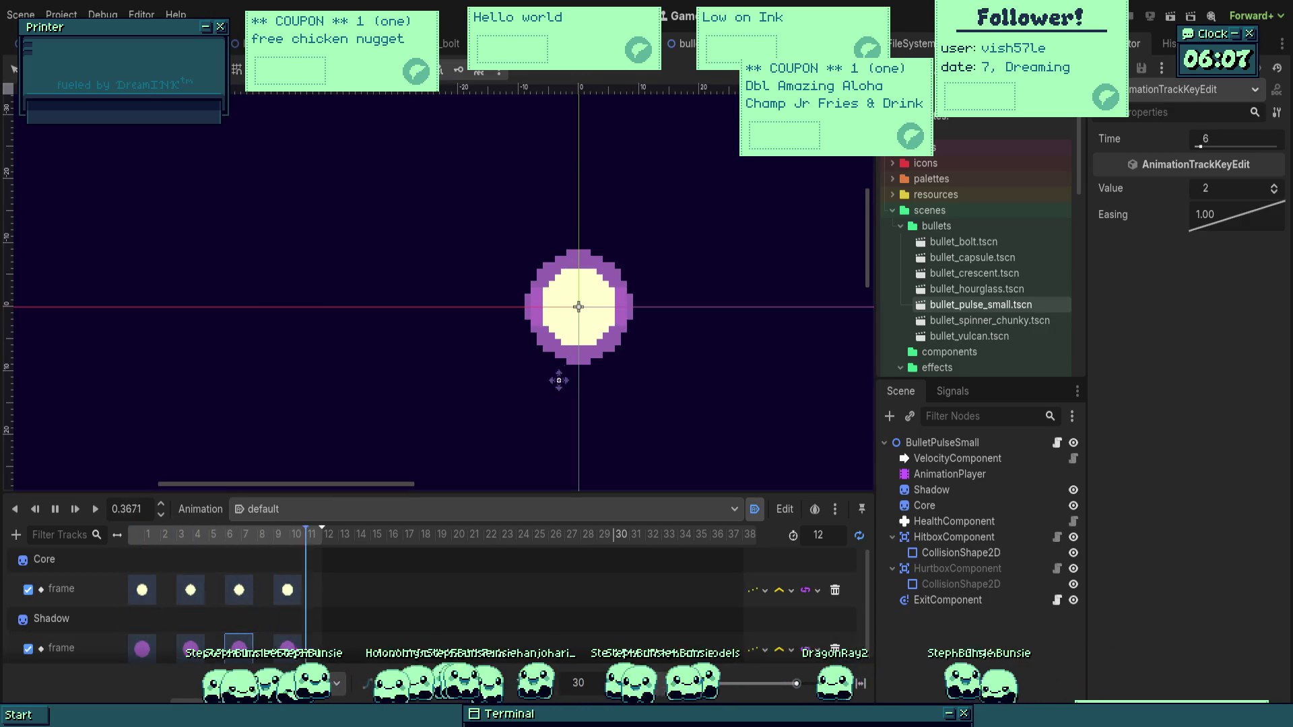
scroll(556, 381, down, 1)
drag(190, 590, 207, 590)
drag(202, 647, 220, 645)
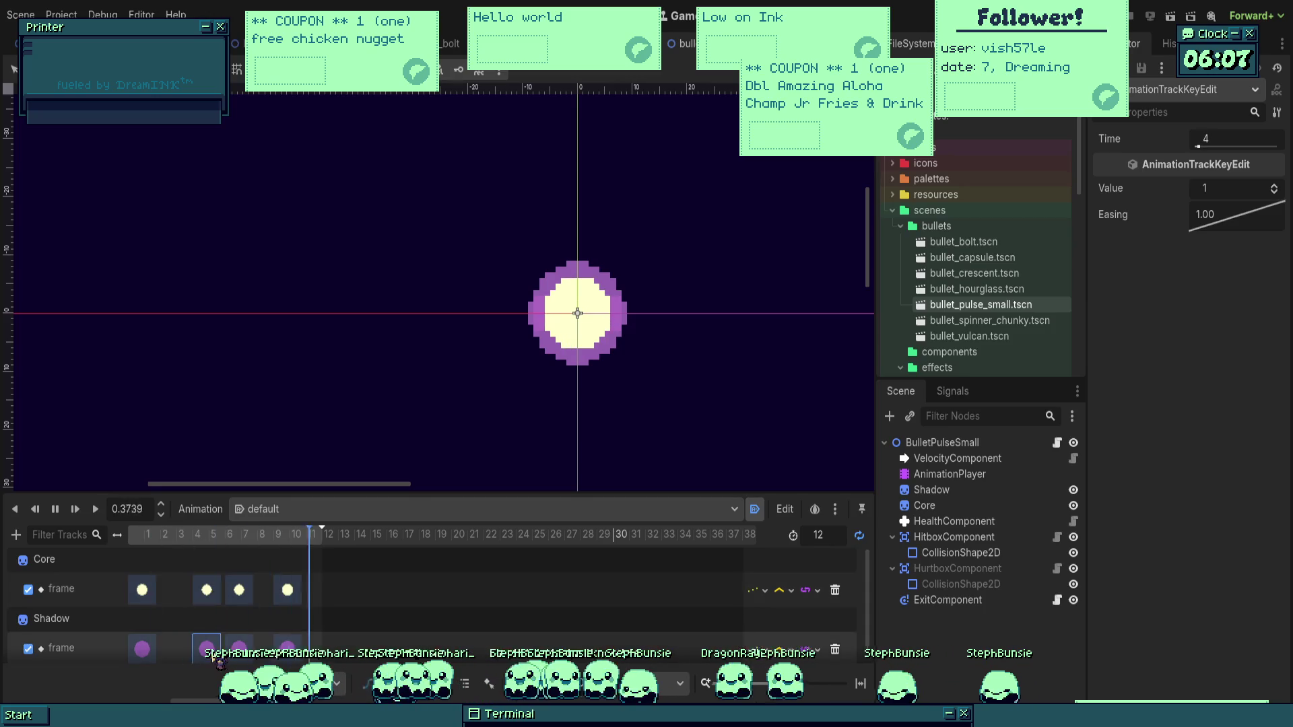
scroll(558, 405, down, 5)
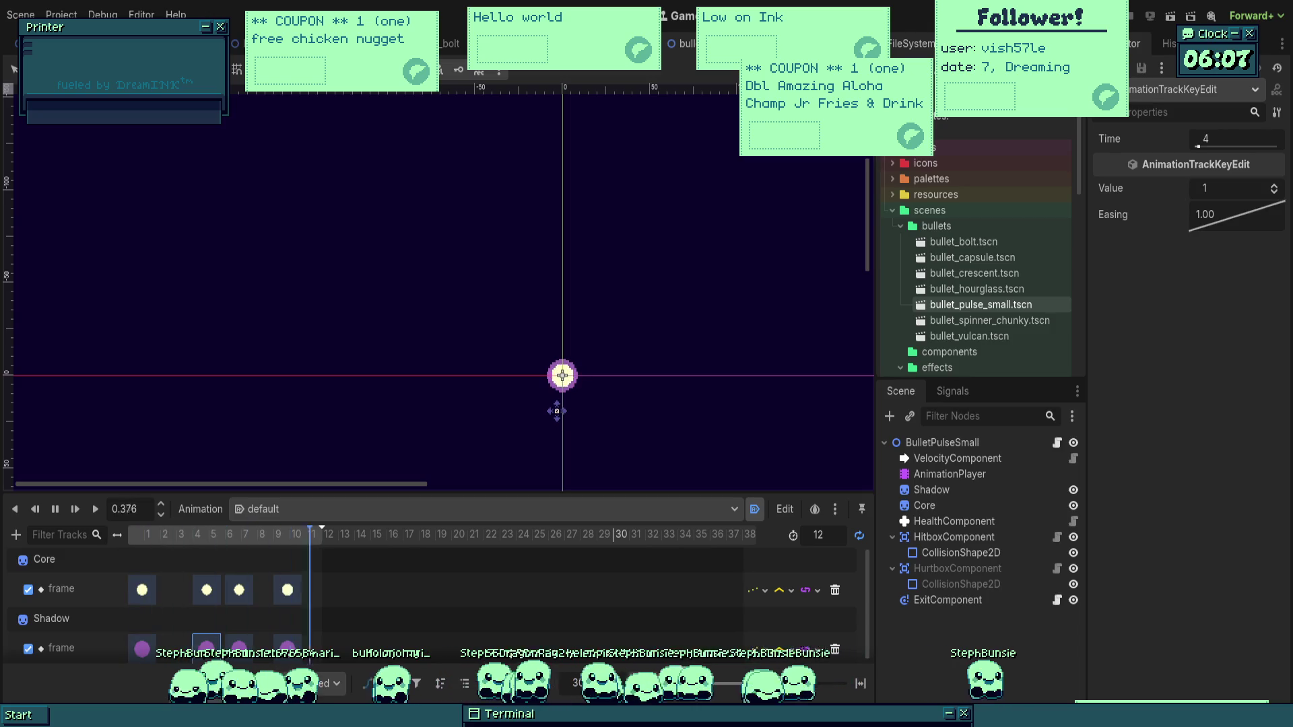
scroll(556, 411, up, 4)
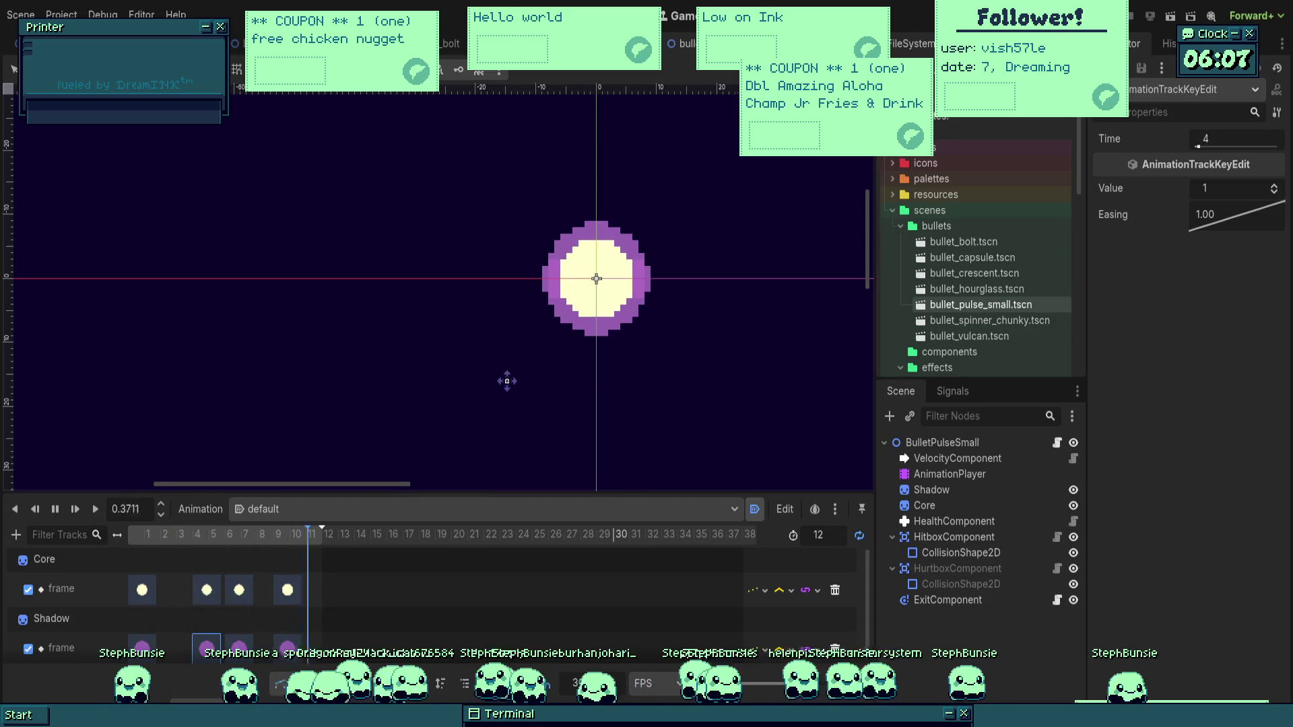
drag(510, 386, 544, 372)
key(ctrl+s)
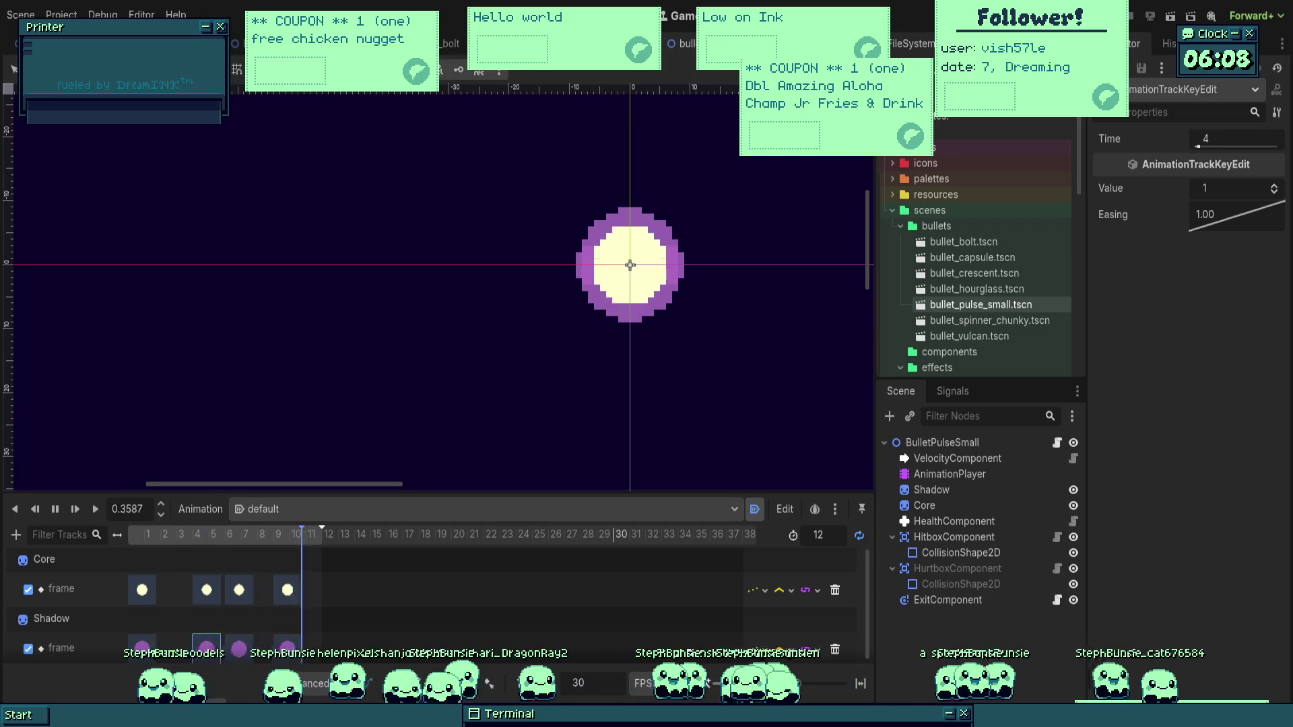
key(ctrl+s)
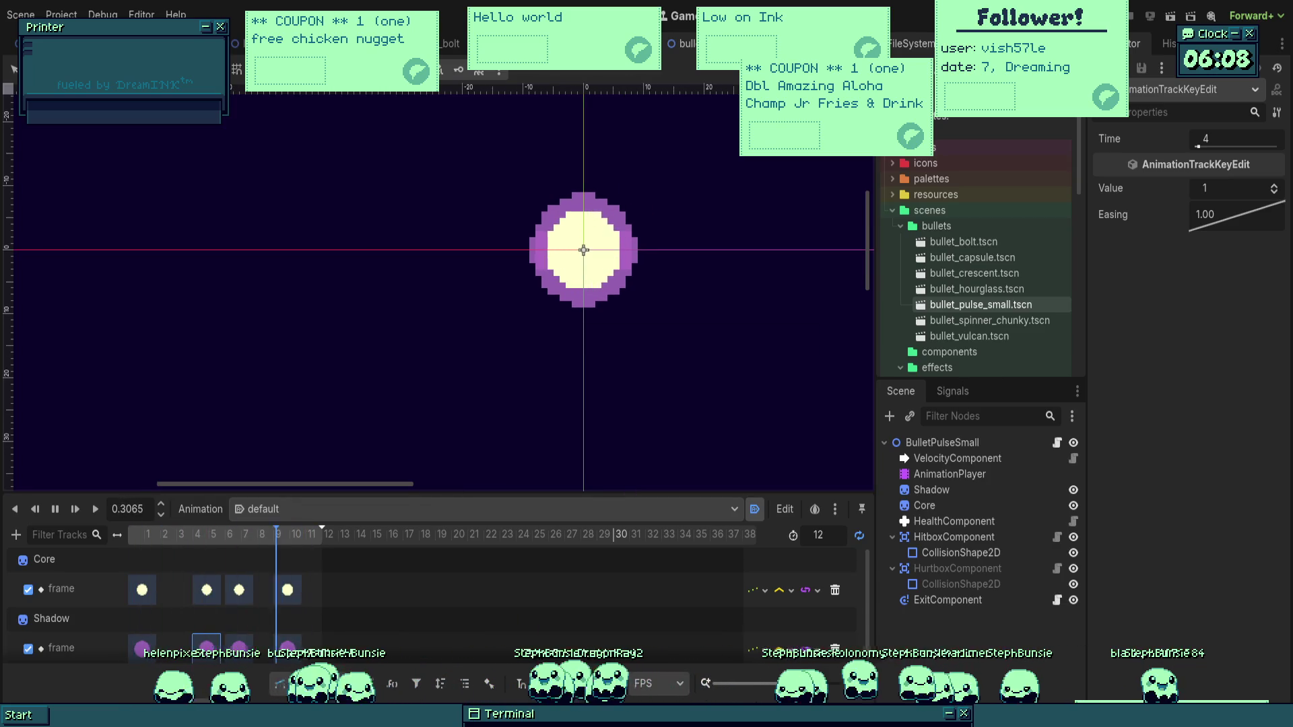
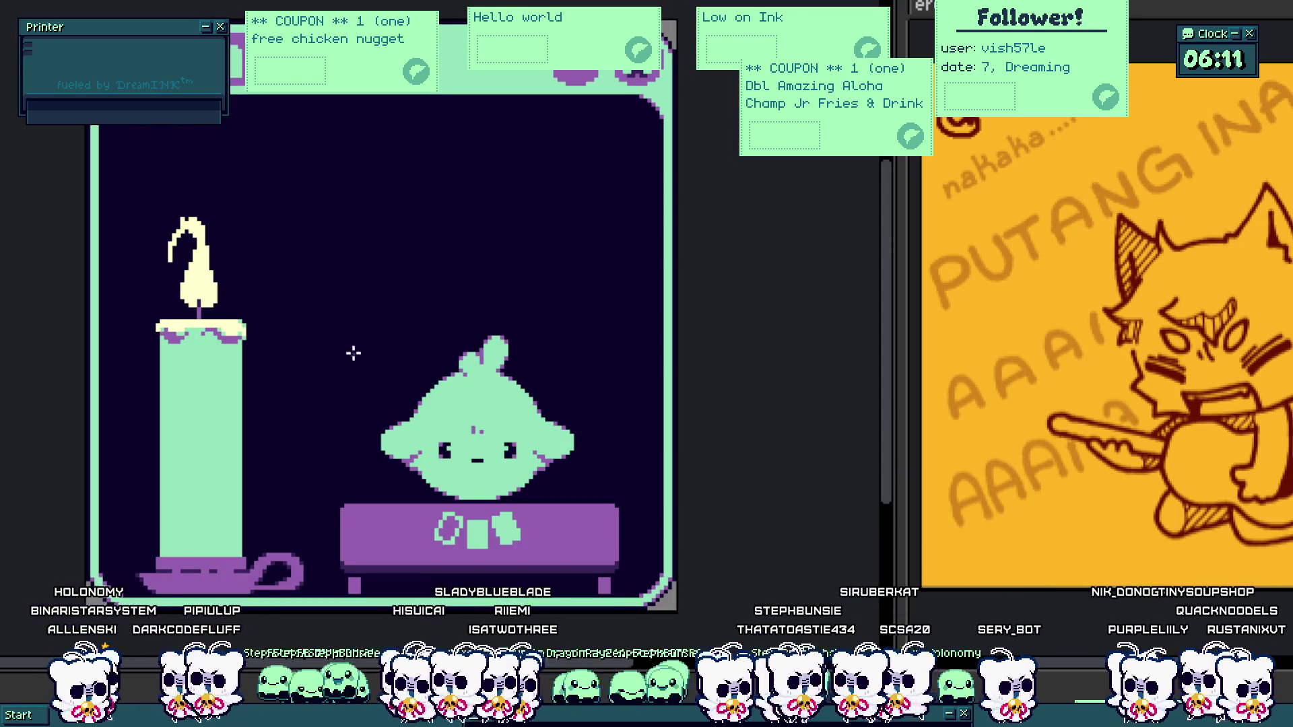
Step: Scrub the BulletPulseSmall 'default' animation timeline in the bottom panel
drag(262, 399, 250, 400)
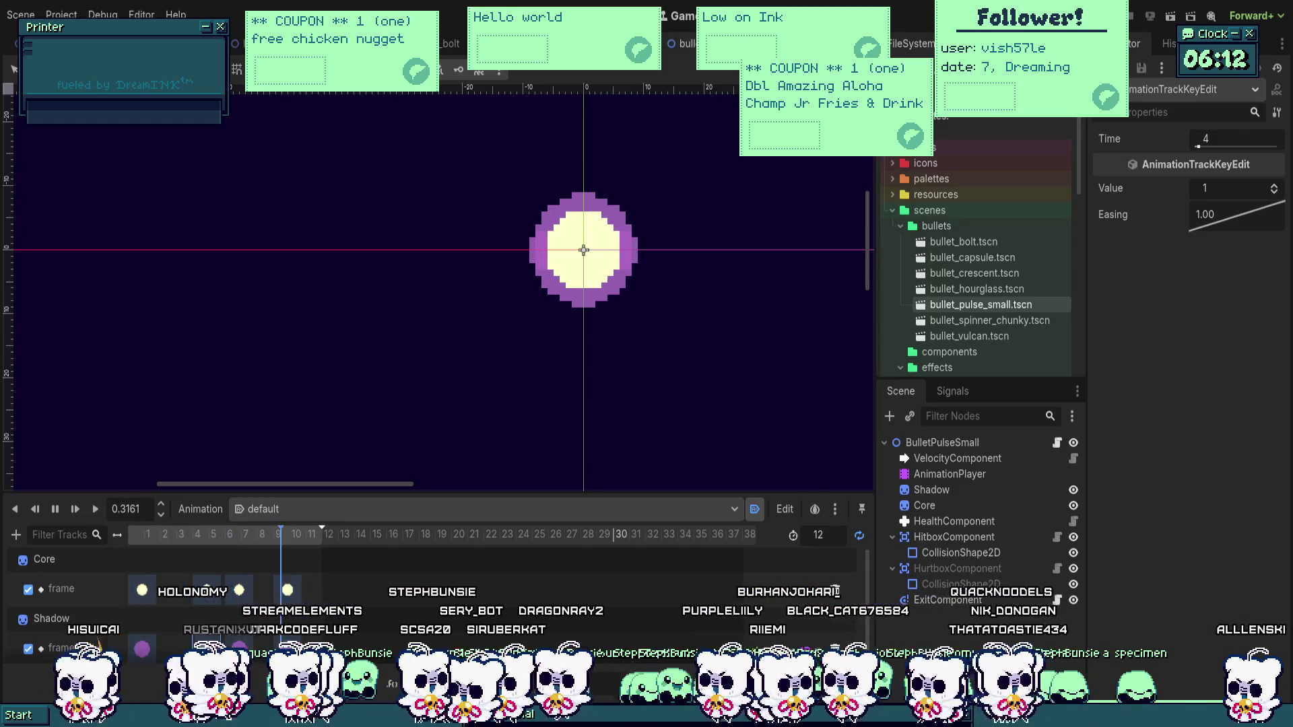
Step: Switch from the pulse bullet to the Lunabug boss scene, save it, and select LeftAntenna
mouse_move(589, 332)
mouse_down()
mouse_move(623, 381)
mouse_move(617, 364)
mouse_move(693, 358)
mouse_up()
key(ctrl+Tab)
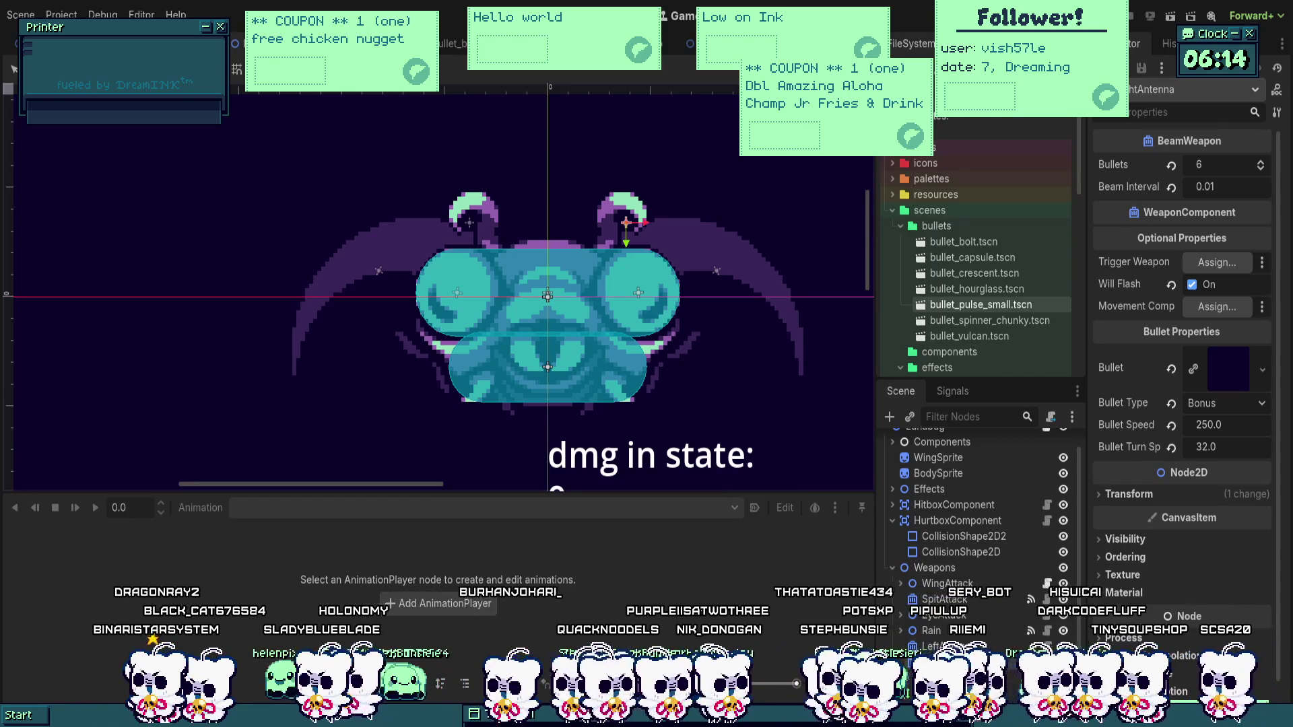
drag(677, 340, 744, 358)
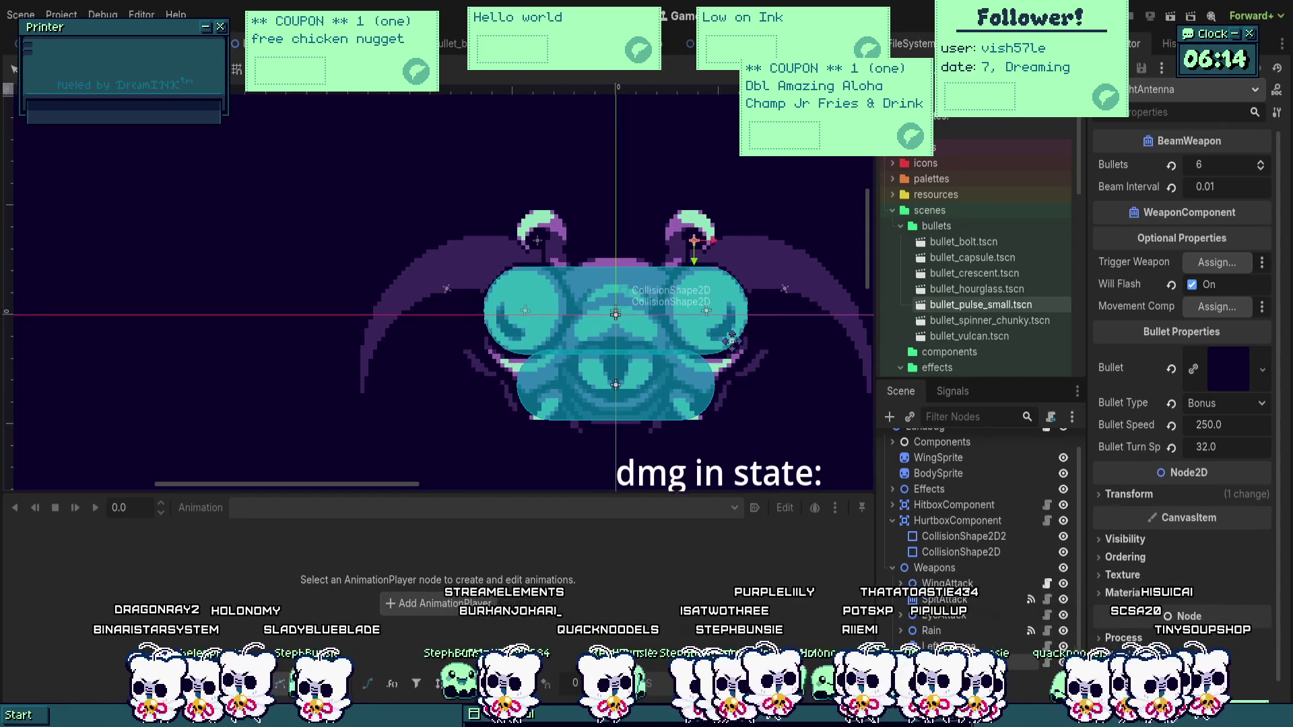
scroll(744, 357, down, 1)
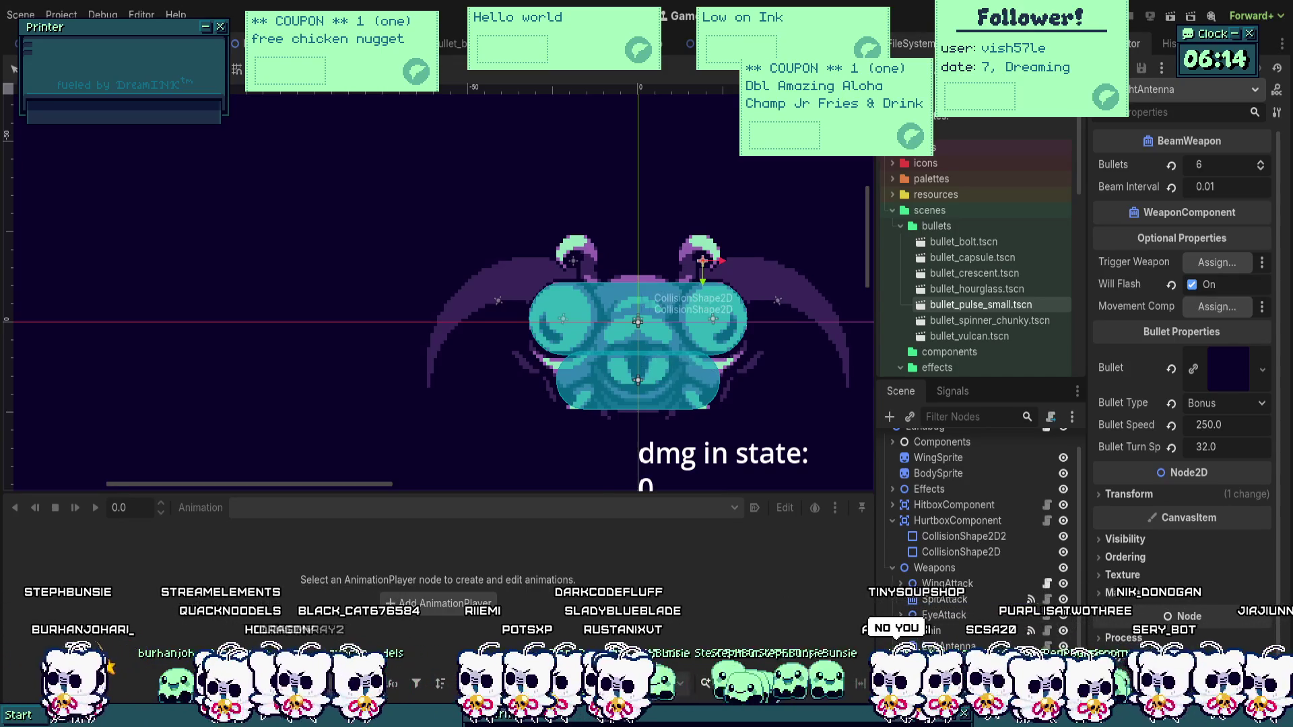
scroll(437, 286, right, 2)
key(ctrl+s)
click(949, 646)
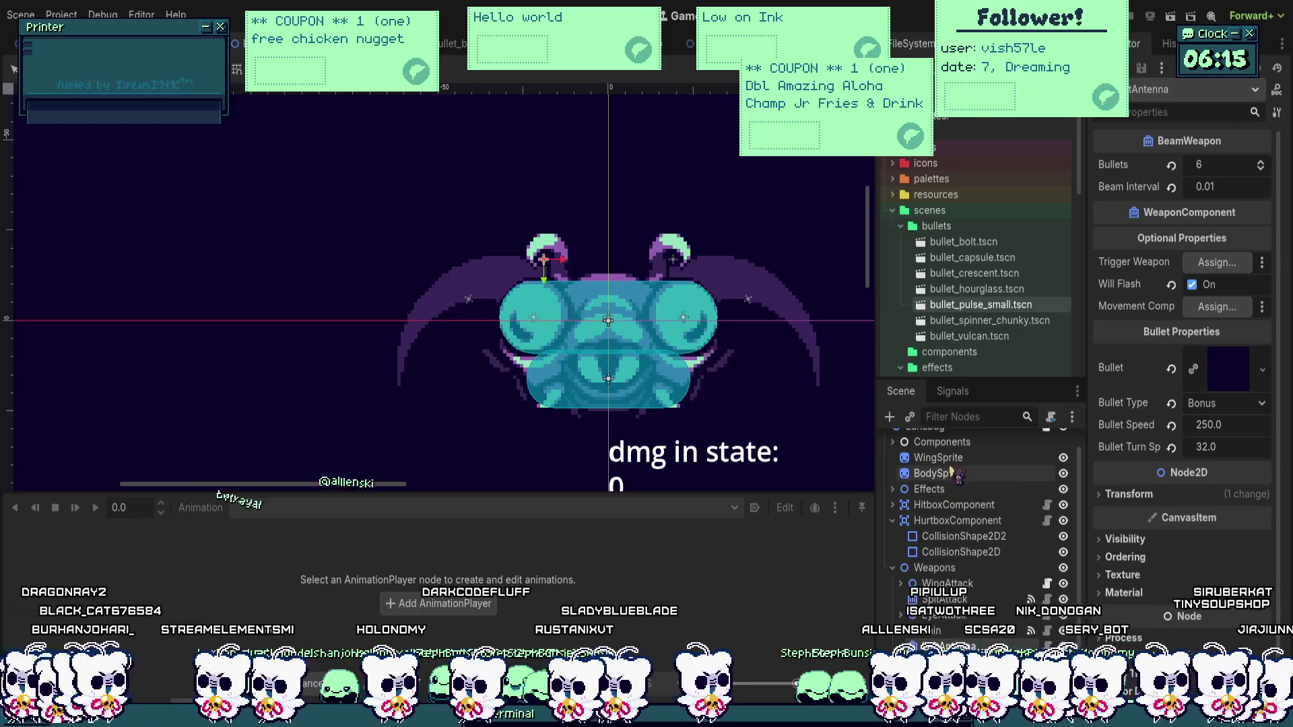
scroll(949, 515, up, 1)
scroll(949, 515, down, 1)
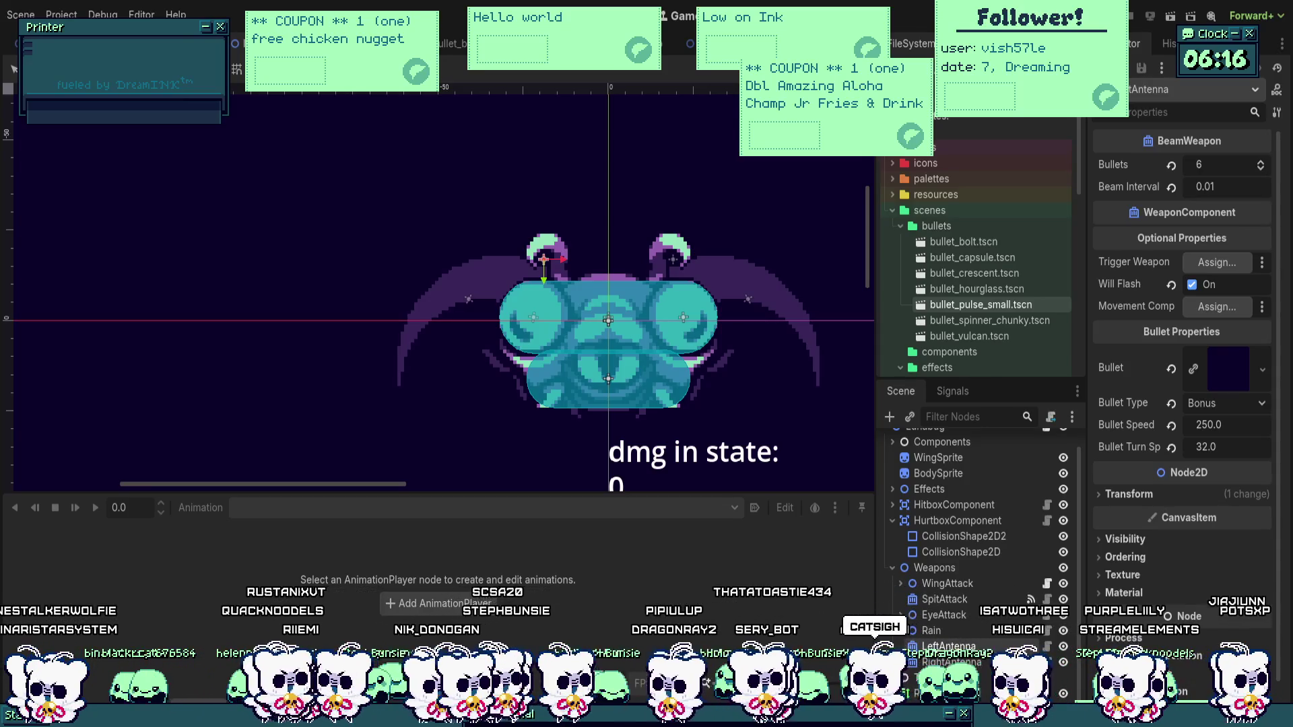
scroll(438, 290, right, 2)
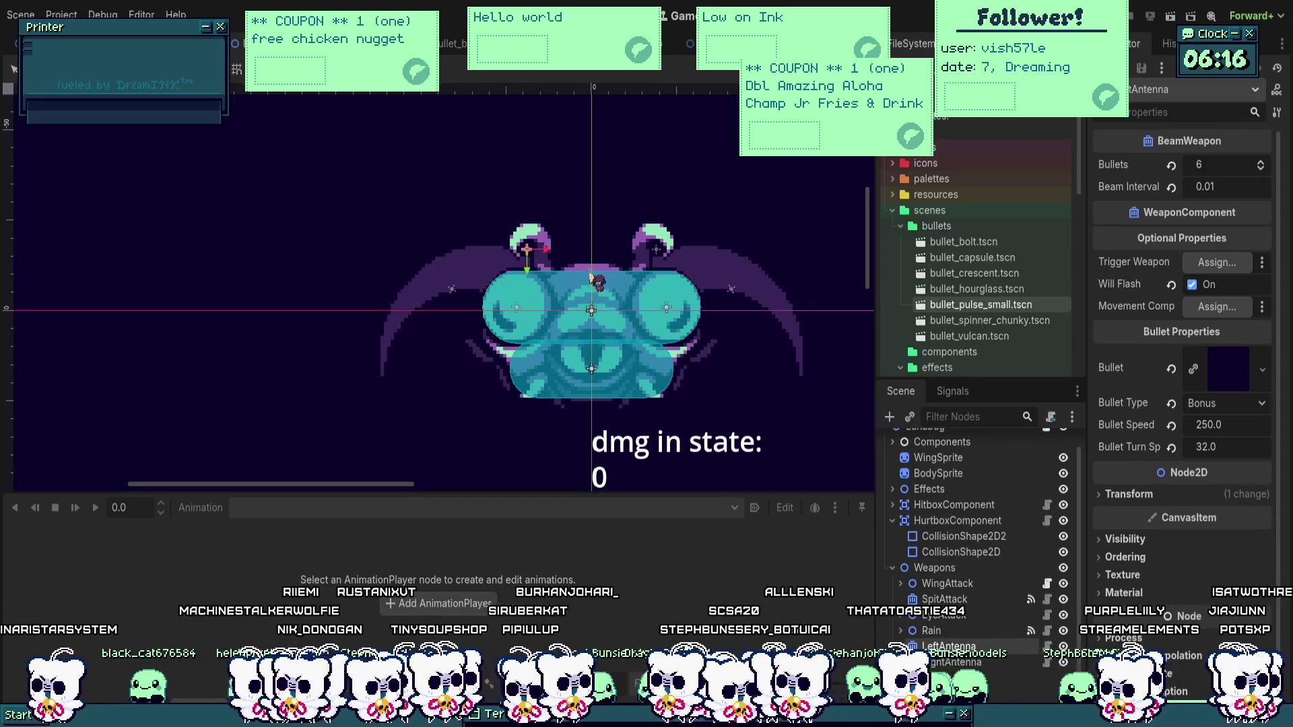
key(ctrl+v)
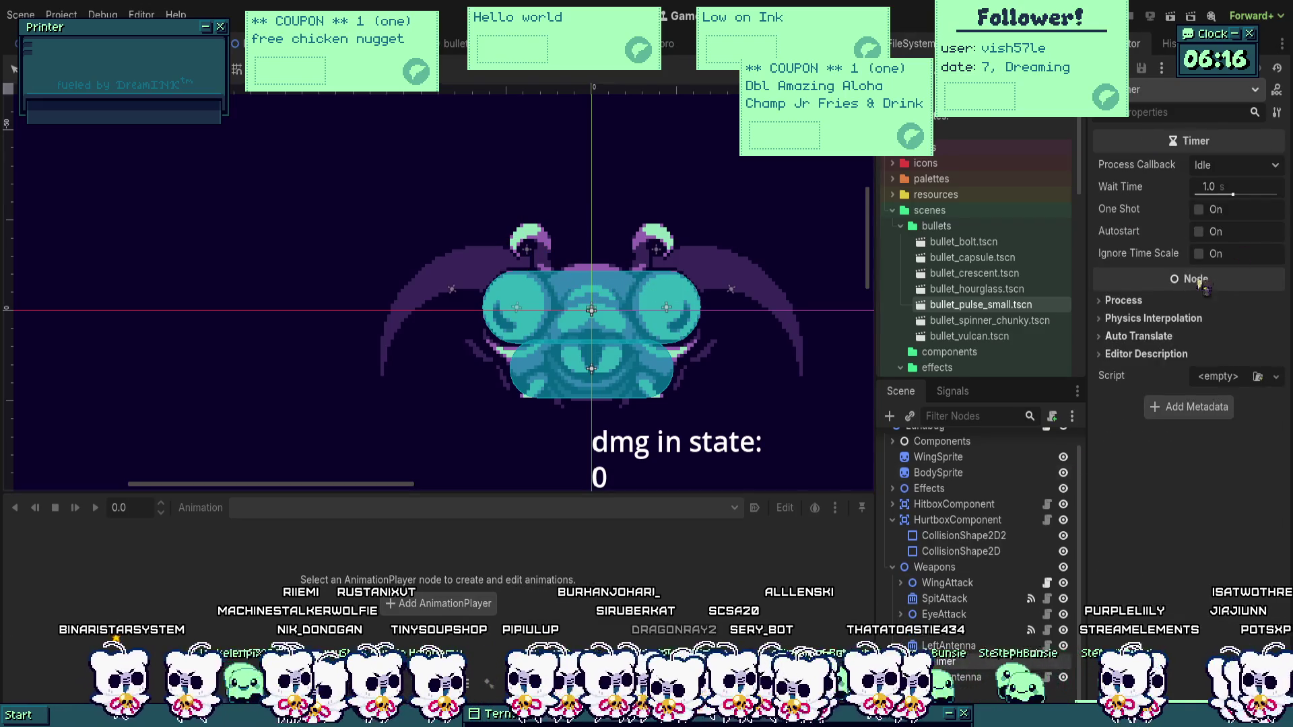
Step: Give LeftAntenna's Timer a 0.3-second wait time with One Shot enabled
click(1218, 190)
text(0.3)
key(ctrl+s)
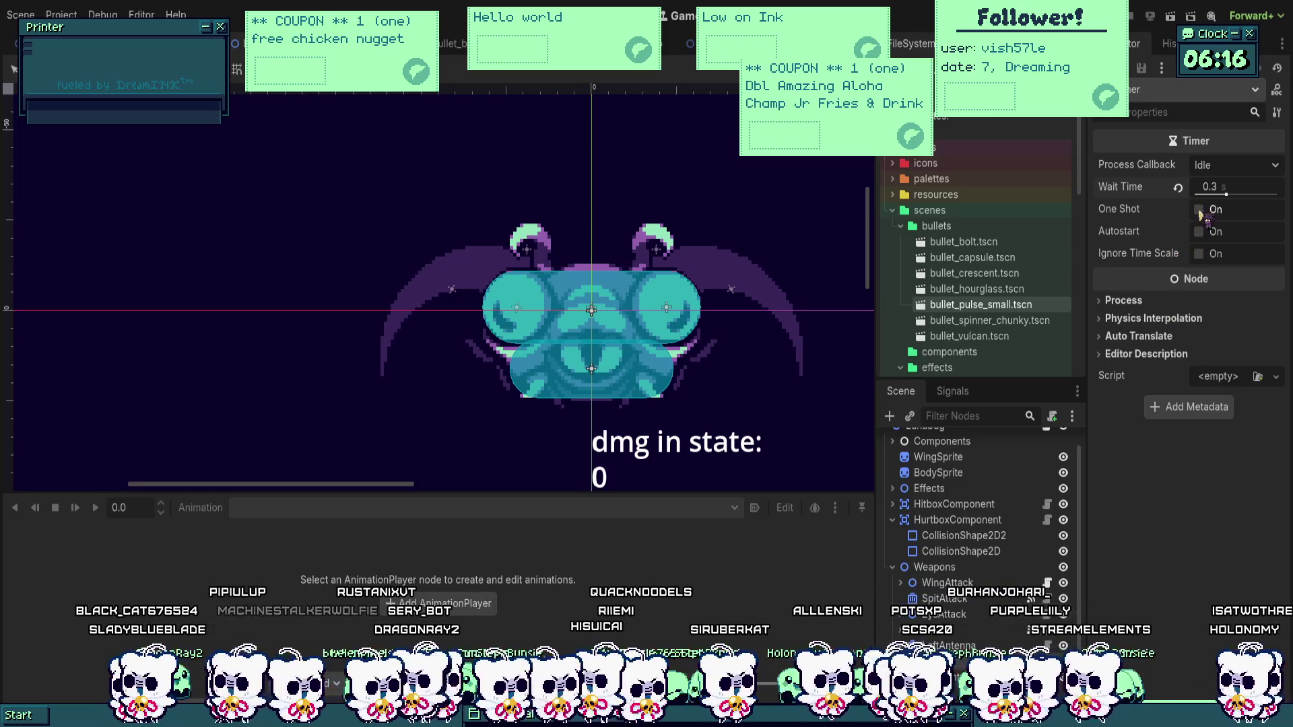
click(1199, 210)
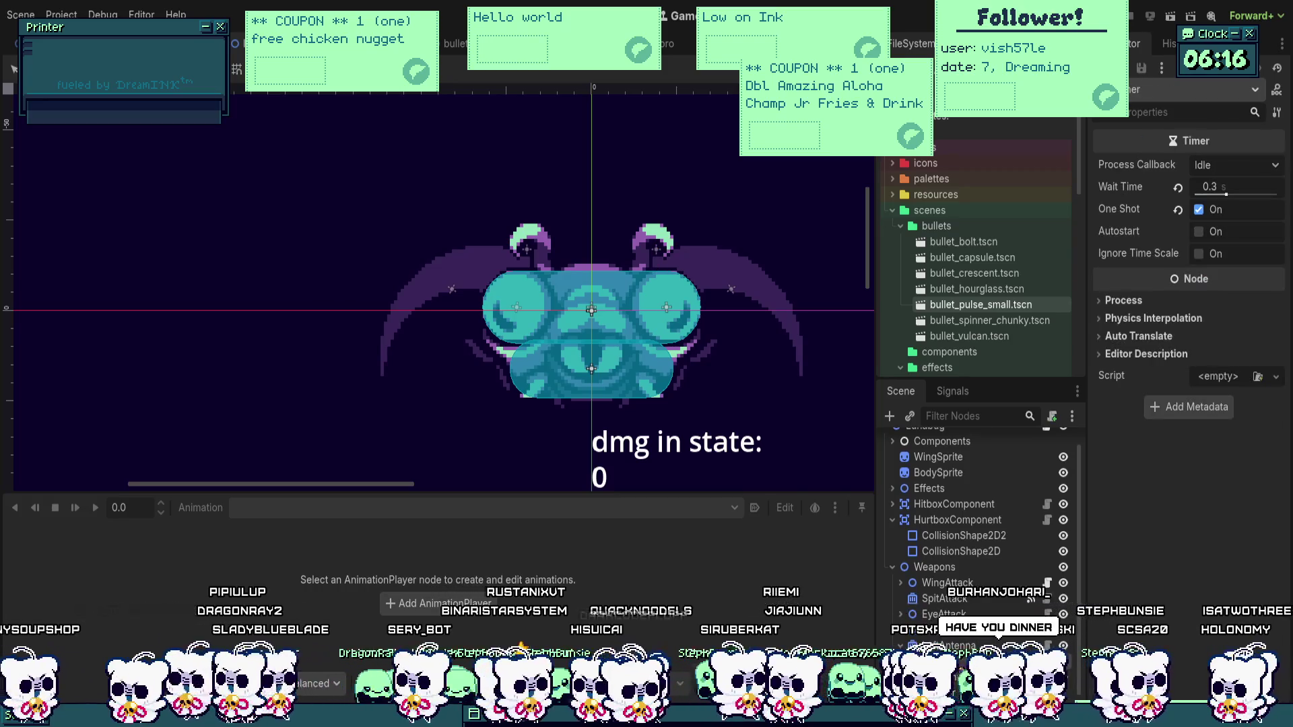
click(528, 249)
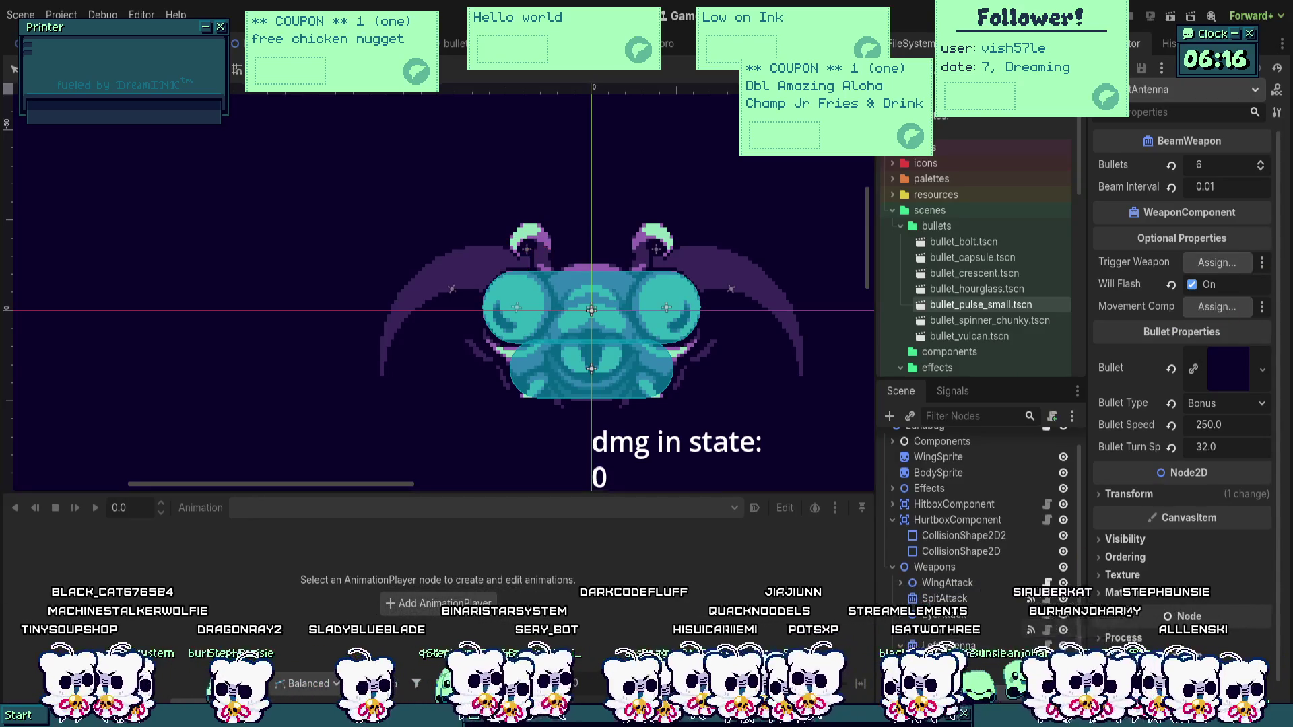
click(955, 663)
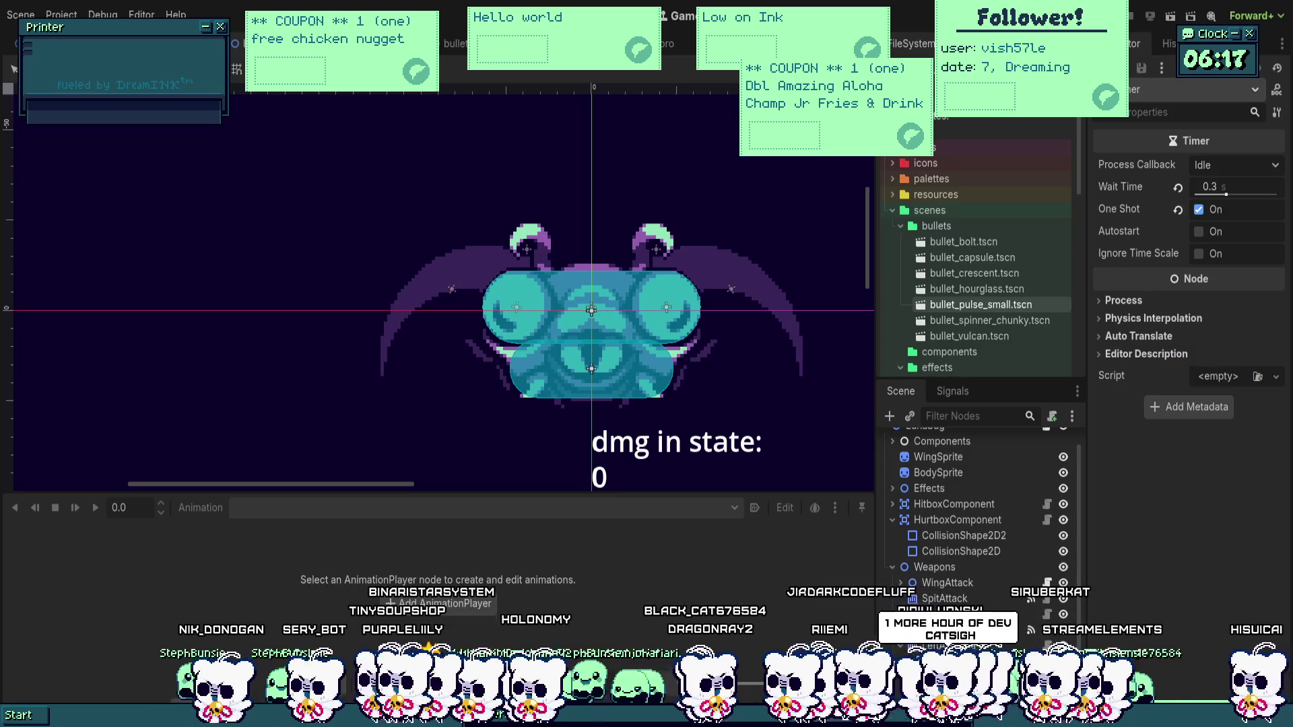
click(943, 645)
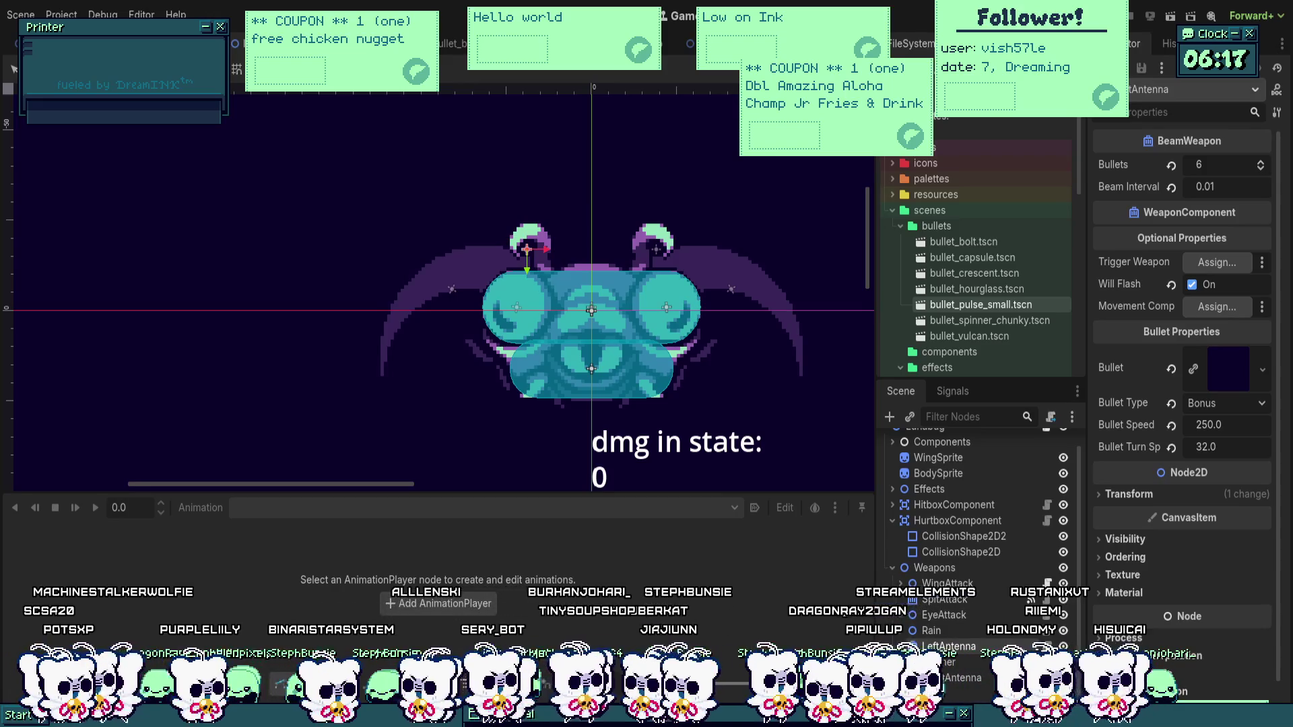
key(ctrl+F3)
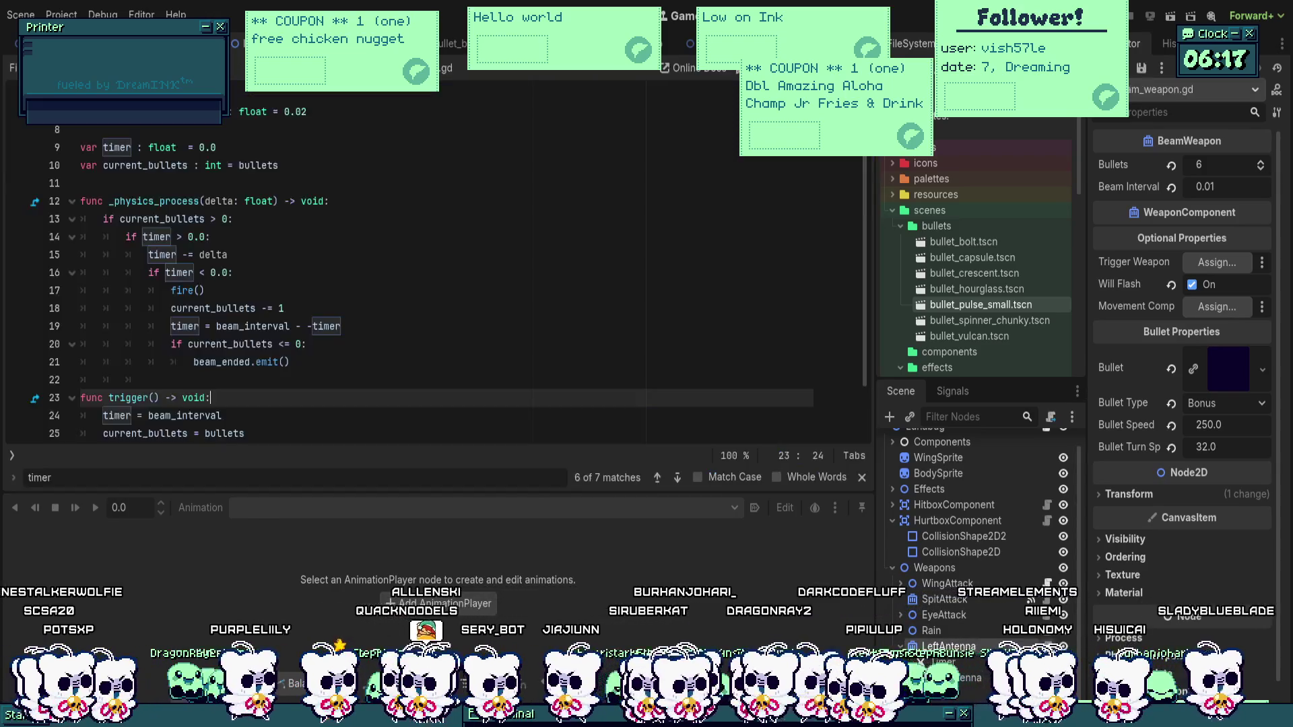
scroll(457, 273, up, 2)
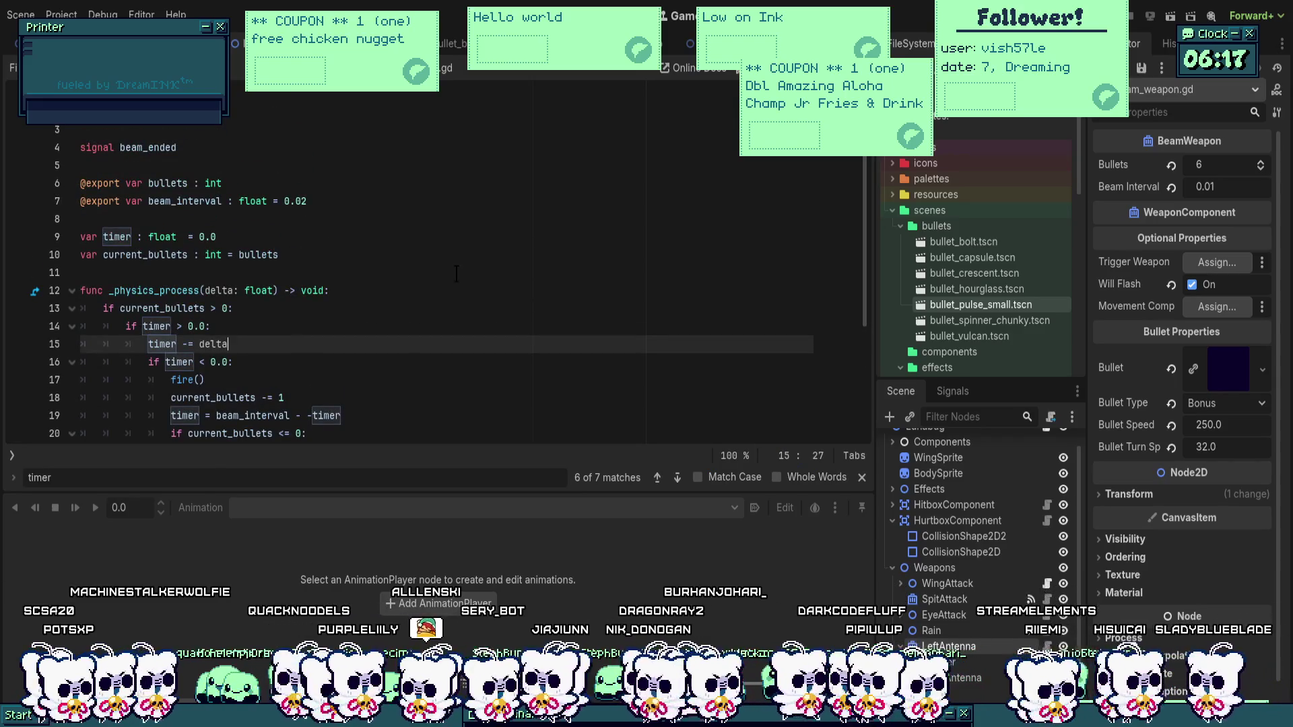
click(412, 266)
click(404, 235)
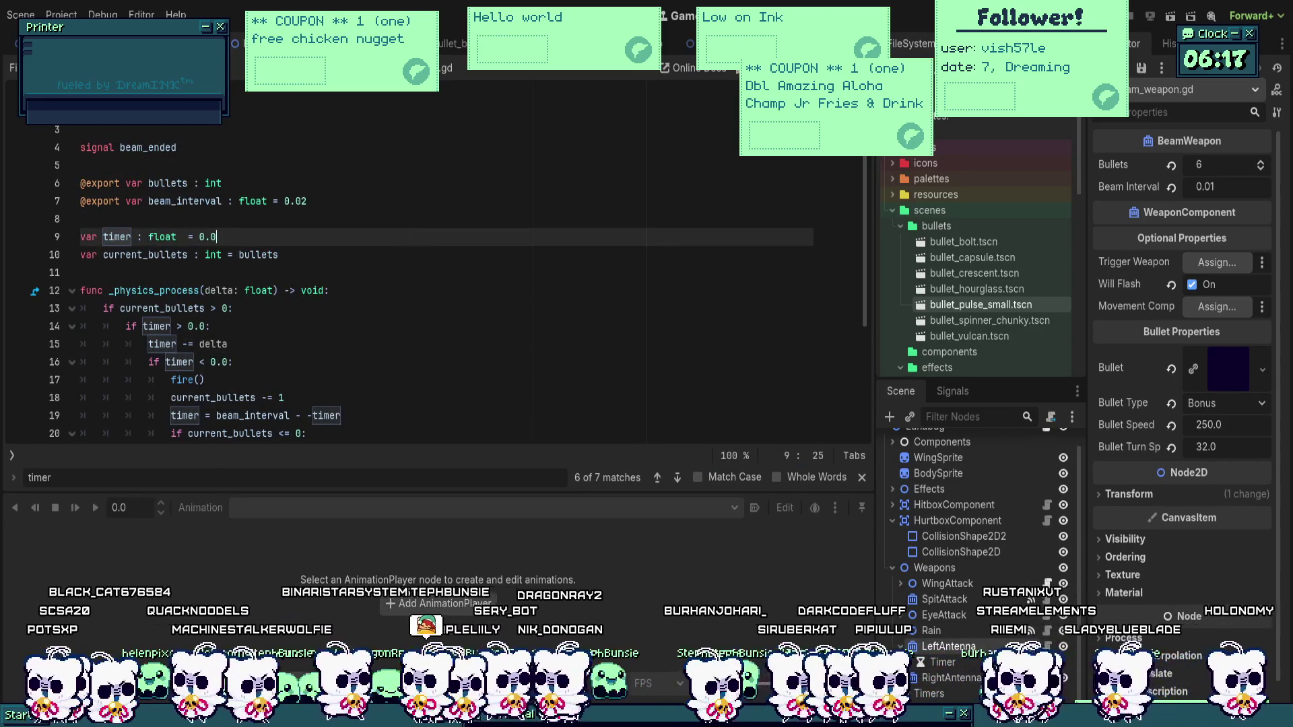
key(Up)
key(Up)
key(Up)
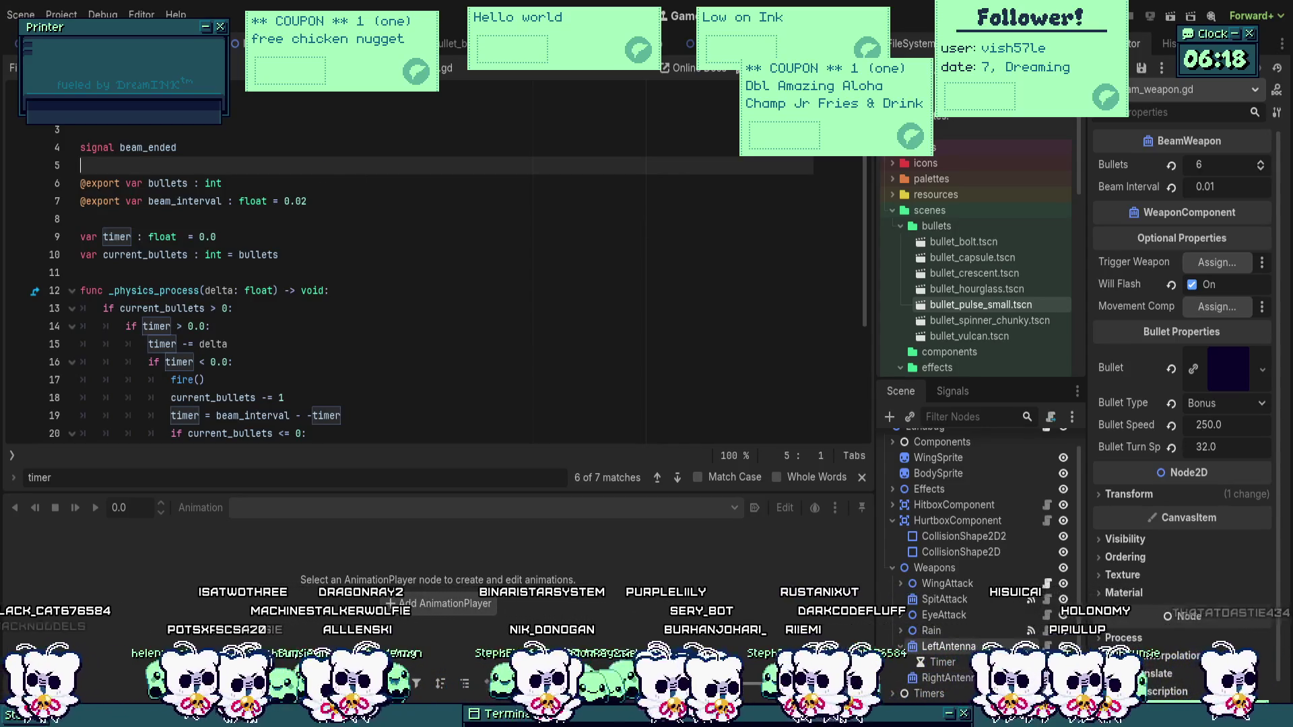
click(330, 200)
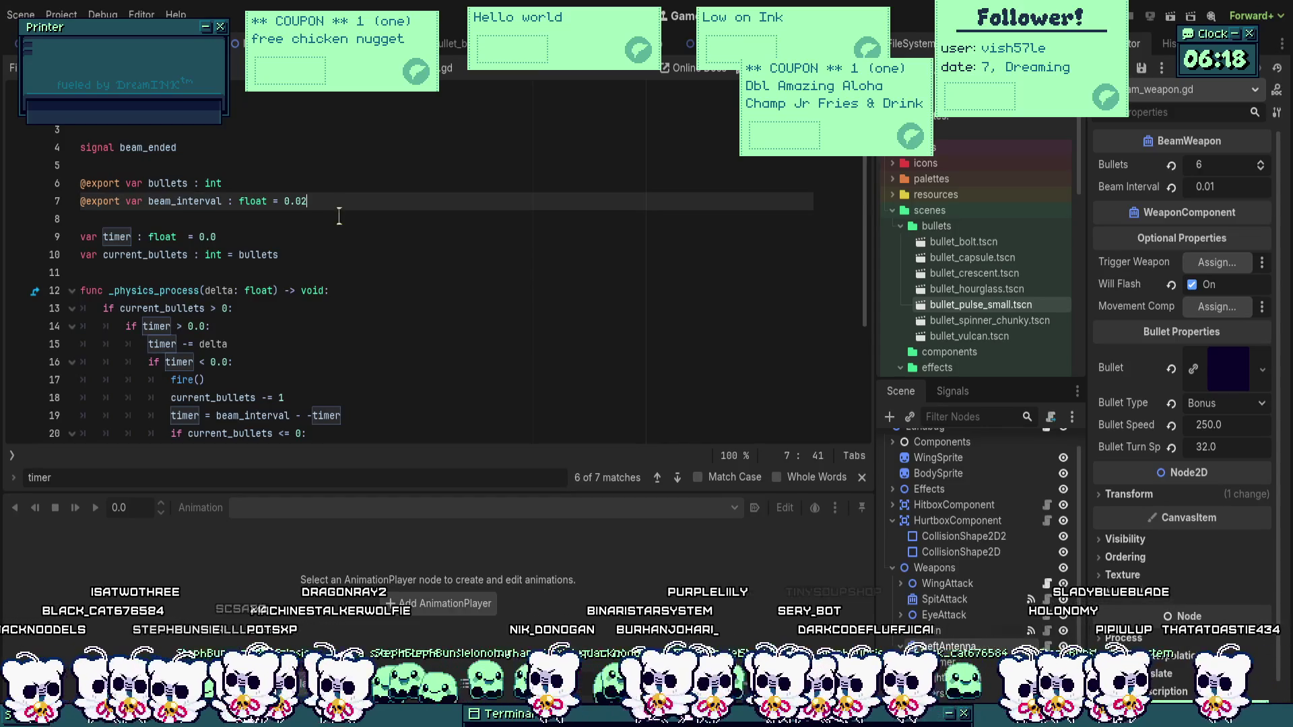
key(Return)
text(@export var coolo)
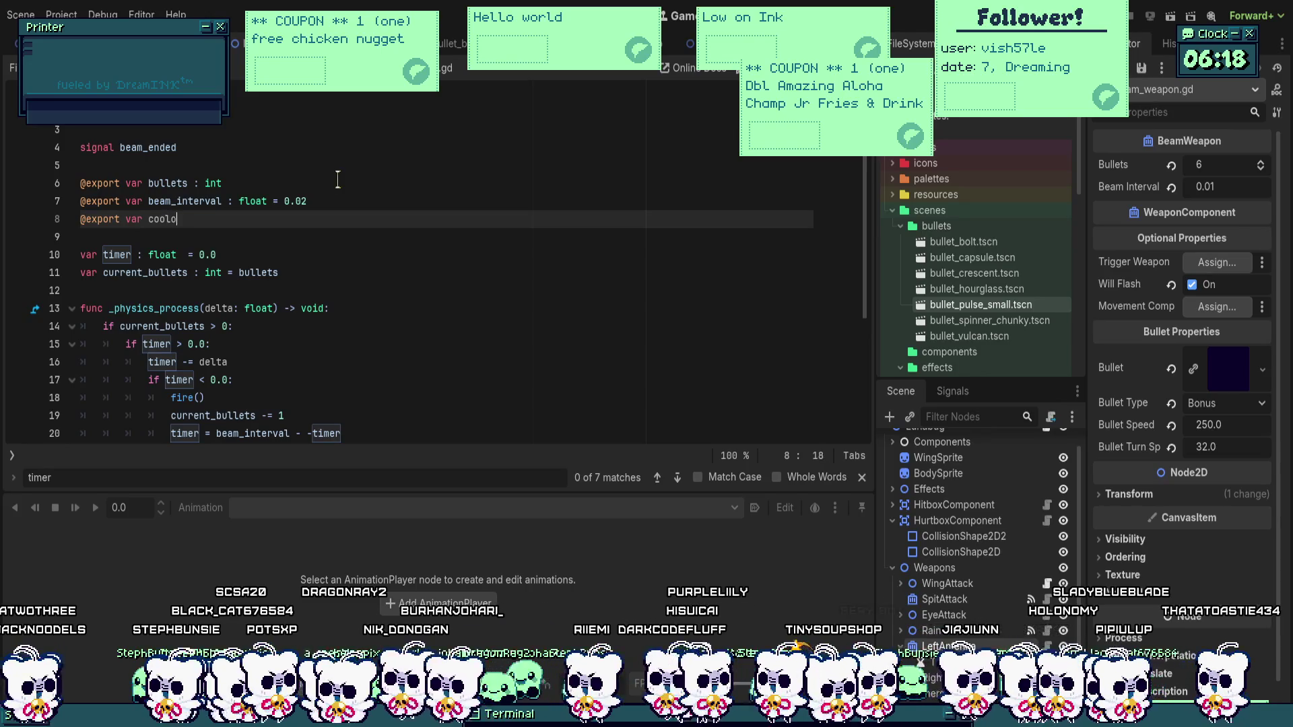
text(own)
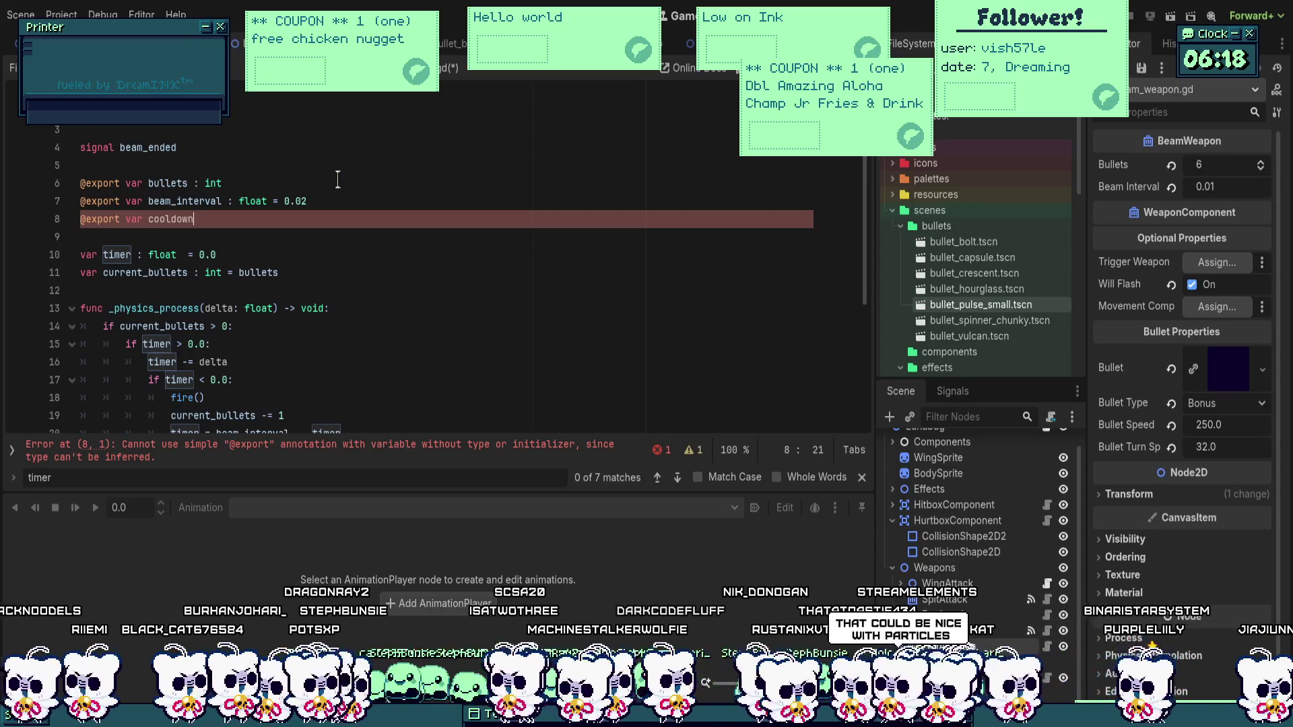
key(BackSpace)
key(BackSpace)
key(BackSpace)
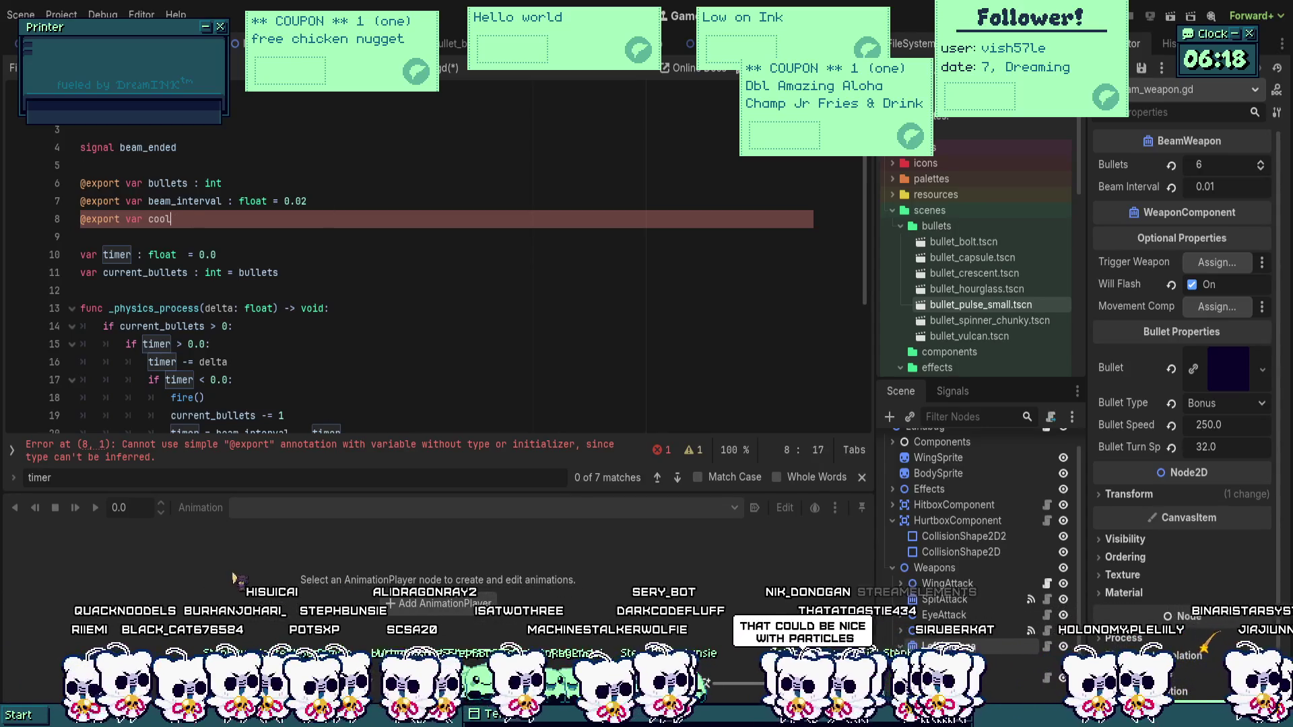
key(ctrl+s)
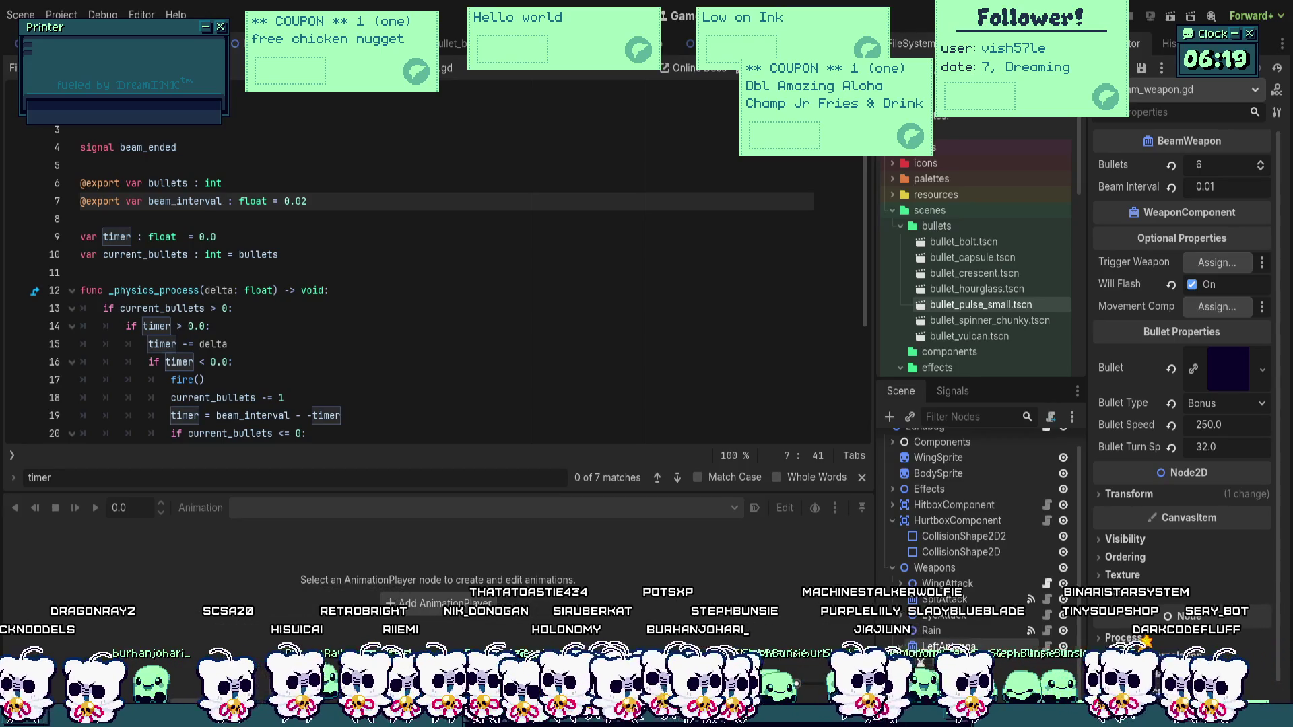
key(Down)
key(Down)
key(Down)
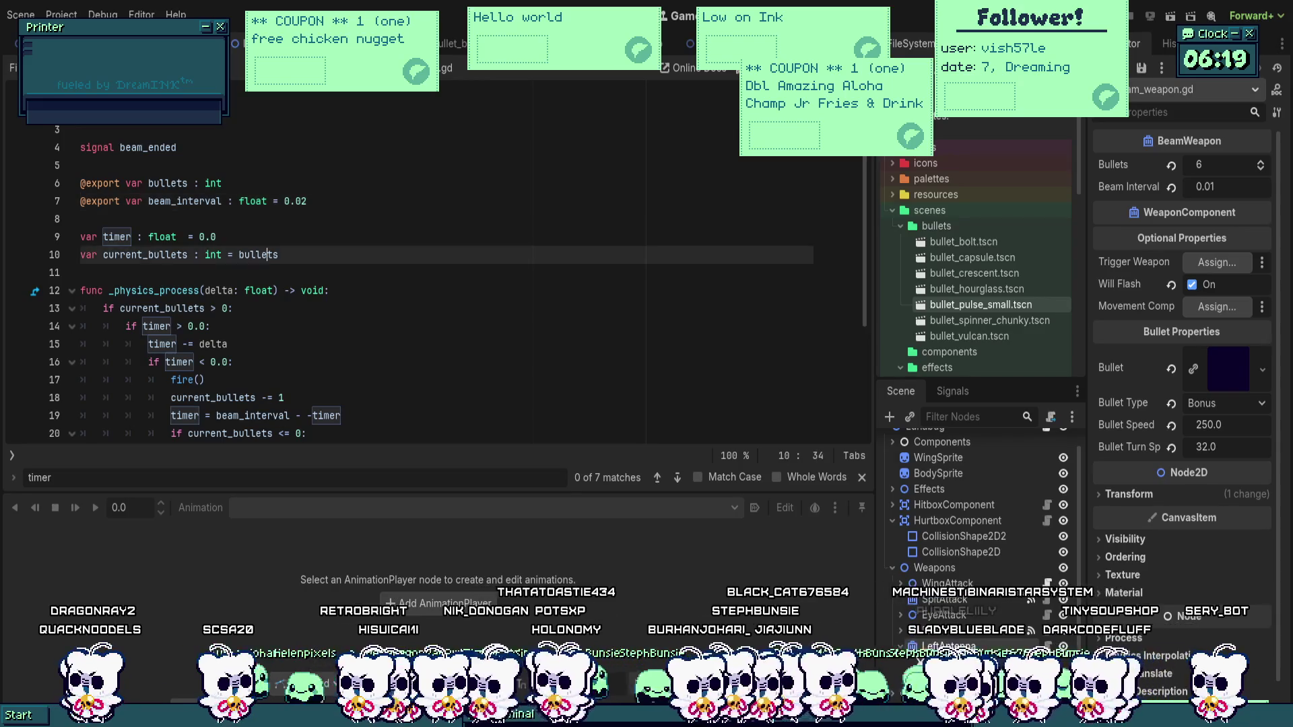
key(Down)
key(Up)
key(Up)
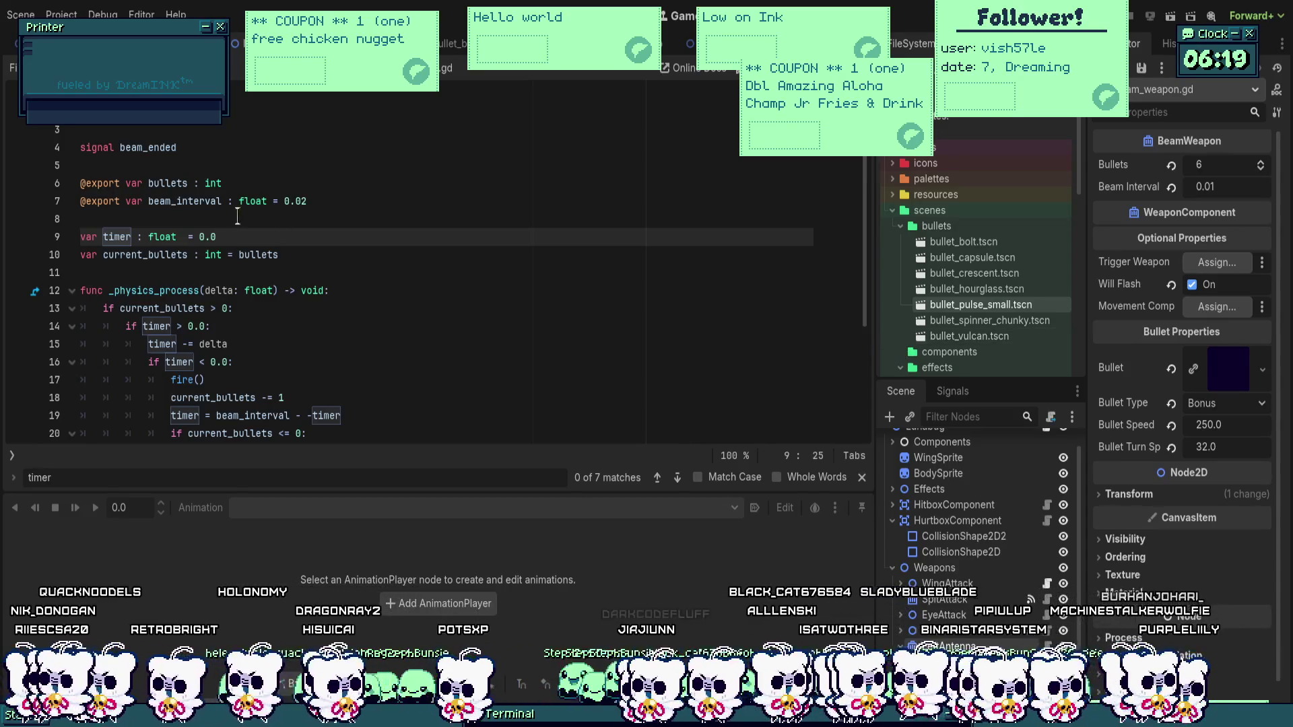
click(337, 296)
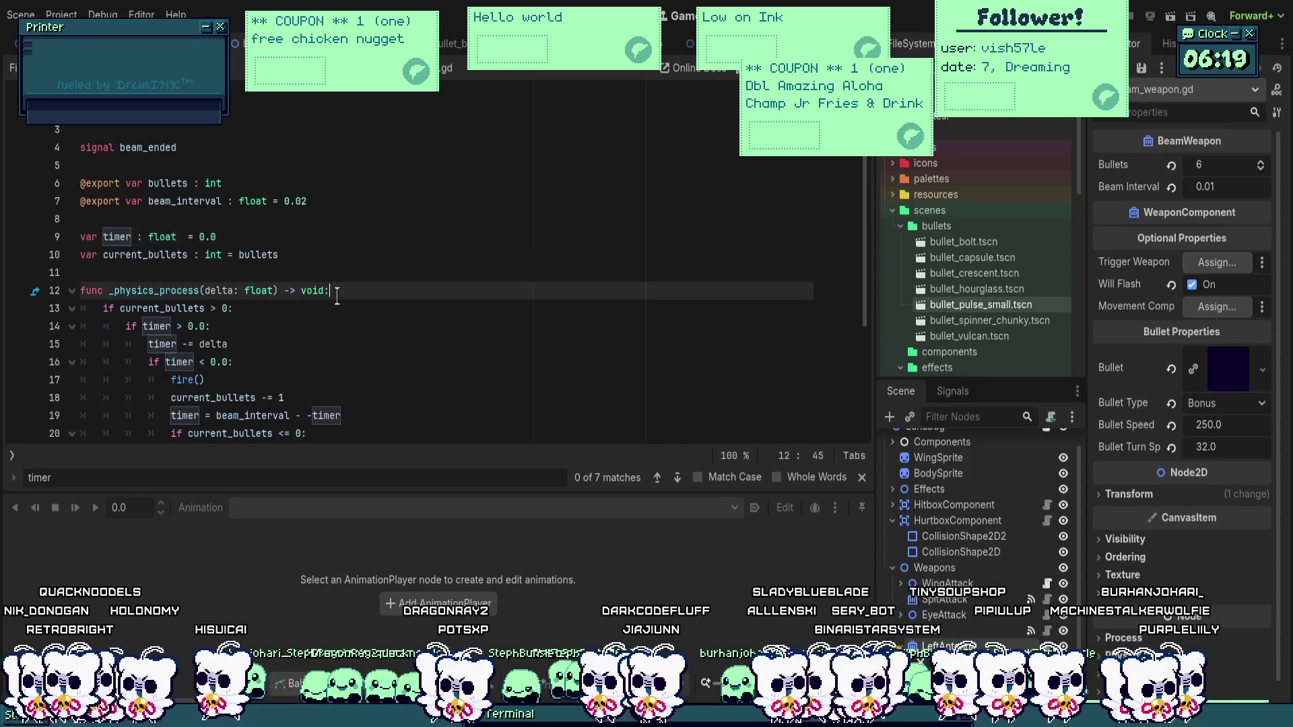
scroll(335, 299, down, 3)
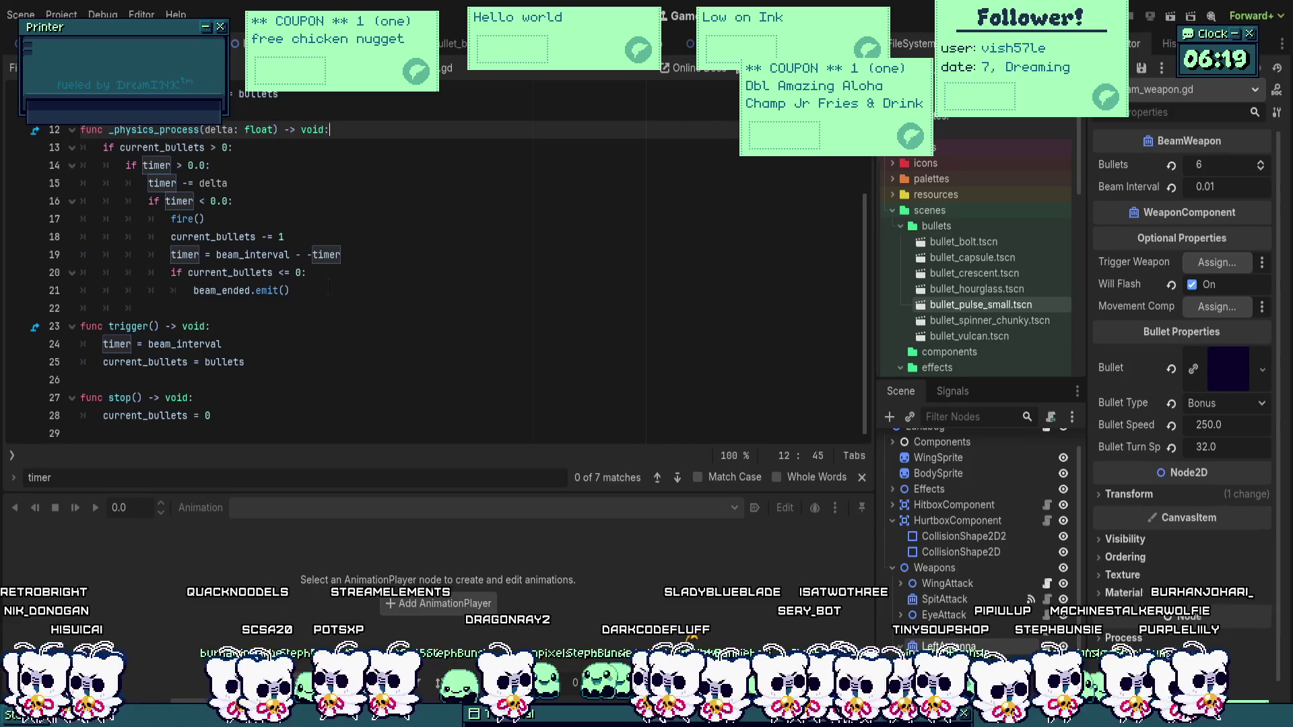
click(614, 358)
scroll(552, 357, up, 2)
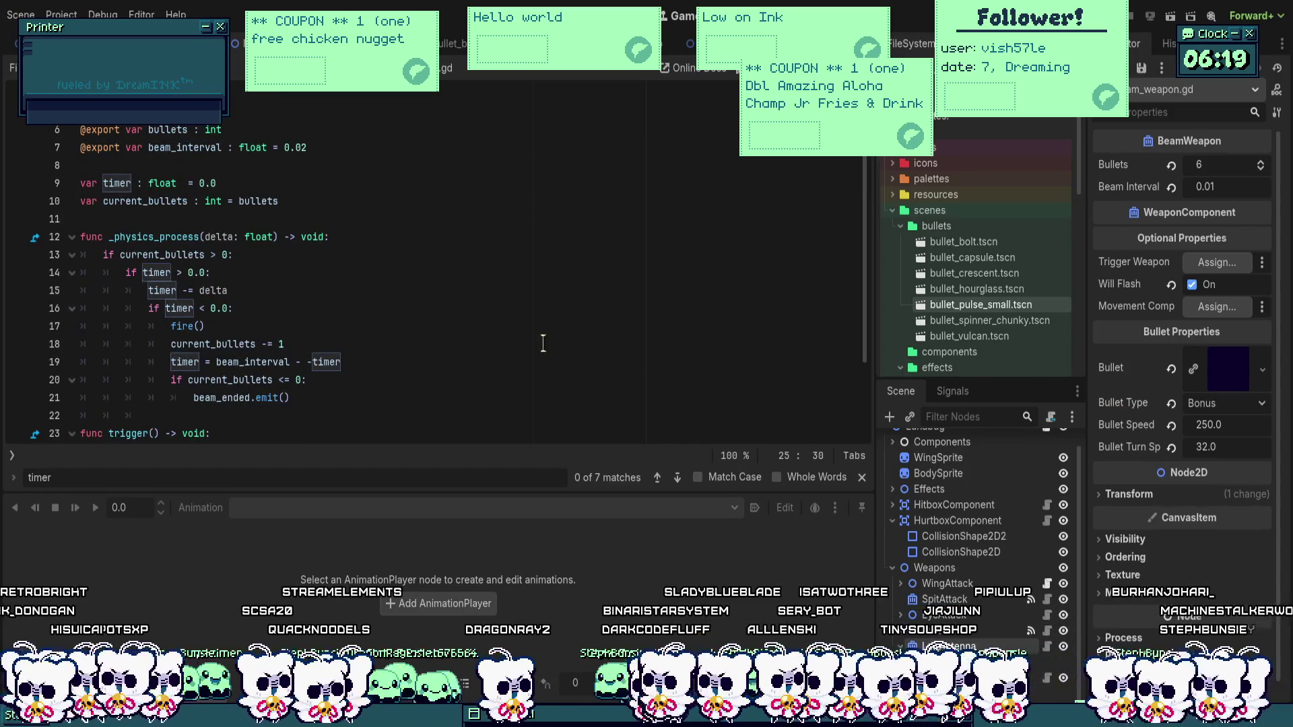
click(543, 344)
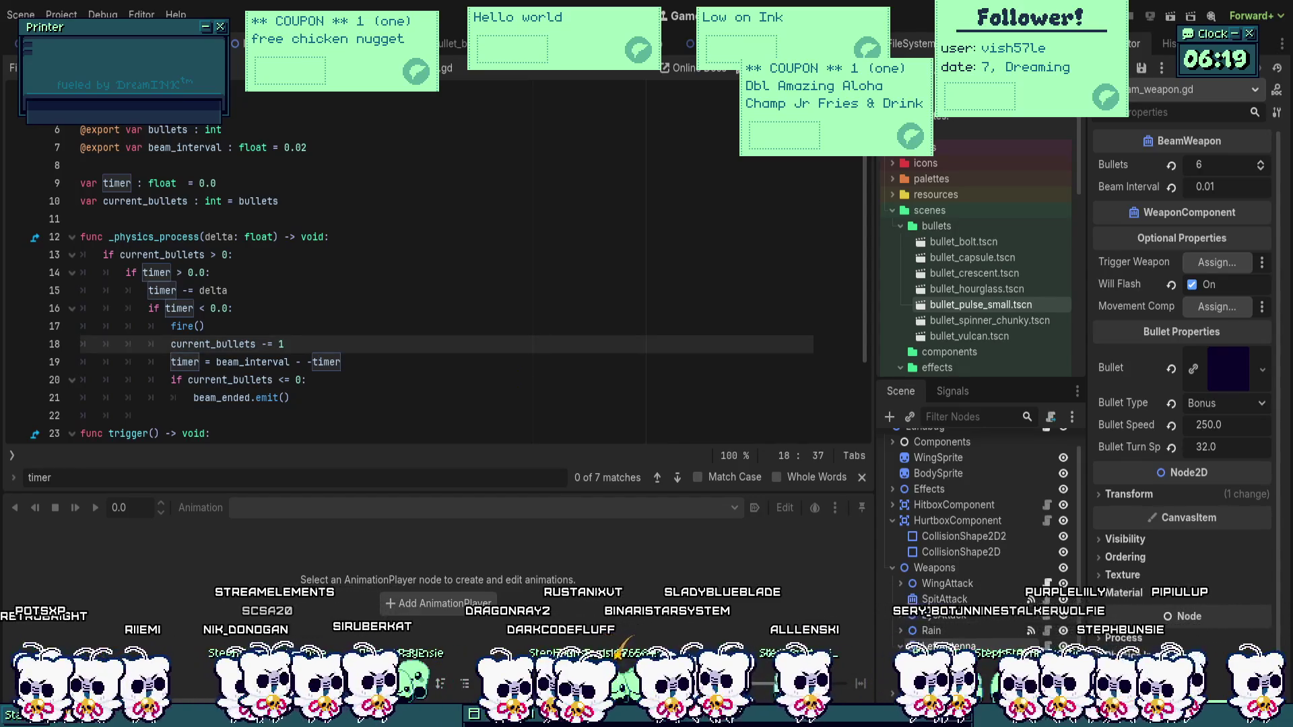
scroll(438, 283, up, 1)
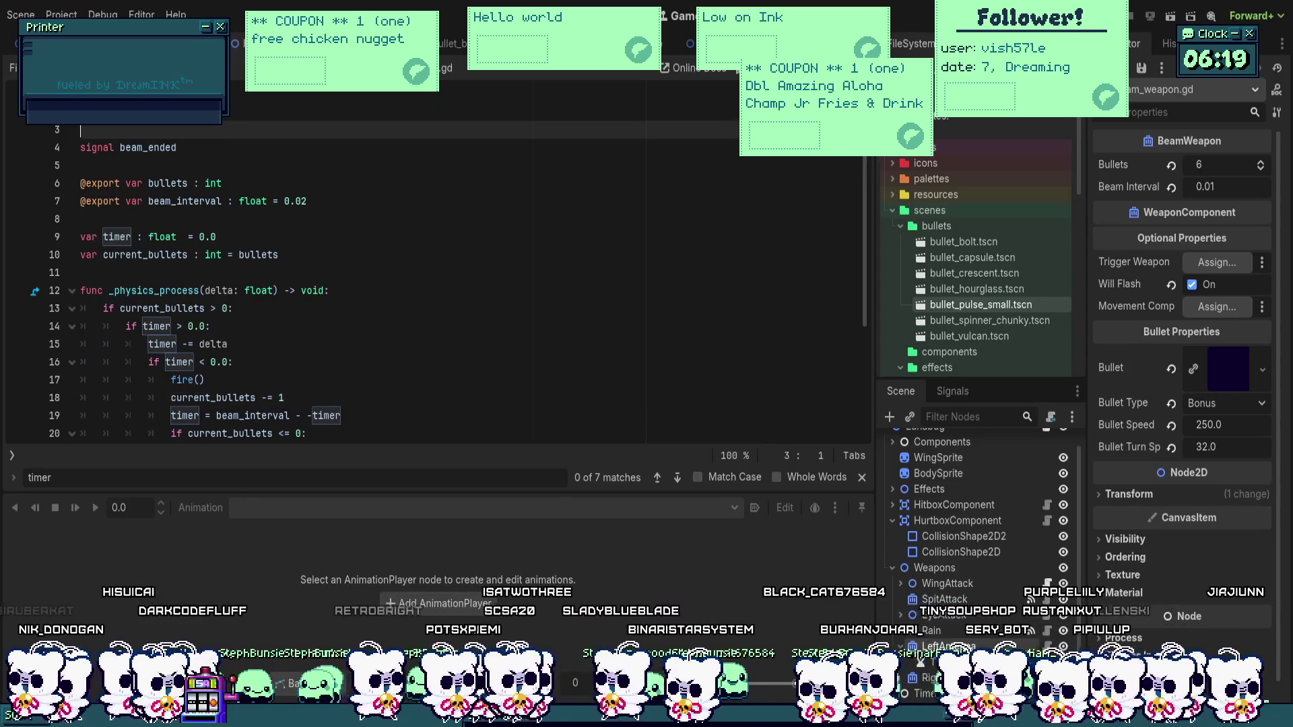
key(alt+Left)
key(alt+Left)
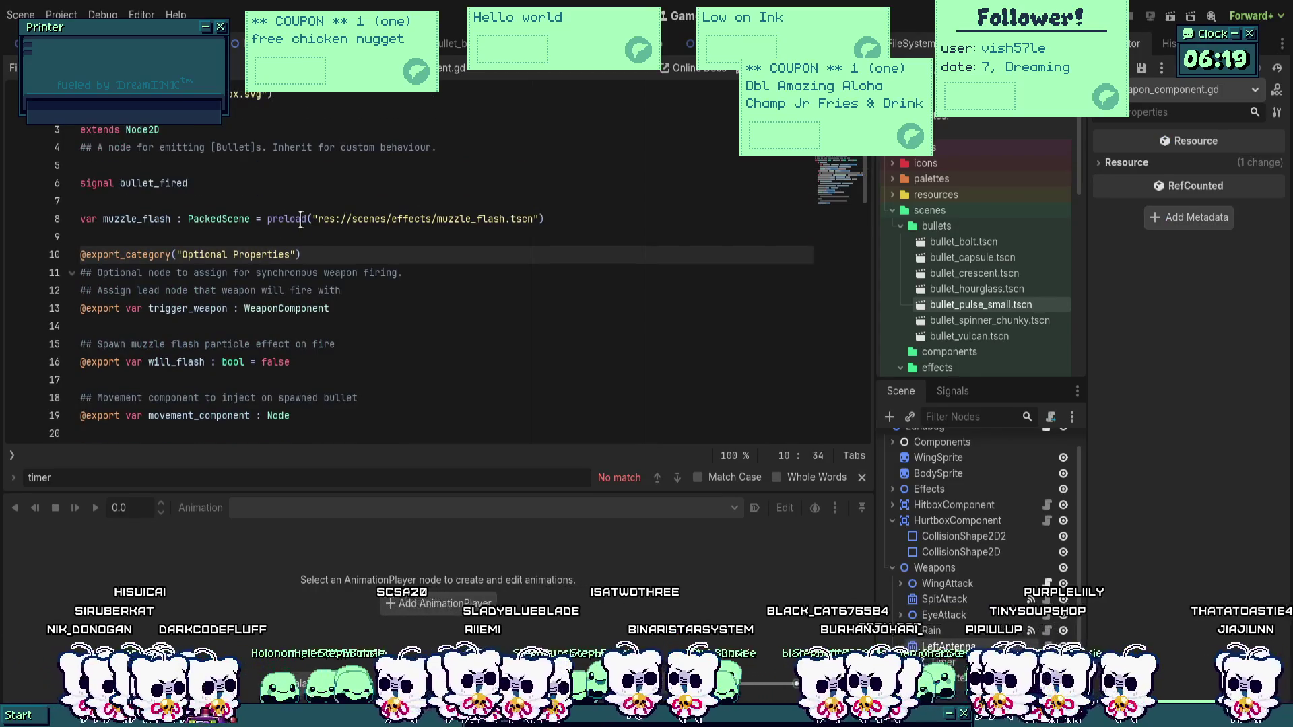
Step: Below movement_component, add a ## comment: cooldown for constant repeated emissions, use RepeaterComponent for set waves
scroll(437, 269, up, 2)
click(343, 343)
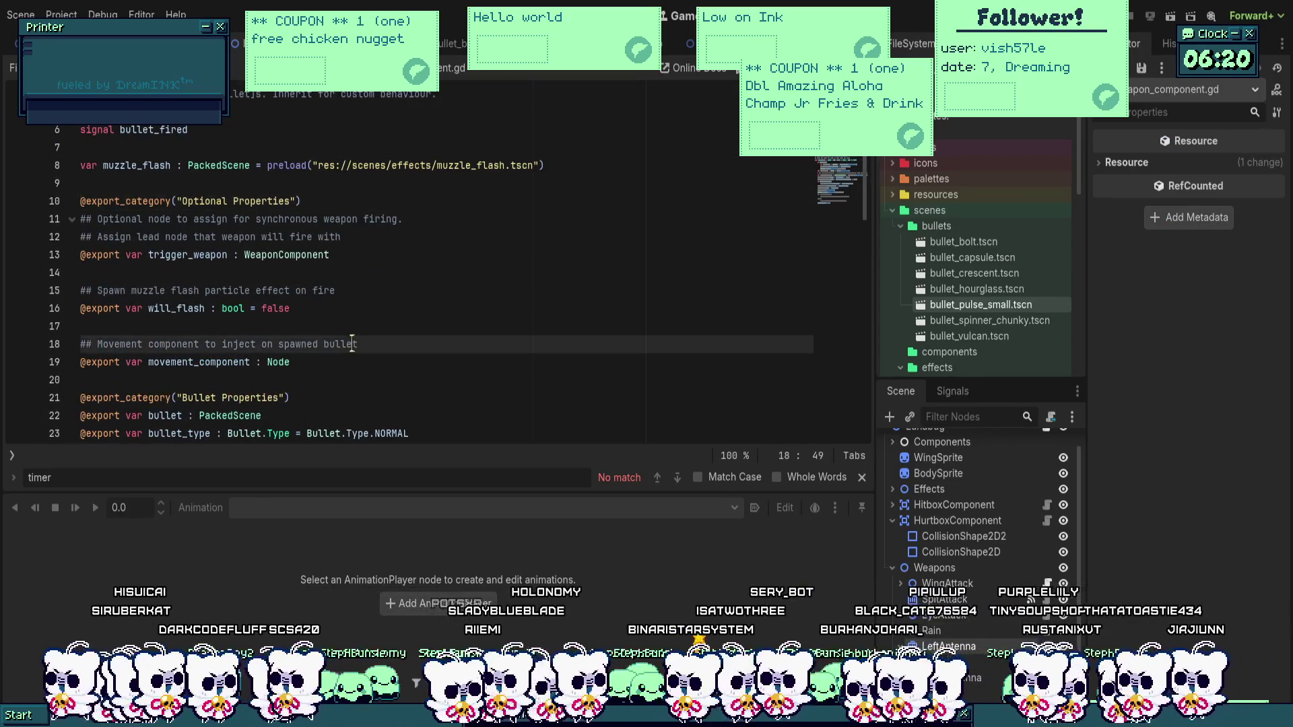
click(329, 362)
scroll(333, 336, down, 3)
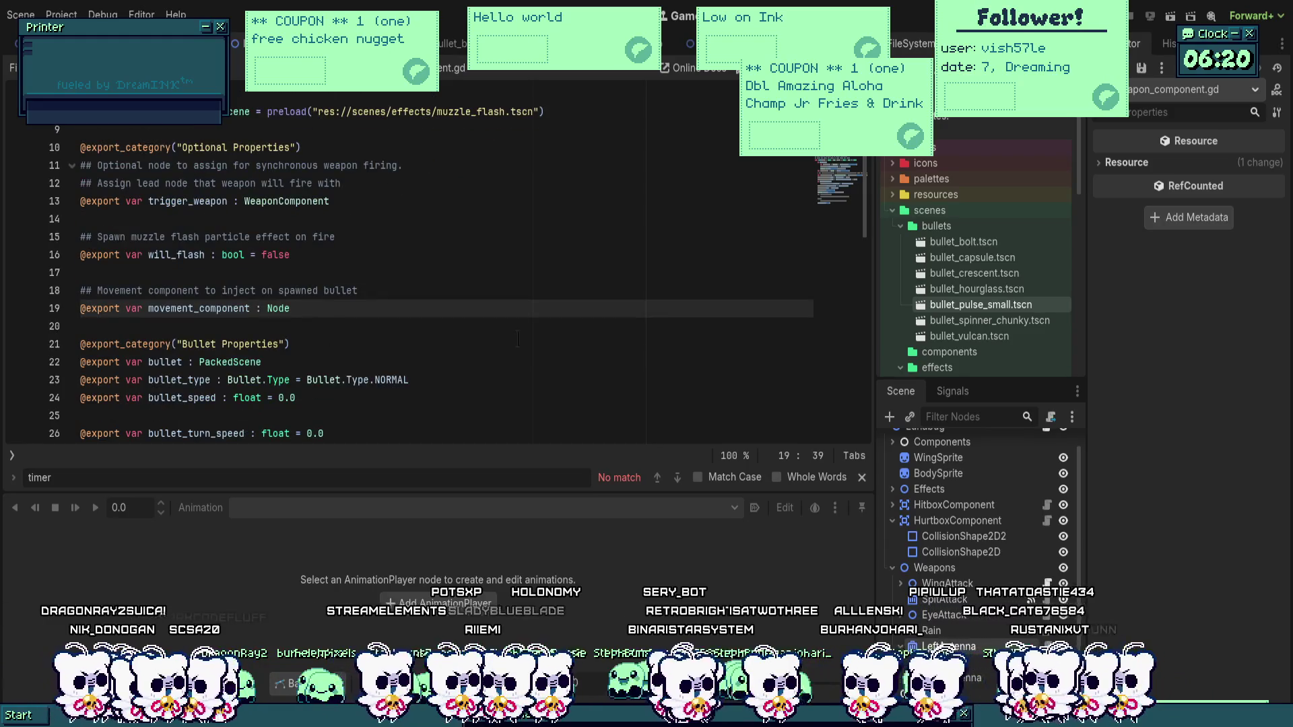
key(Return)
key(Return)
text(## Coolo)
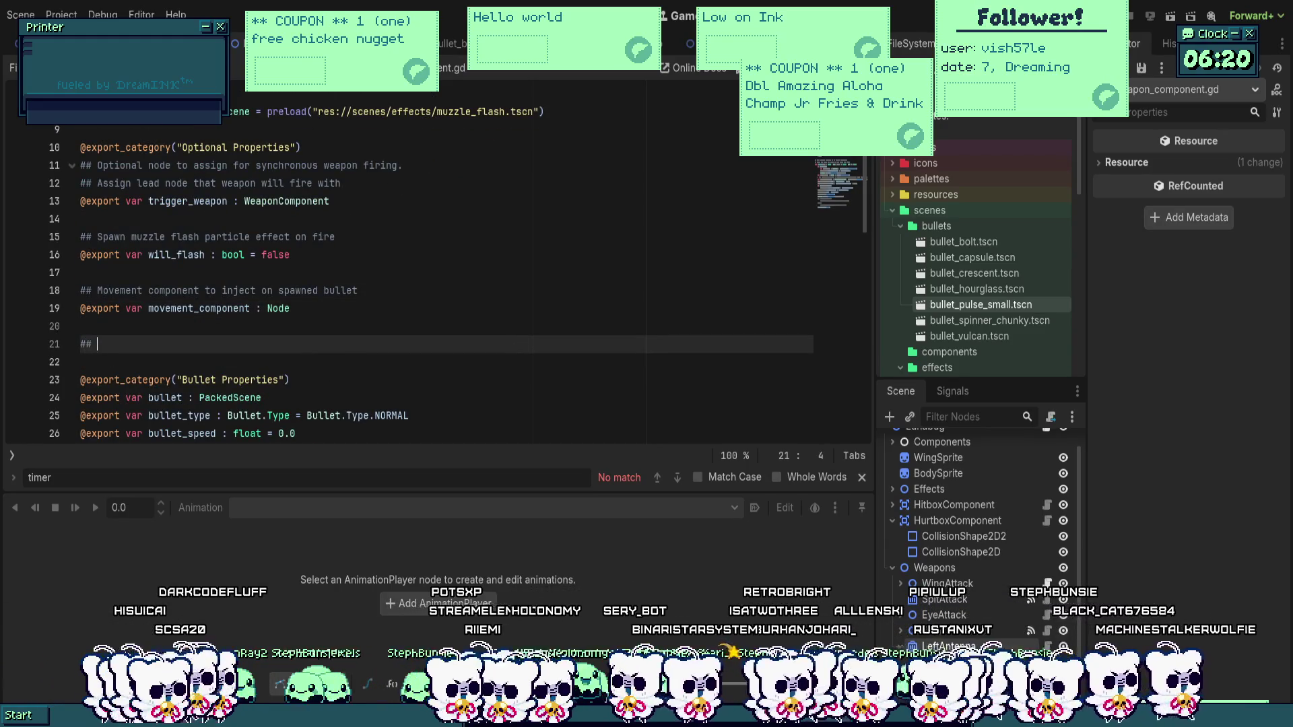
key(BackSpace)
text(down for repeate)
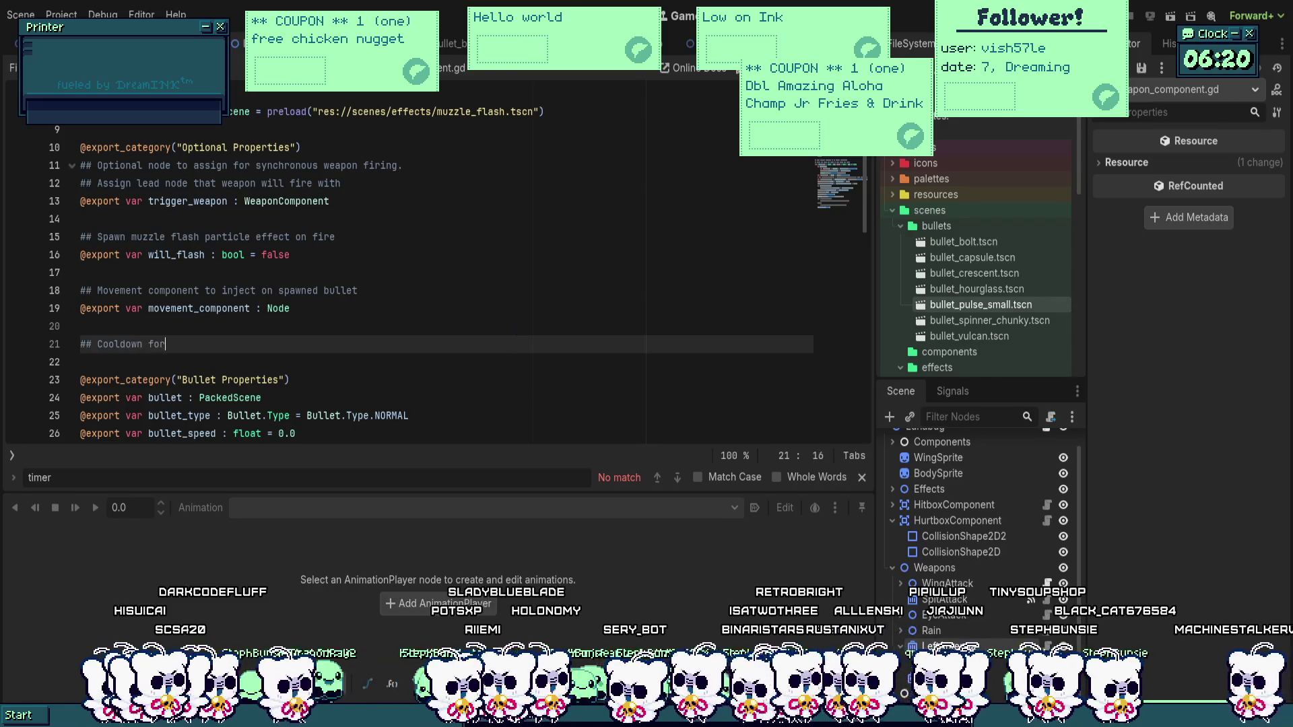
key(BackSpace)
key(BackSpace)
key(BackSpace)
text(constant repeated)
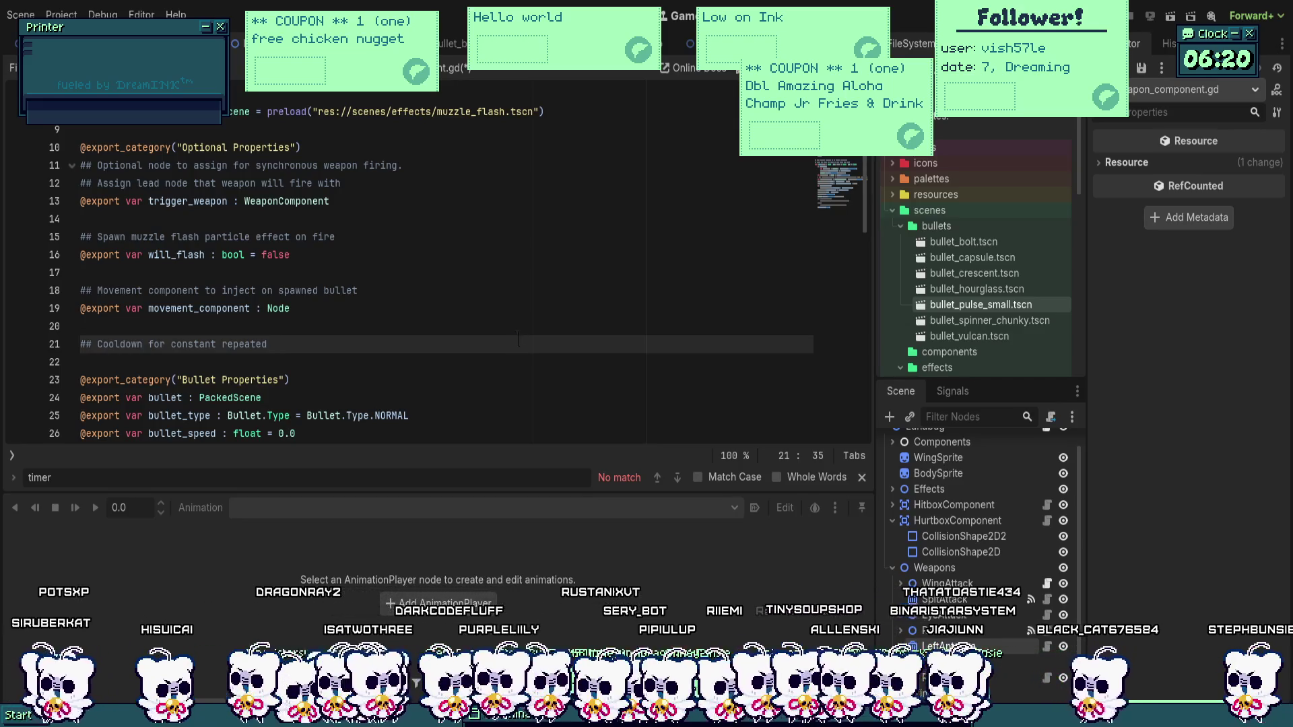
text(emit)
text(sions)
text(, use Repea)
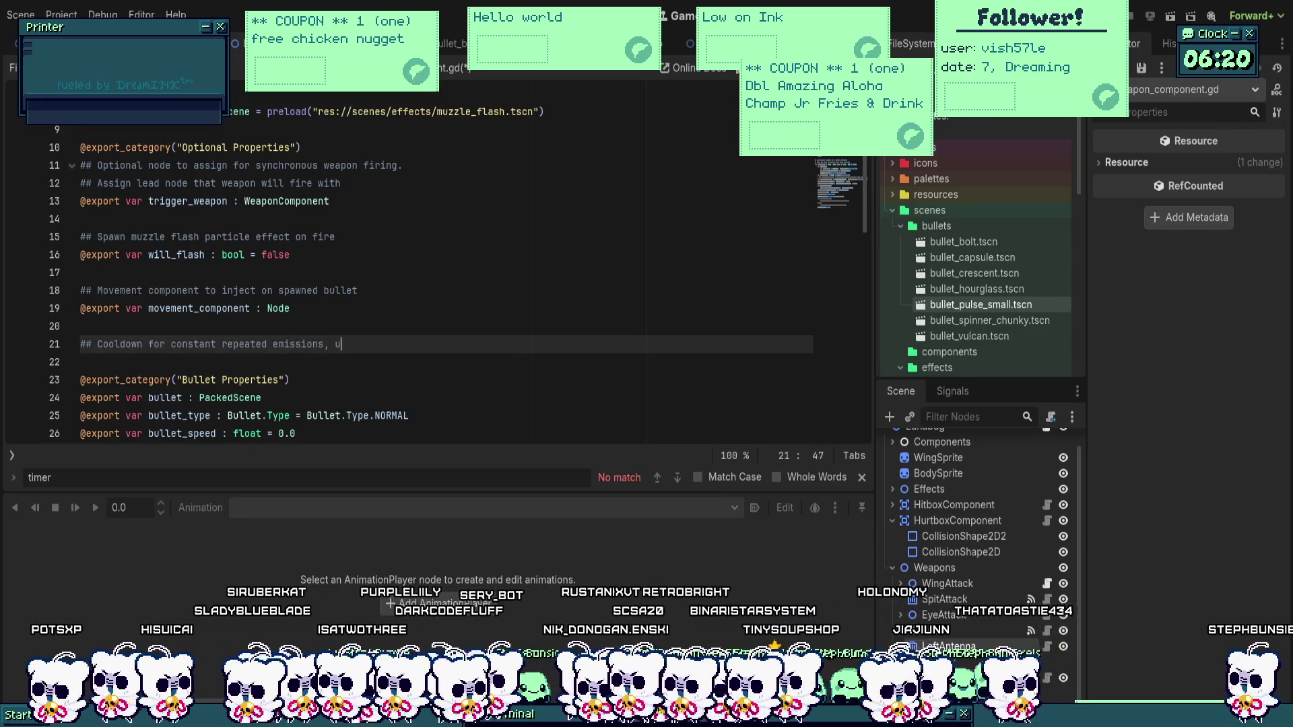
text(terComponen)
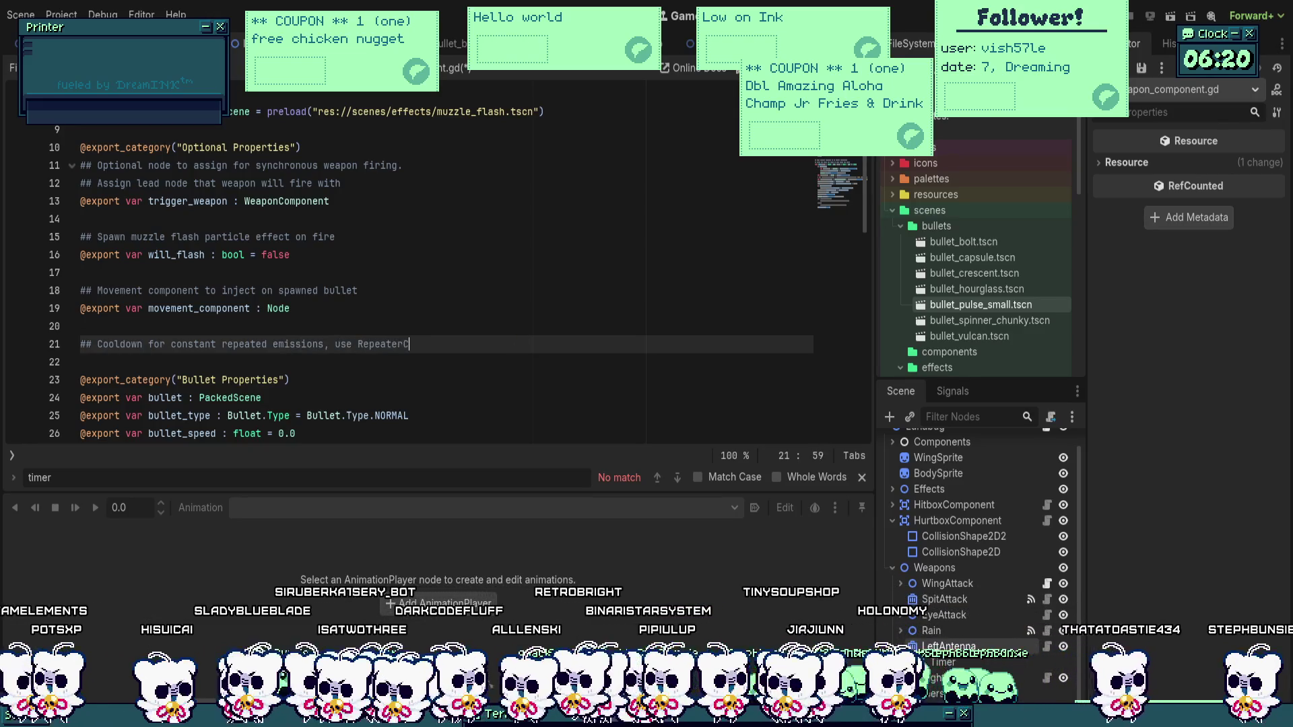
text(t for set amount of wave)
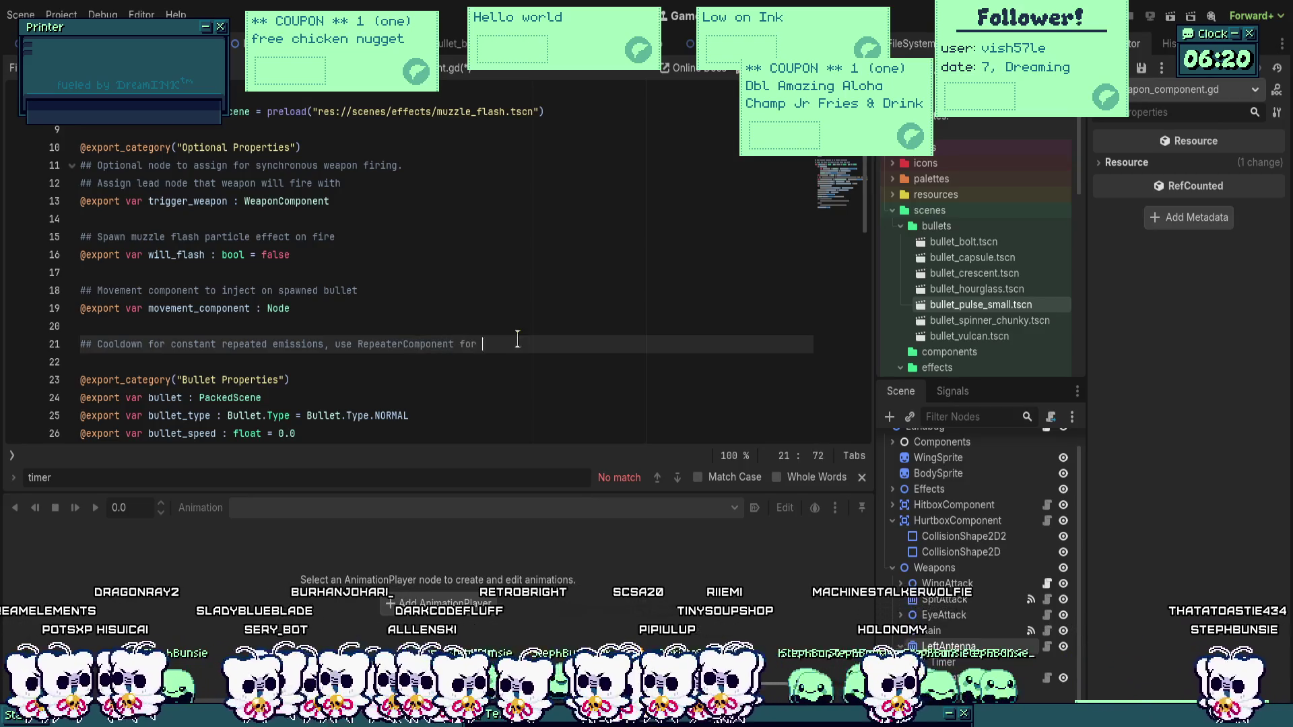
text(s)
key(ctrl+s)
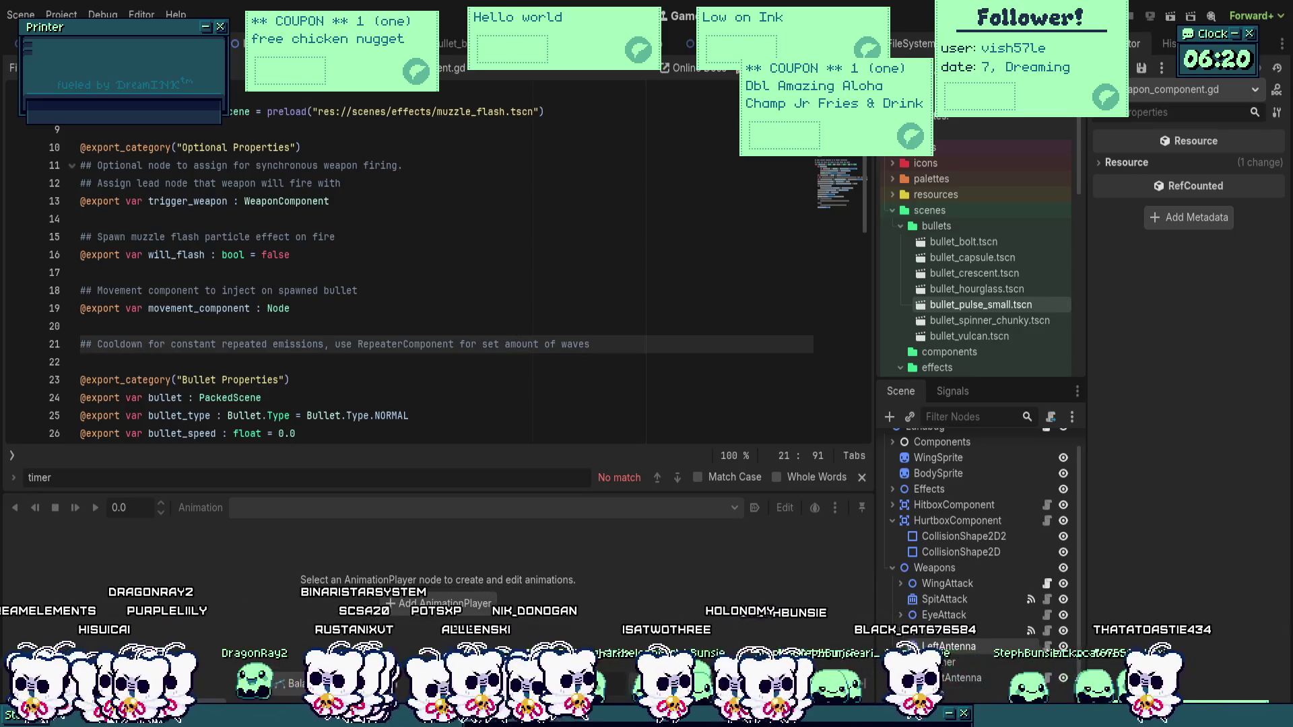
key(Return)
text(@export var c)
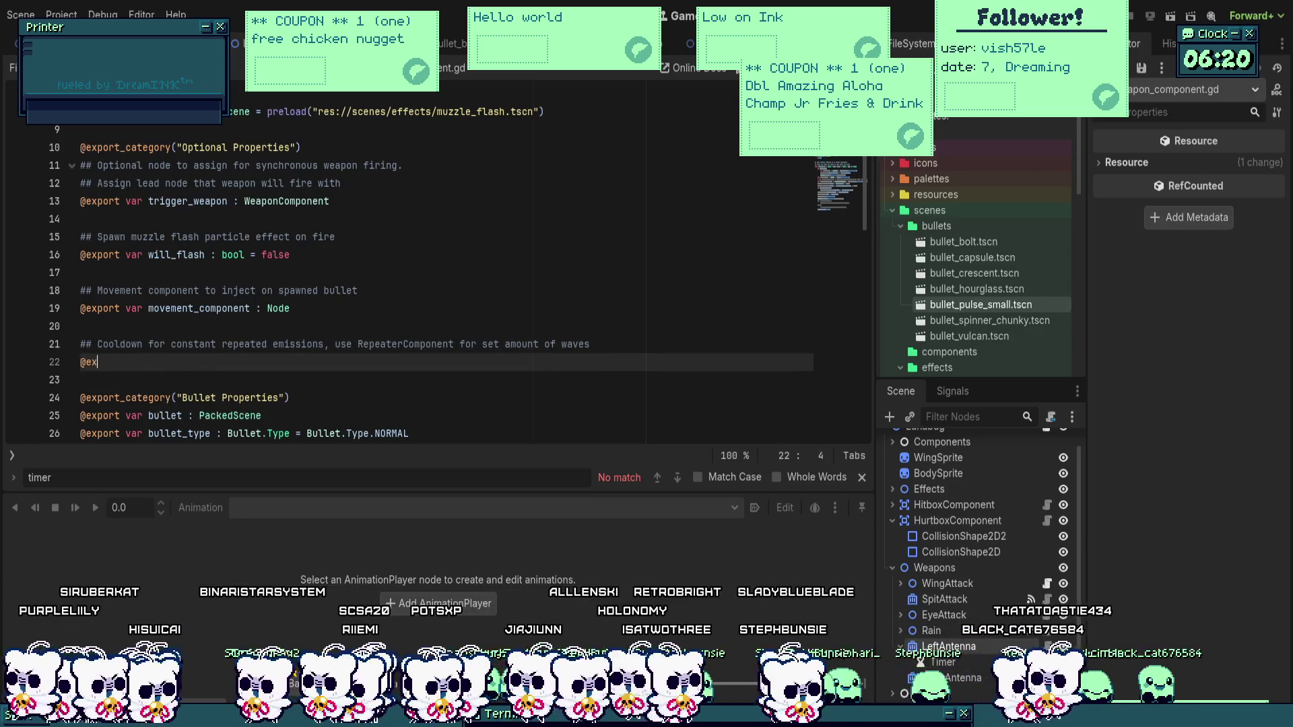
text(ooldown : Timer)
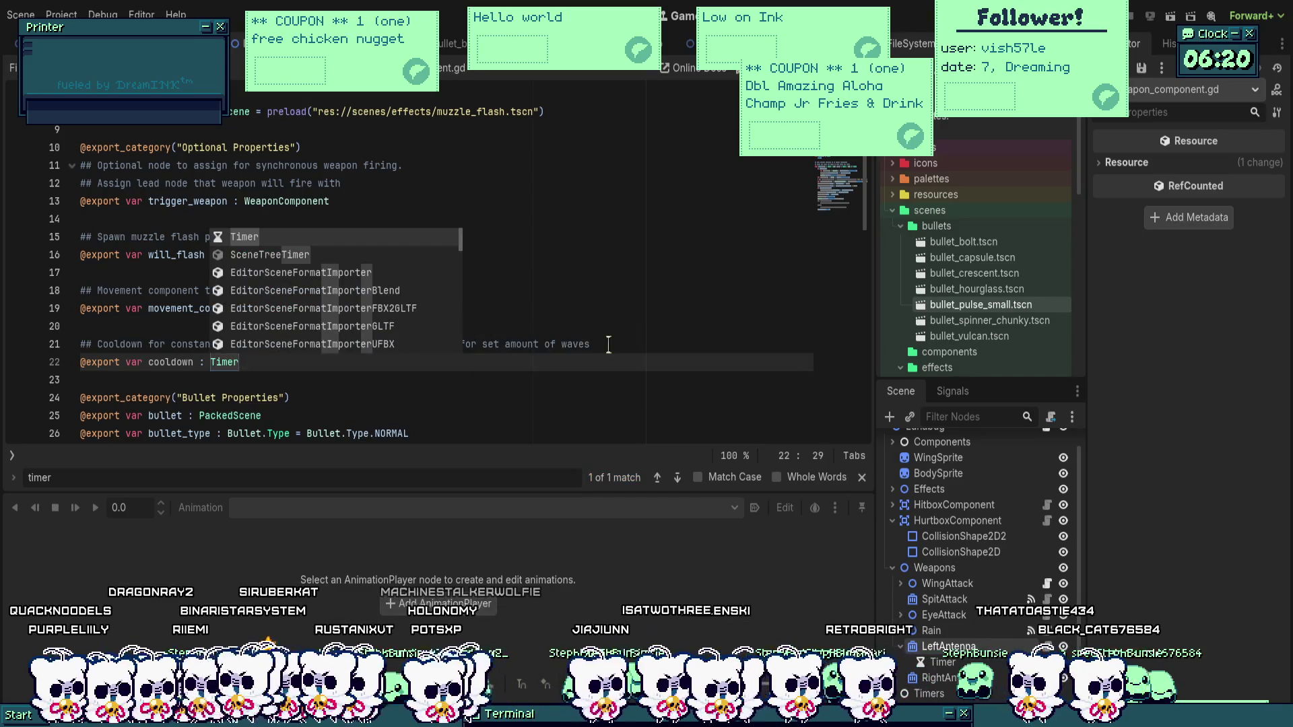
click(609, 344)
scroll(609, 344, down, 2)
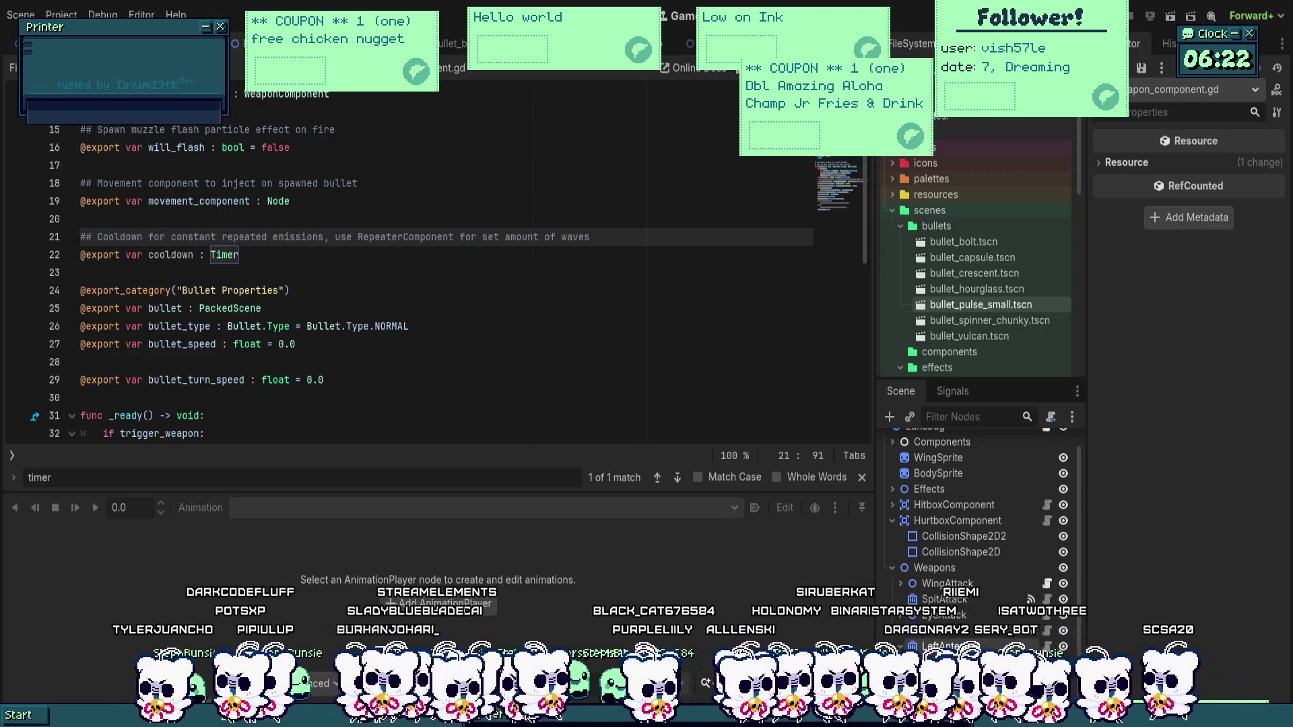
click(261, 307)
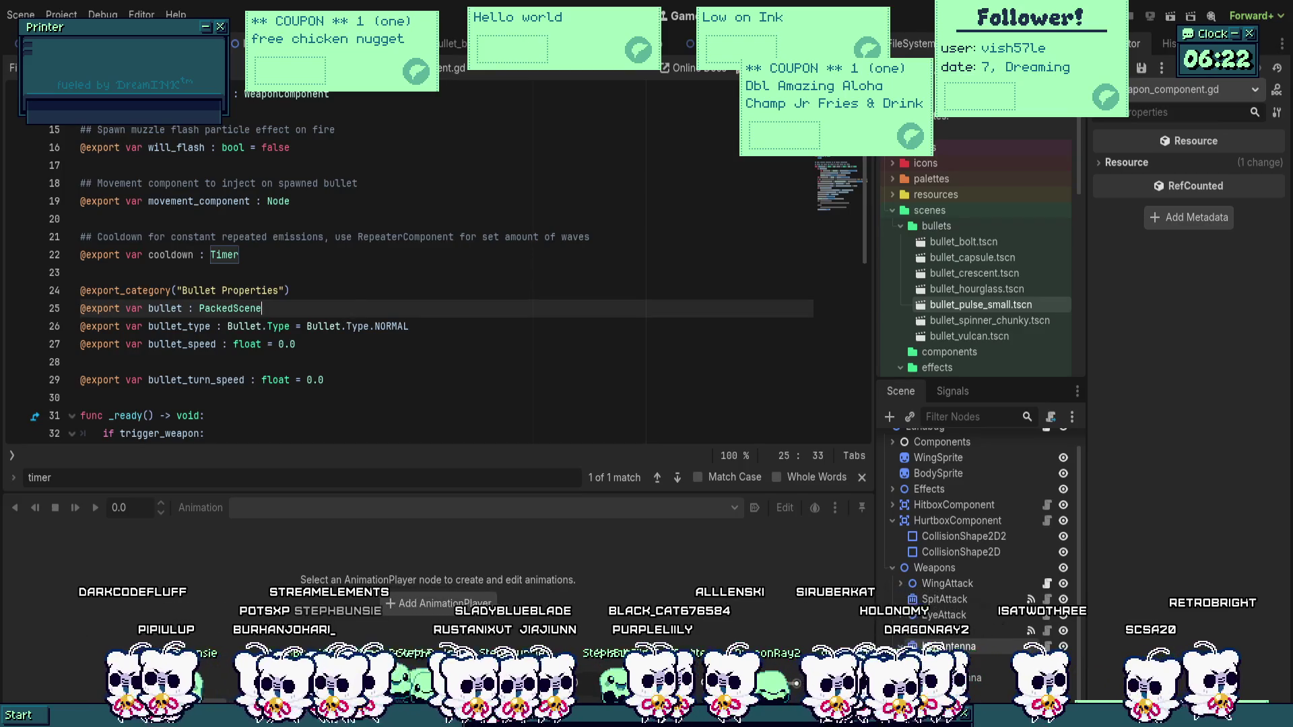
scroll(350, 290, down, 3)
scroll(350, 290, down, 7)
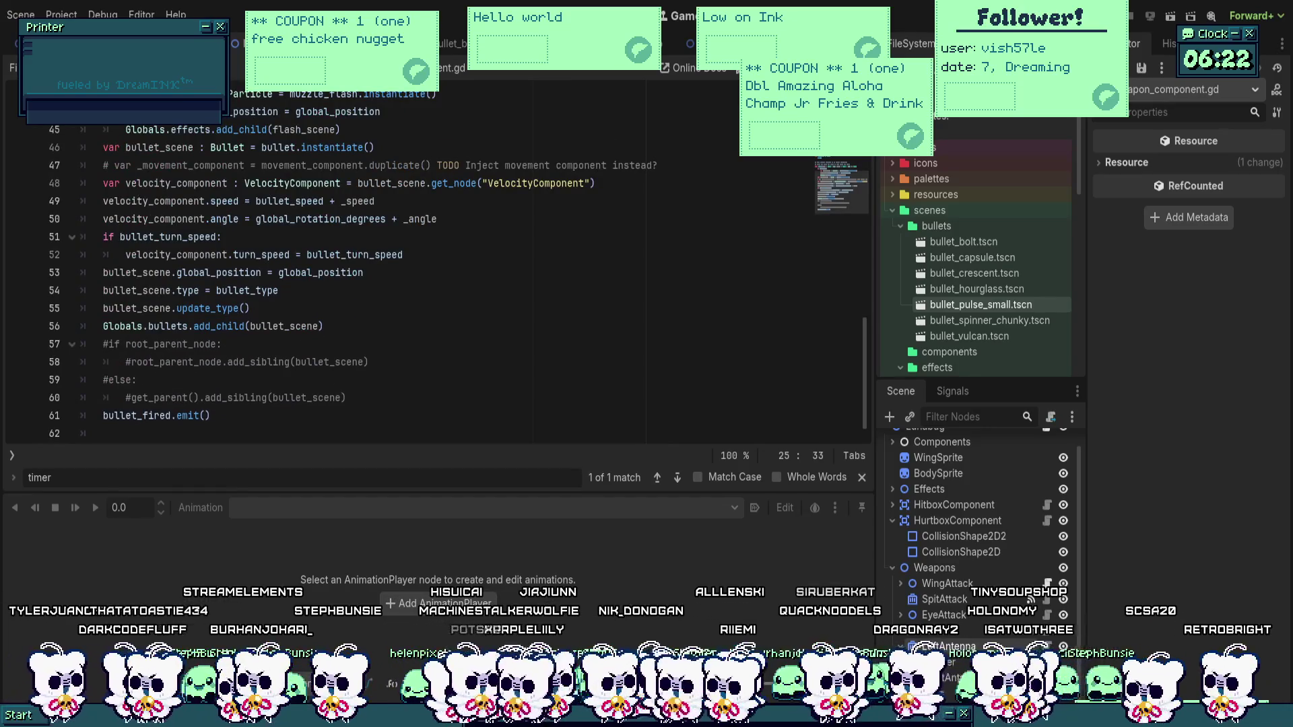
scroll(349, 290, down, 1)
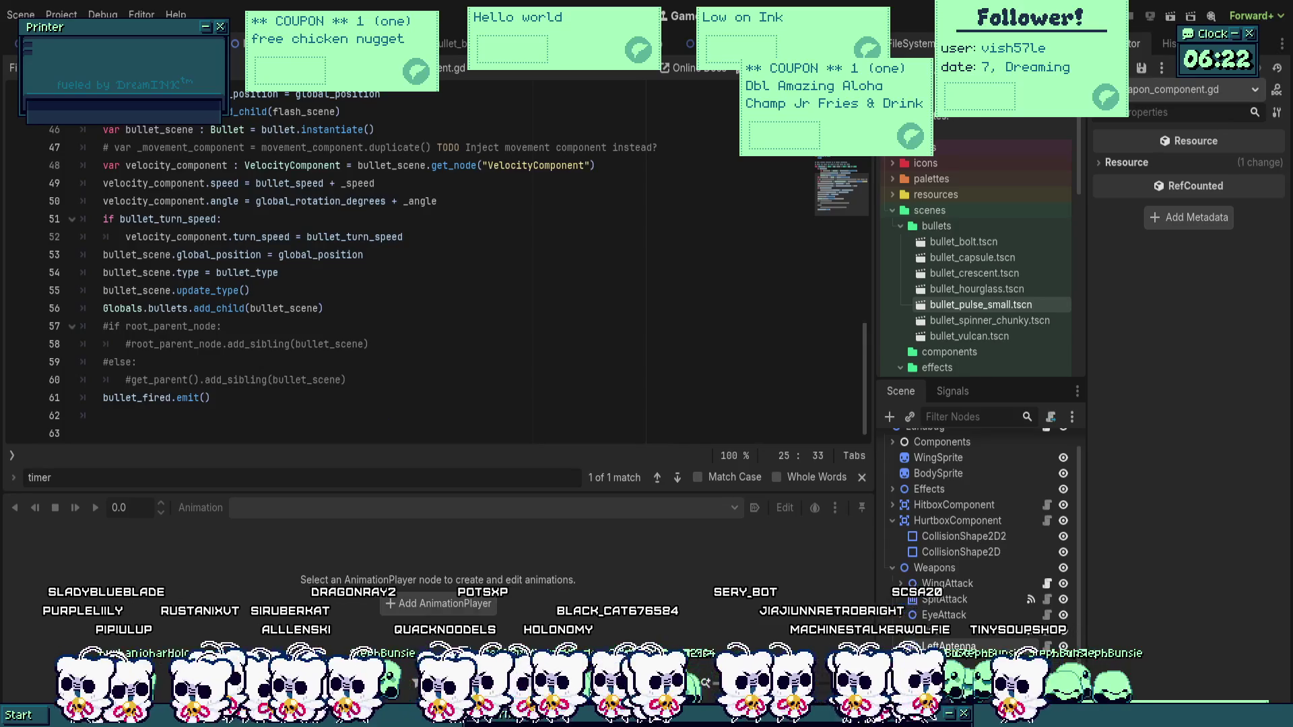
scroll(383, 408, up, 1)
click(370, 378)
scroll(369, 377, up, 3)
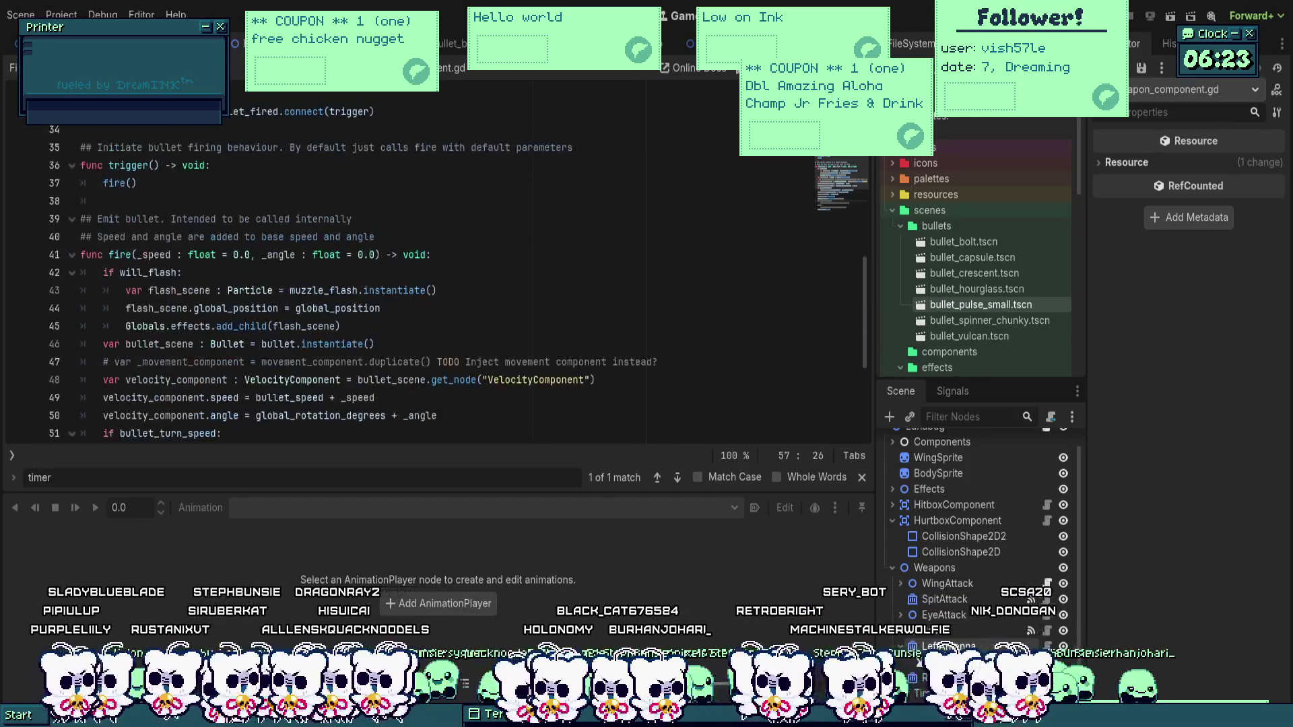
scroll(369, 376, up, 9)
scroll(370, 376, down, 5)
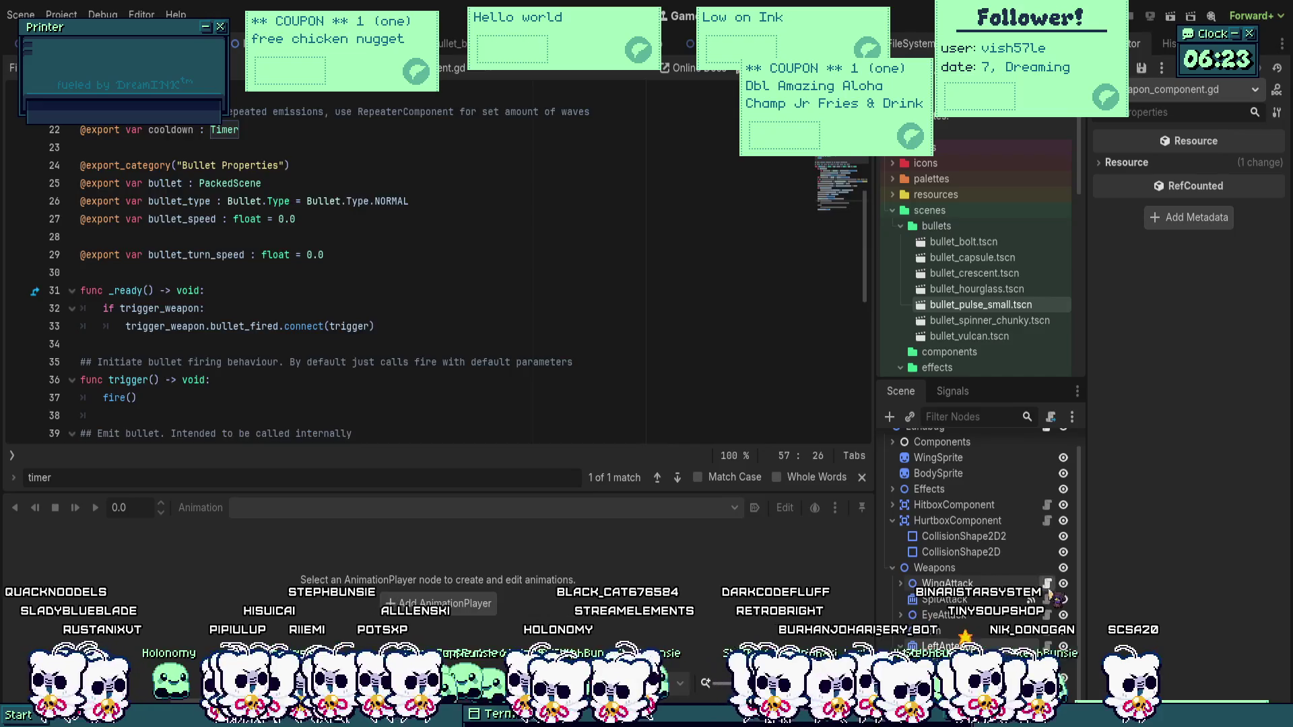
Step: Select the cooldown connection lines in repeater_component.gd's _ready, then return to weapon_component.gd
click(1046, 598)
scroll(225, 390, up, 5)
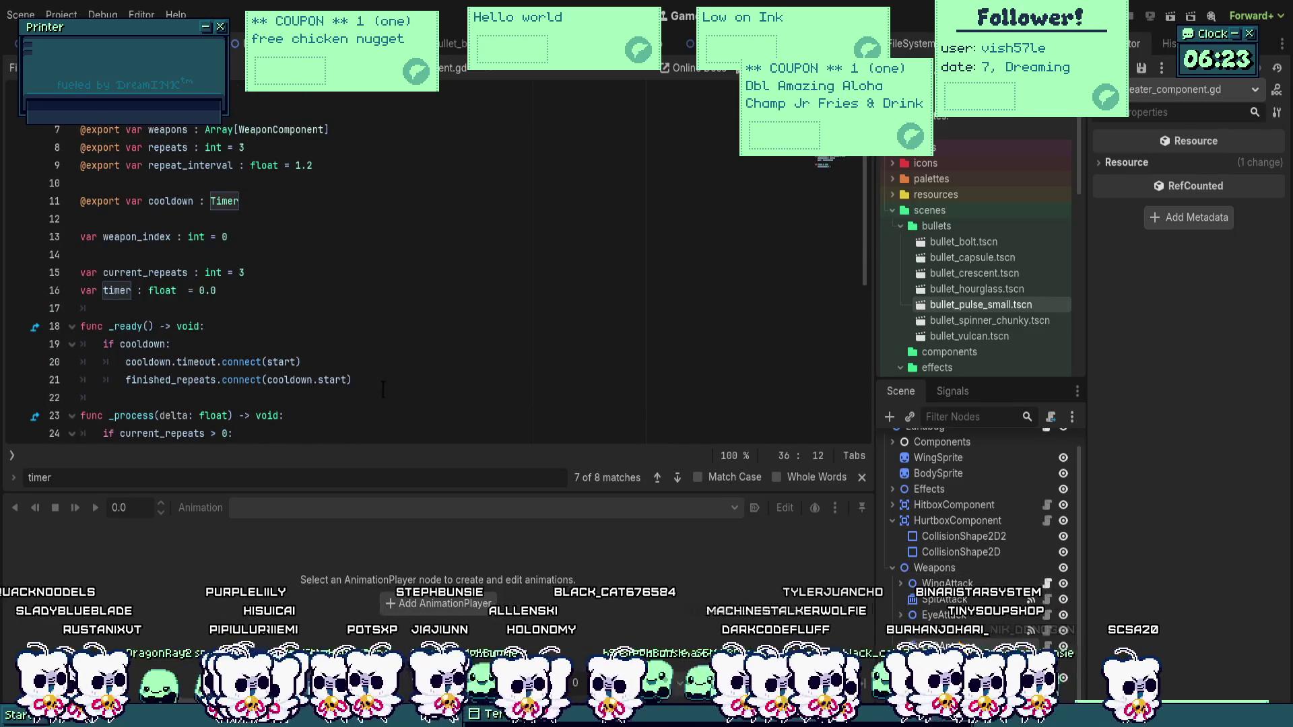
drag(382, 390, 80, 344)
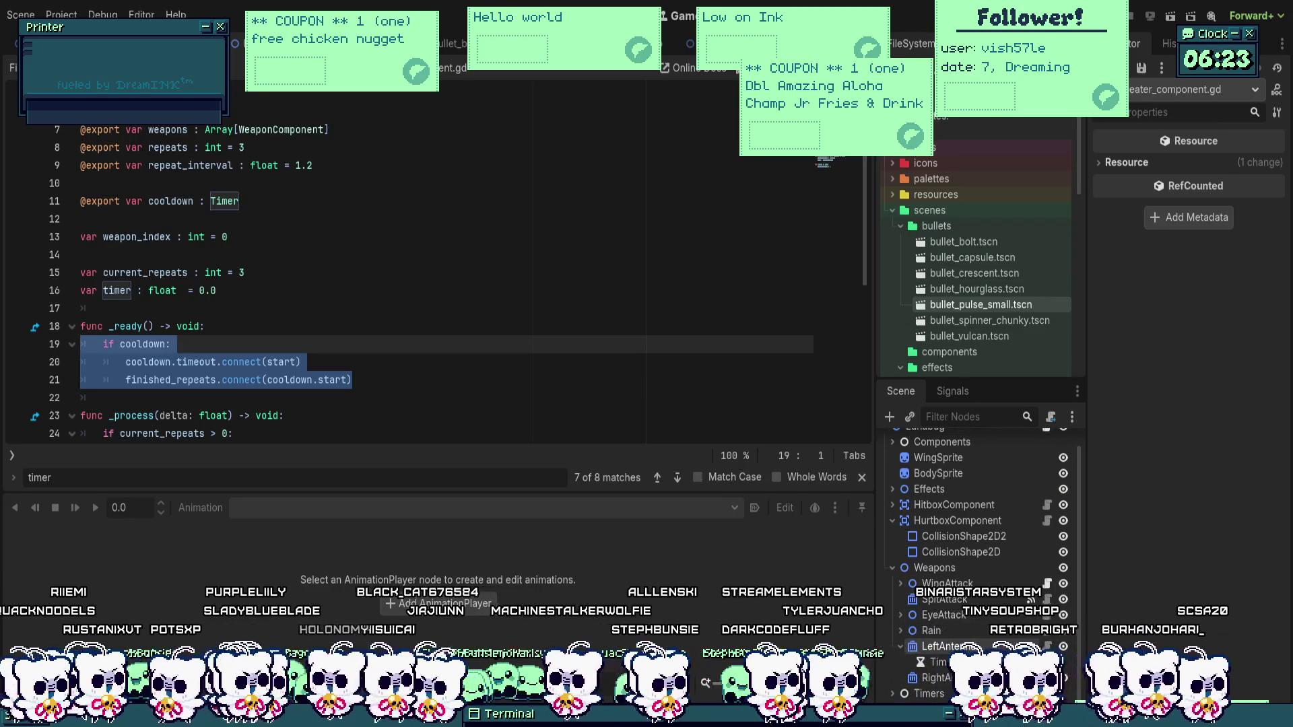
scroll(376, 311, down, 6)
click(376, 320)
scroll(377, 312, up, 4)
click(383, 270)
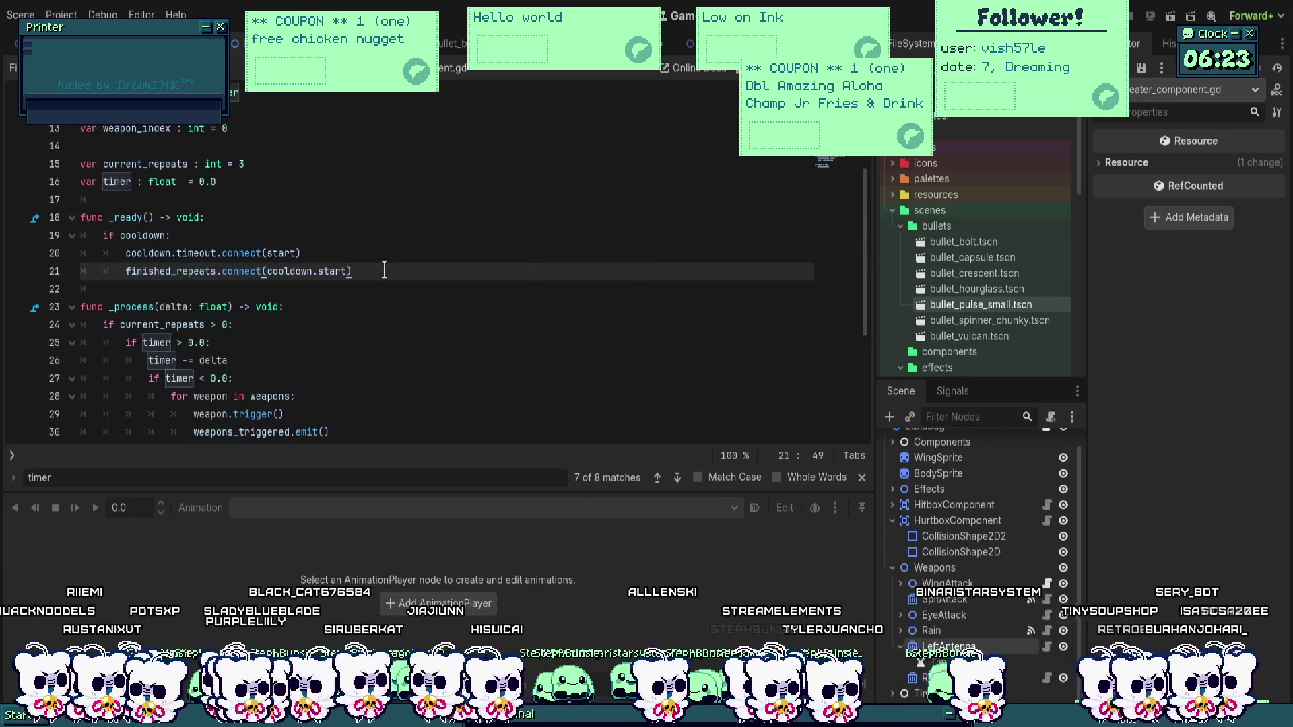
scroll(376, 311, up, 3)
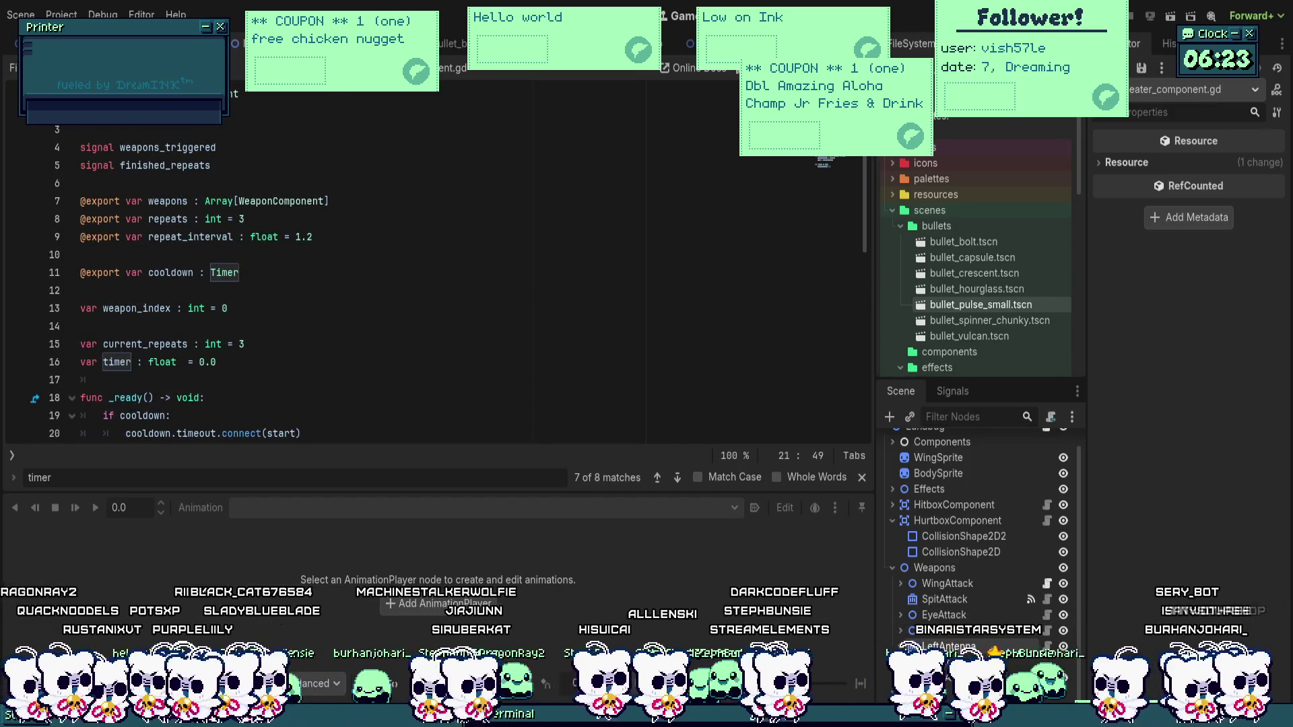
scroll(376, 311, down, 7)
click(222, 325)
scroll(362, 313, up, 7)
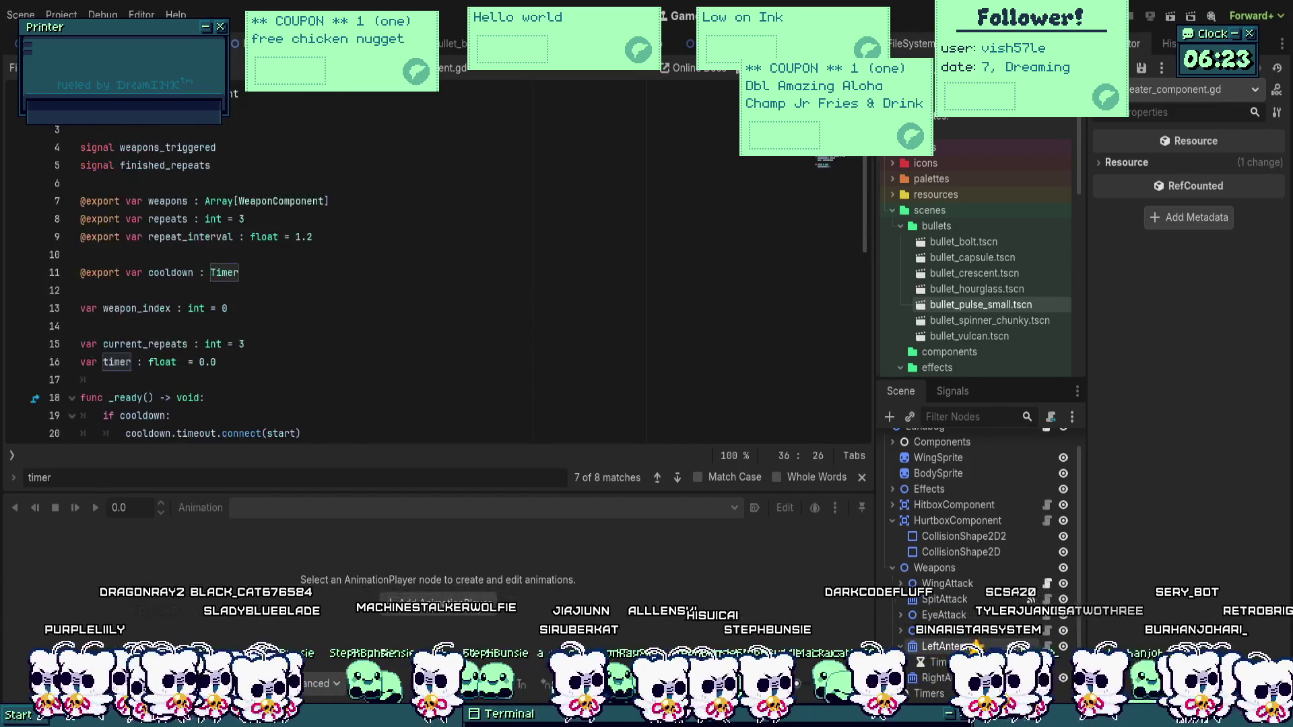
scroll(362, 313, down, 5)
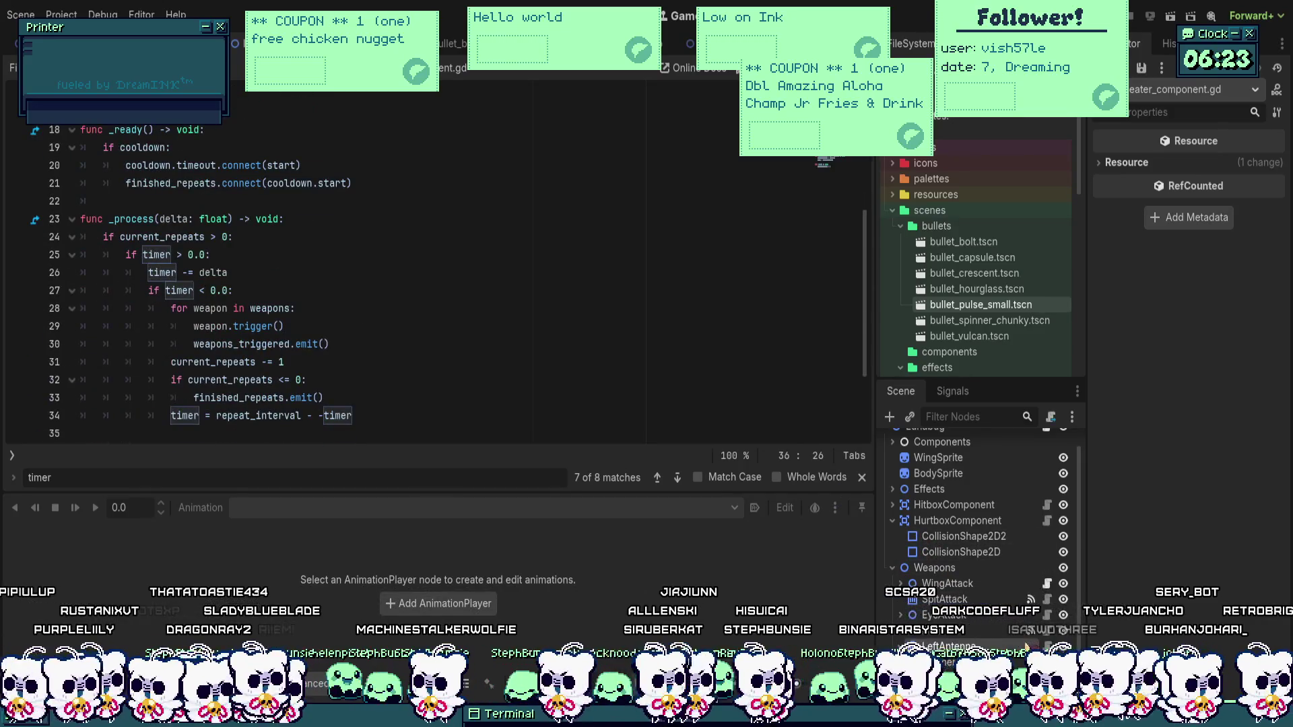
key(alt+Left)
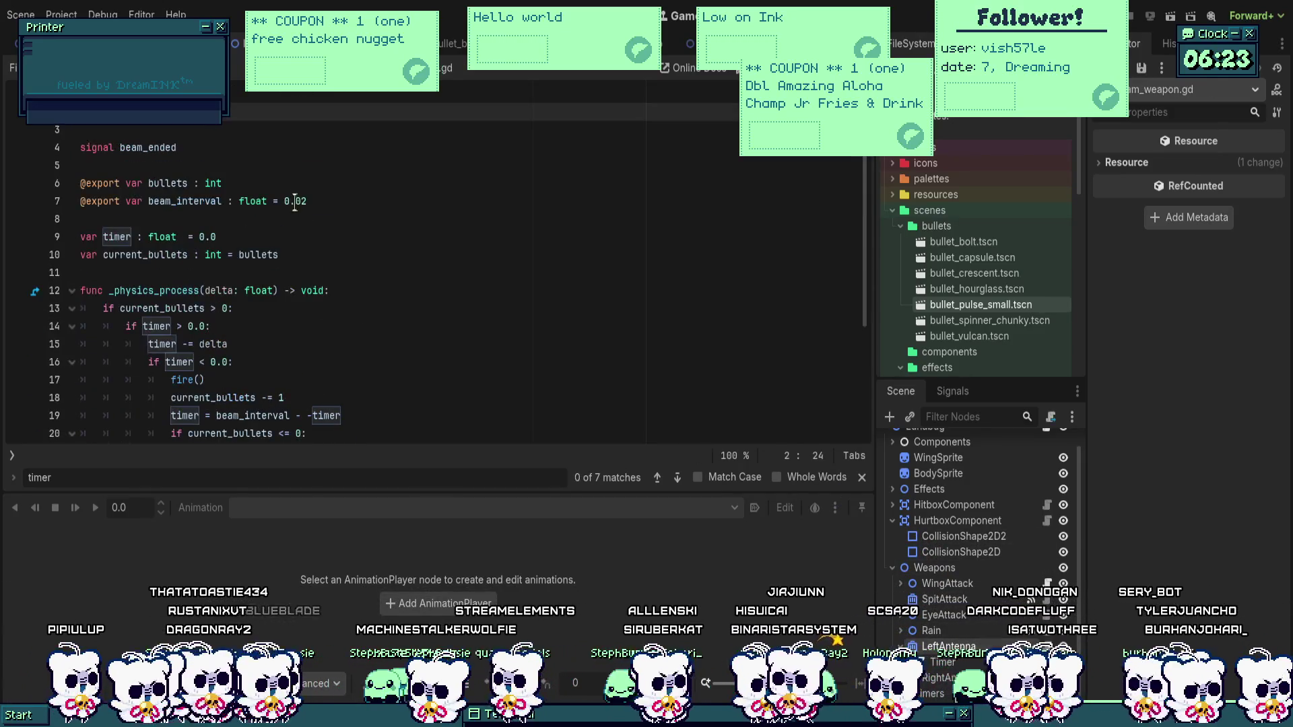
key(alt+Left)
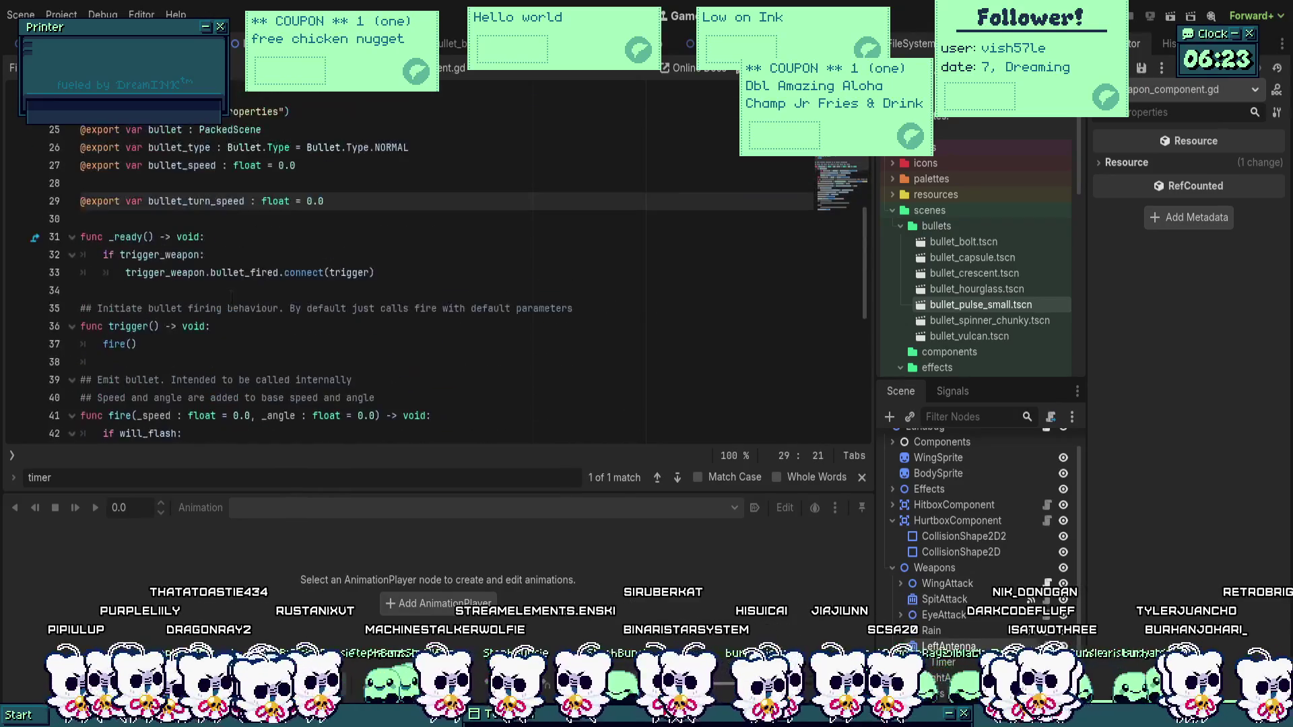
Step: In weapon_component.gd _ready, connect cooldown.timeout to trigger and bullet_fired to cooldown.start, then save
key(ctrl+z)
key(ctrl+z)
key(ctrl+z)
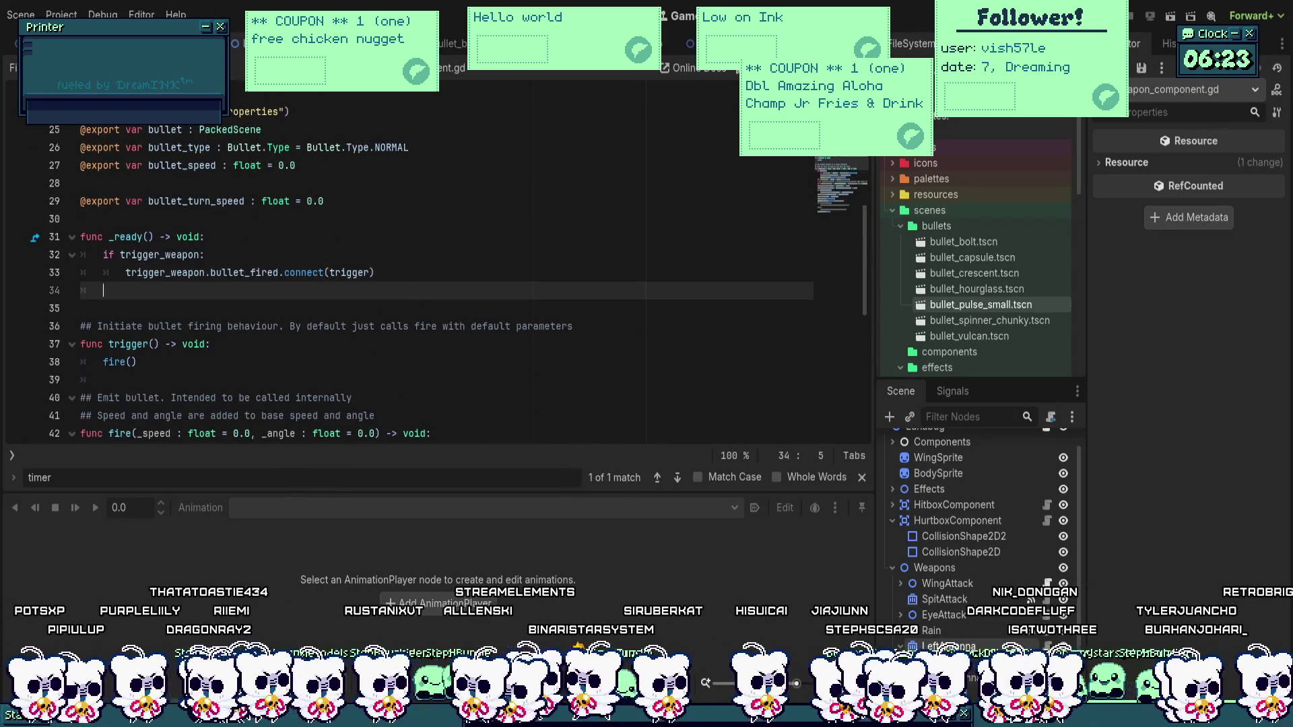
key(ctrl+z)
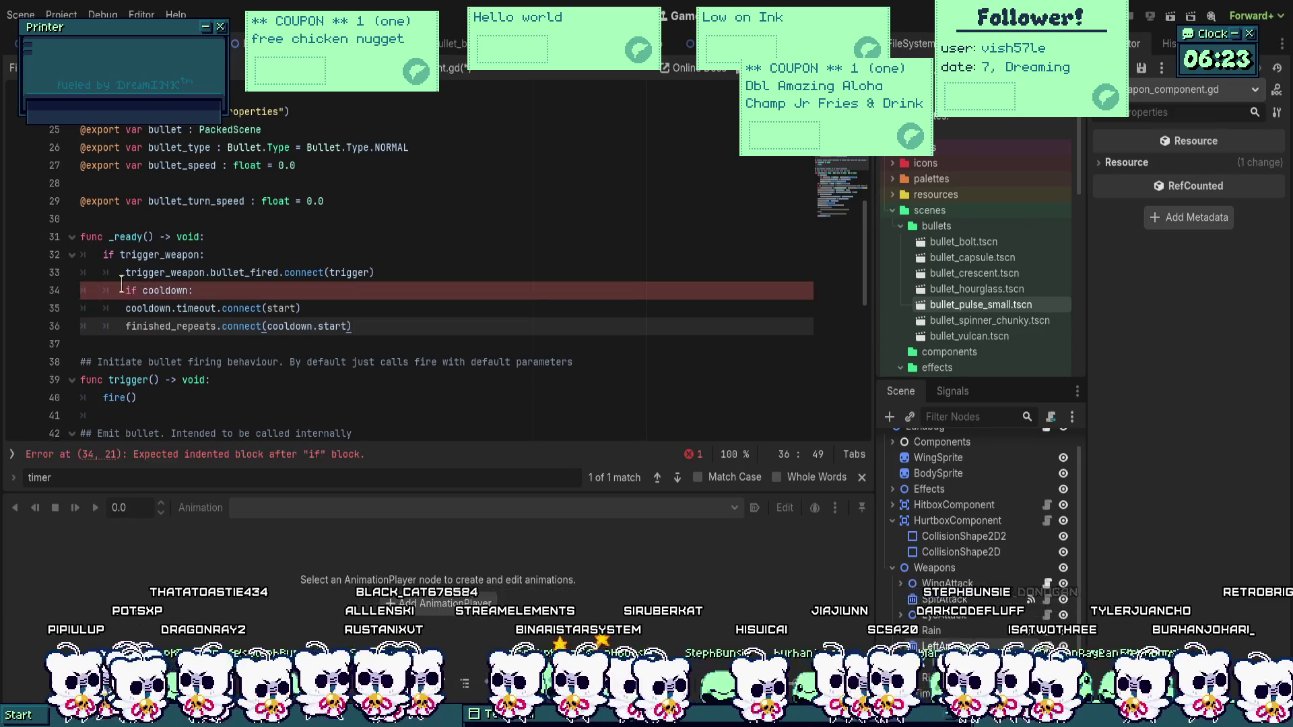
key(ctrl+z)
key(ctrl+z)
key(ctrl+z)
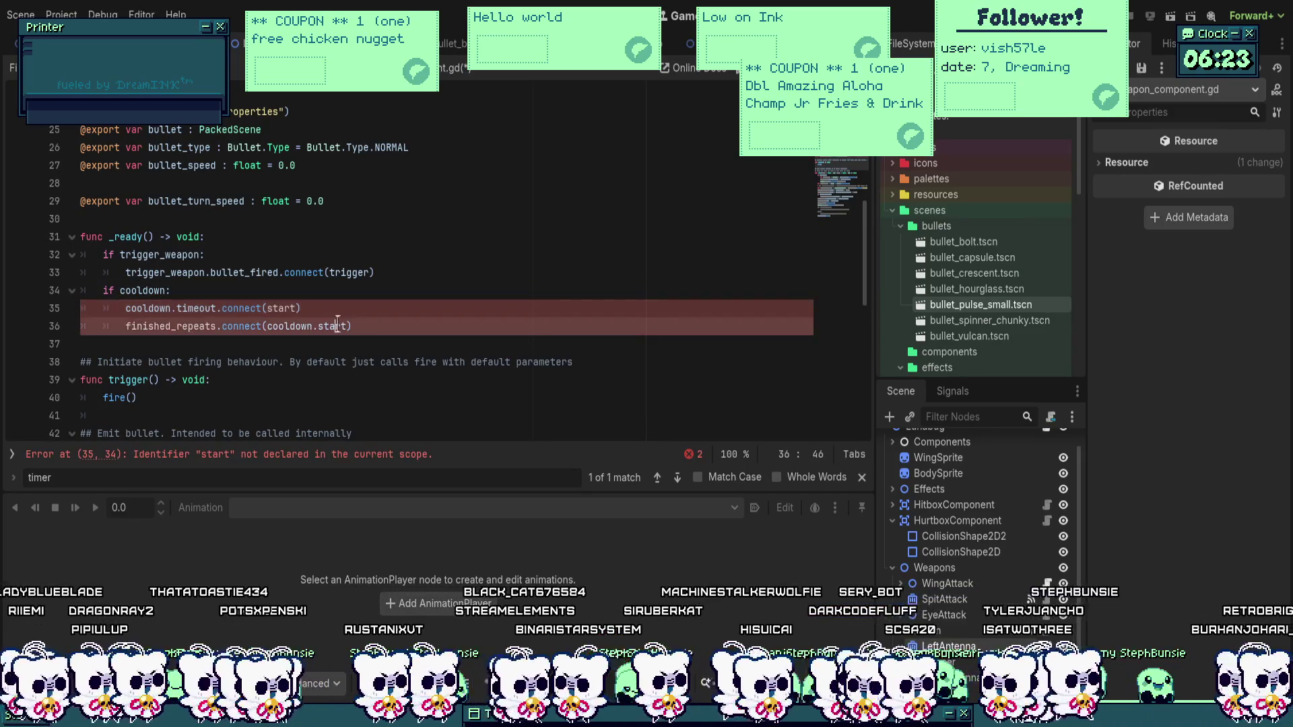
double_click(280, 308)
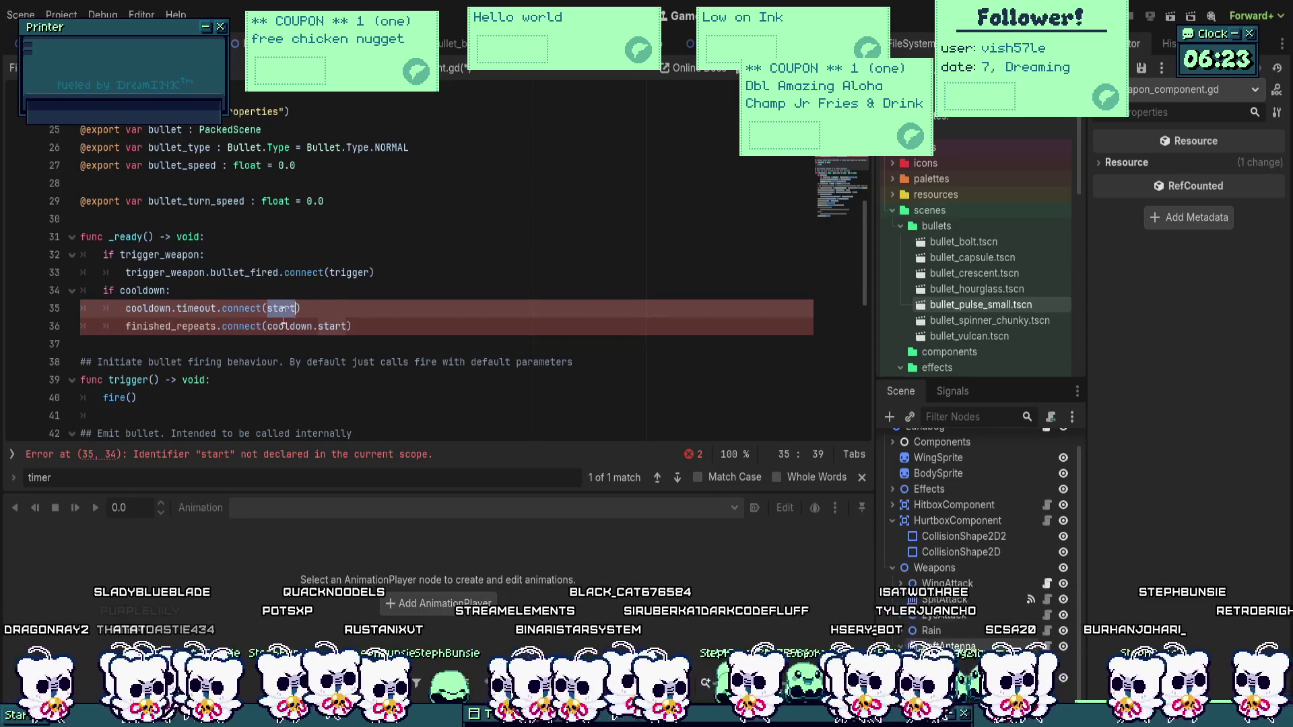
scroll(438, 269, down, 5)
scroll(437, 269, up, 5)
text(tr)
key(Return)
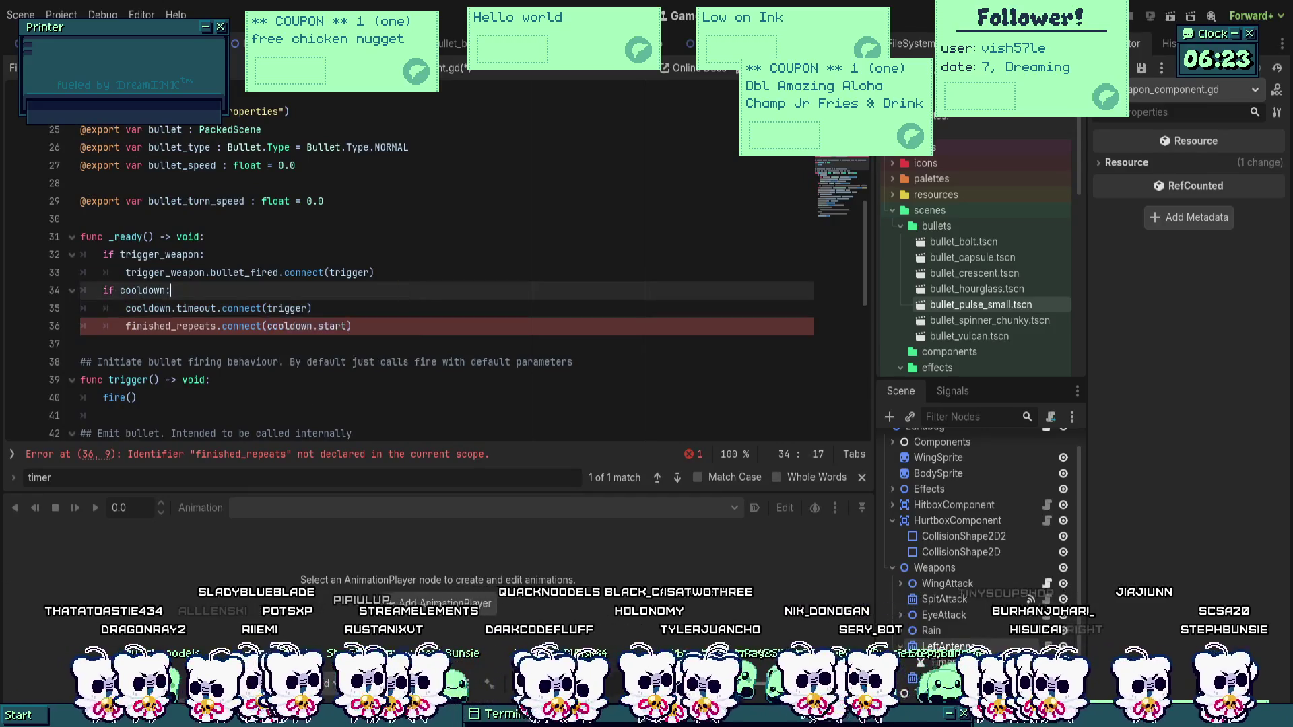
click(326, 326)
double_click(326, 326)
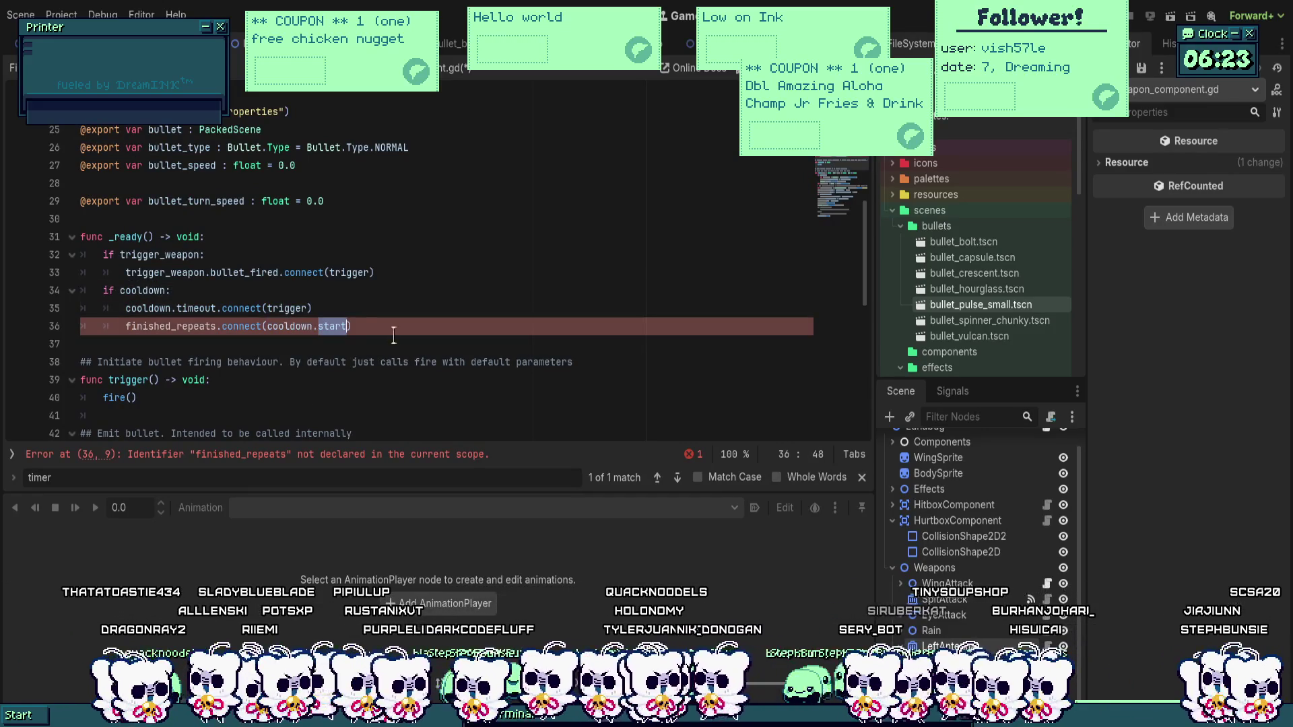
double_click(165, 326)
scroll(165, 323, up, 5)
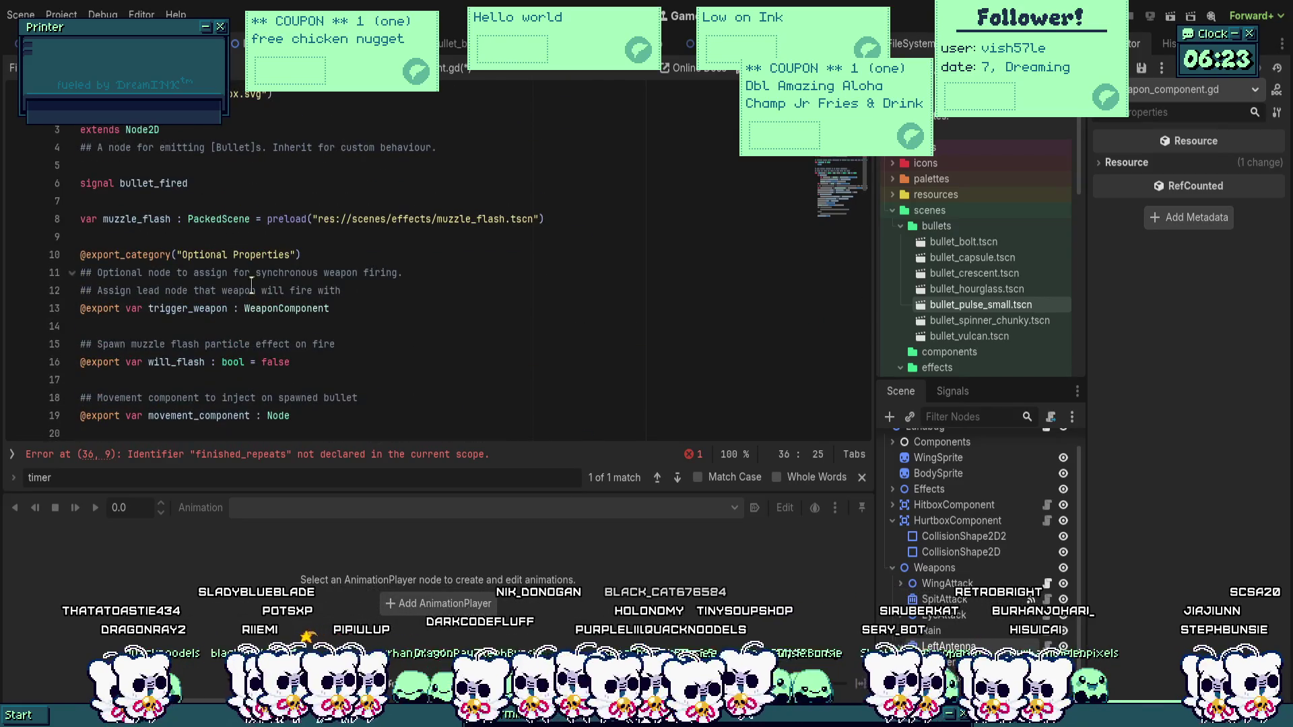
text(bullet_fired.connect(cooldown.start)
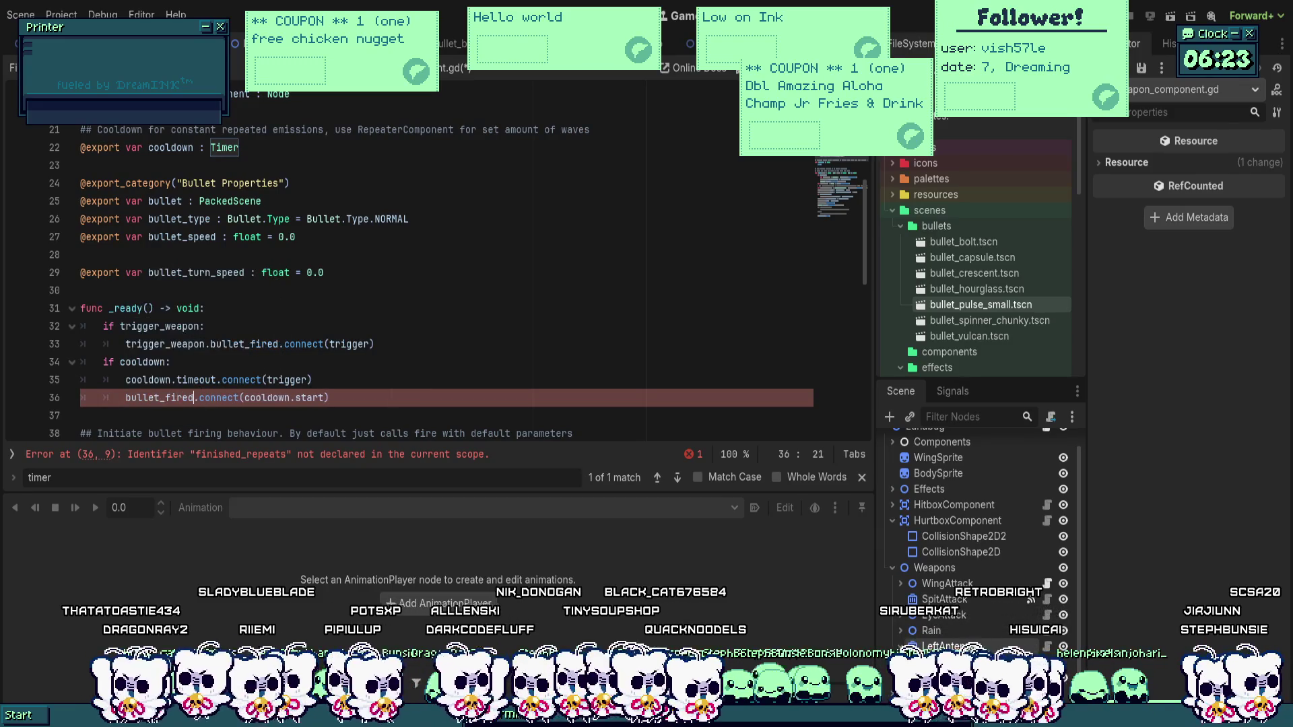
key(ctrl+s)
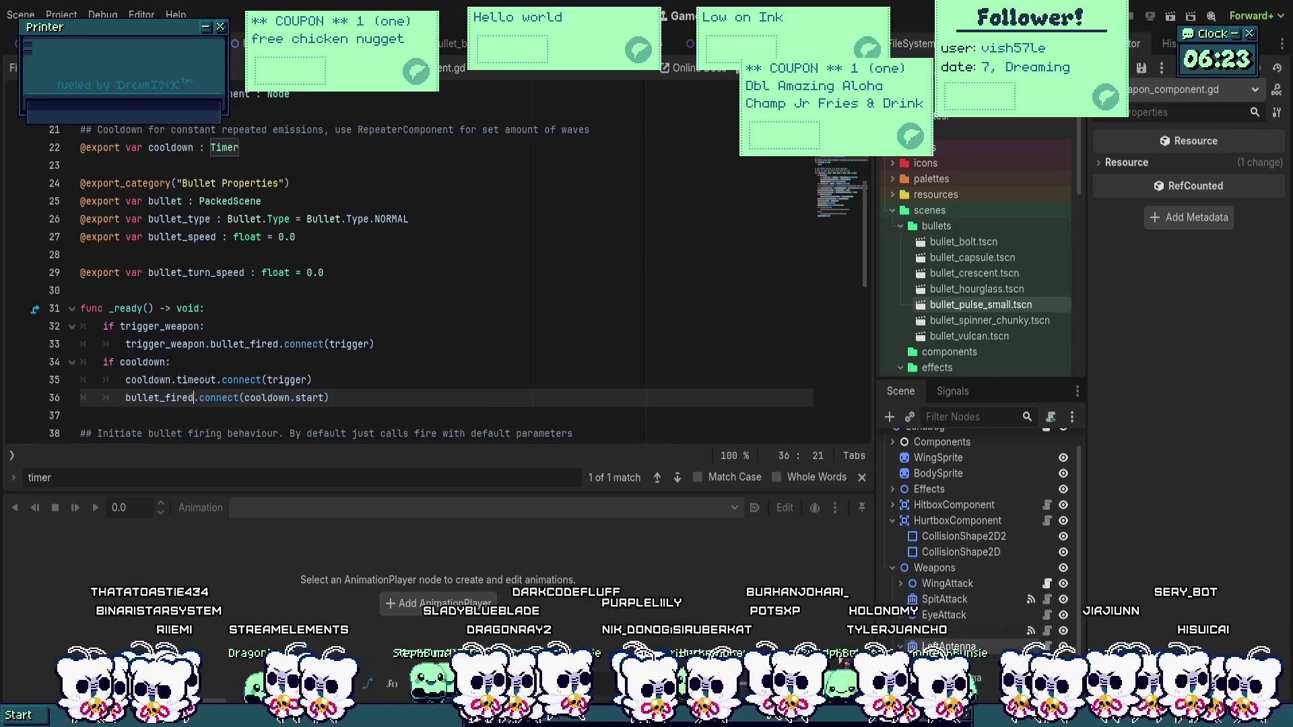
Step: Select the cooldown connection lines in _ready for copying, then go to beam_weapon.gd
scroll(438, 270, up, 6)
scroll(437, 269, down, 5)
scroll(438, 270, down, 3)
key(End)
key(shift+Up)
key(shift+Up)
key(shift+Up)
key(shift+Home)
key(shift+Home)
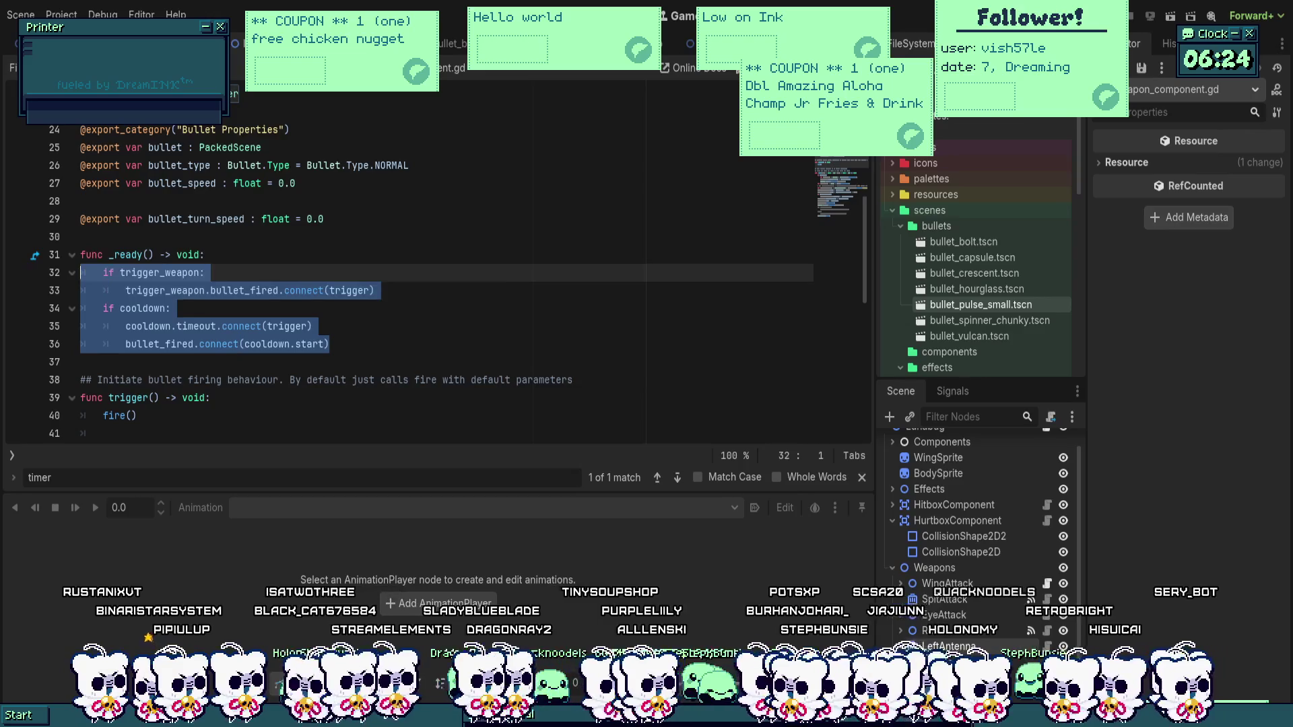
key(shift+Down)
key(shift+Down)
key(ctrl+c)
key(Down)
key(End)
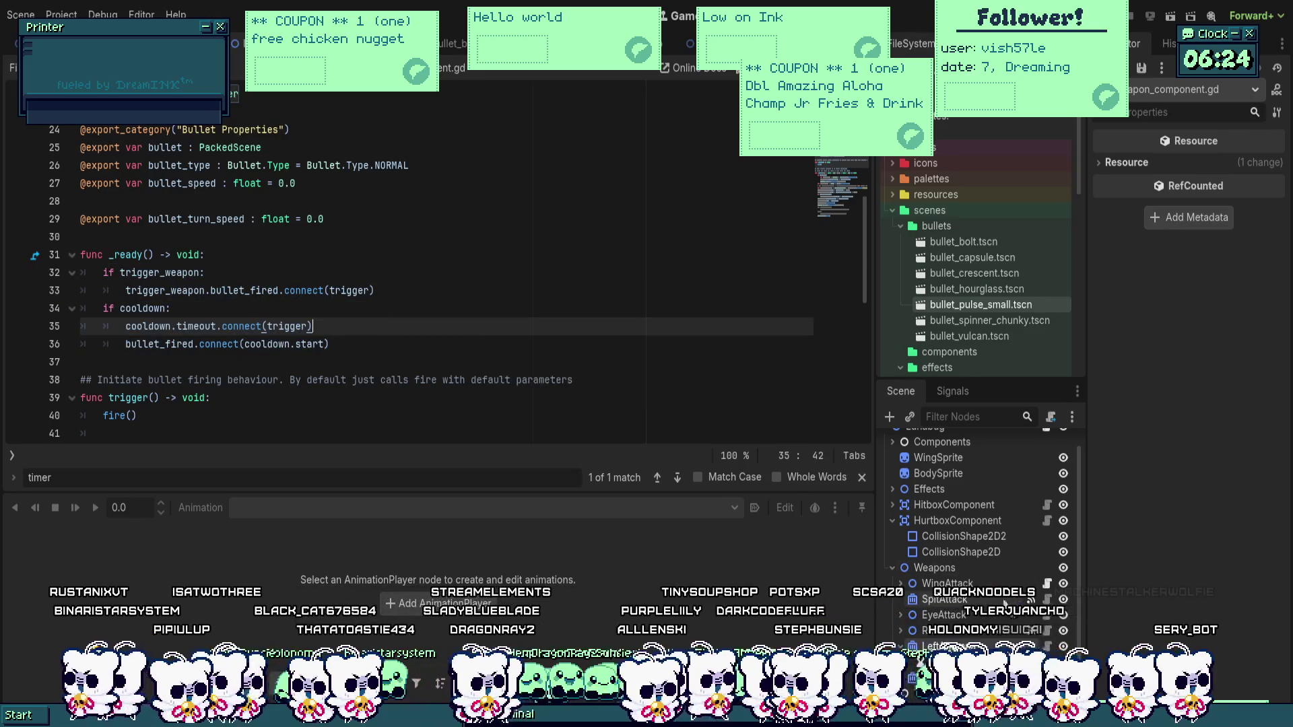
click(1046, 645)
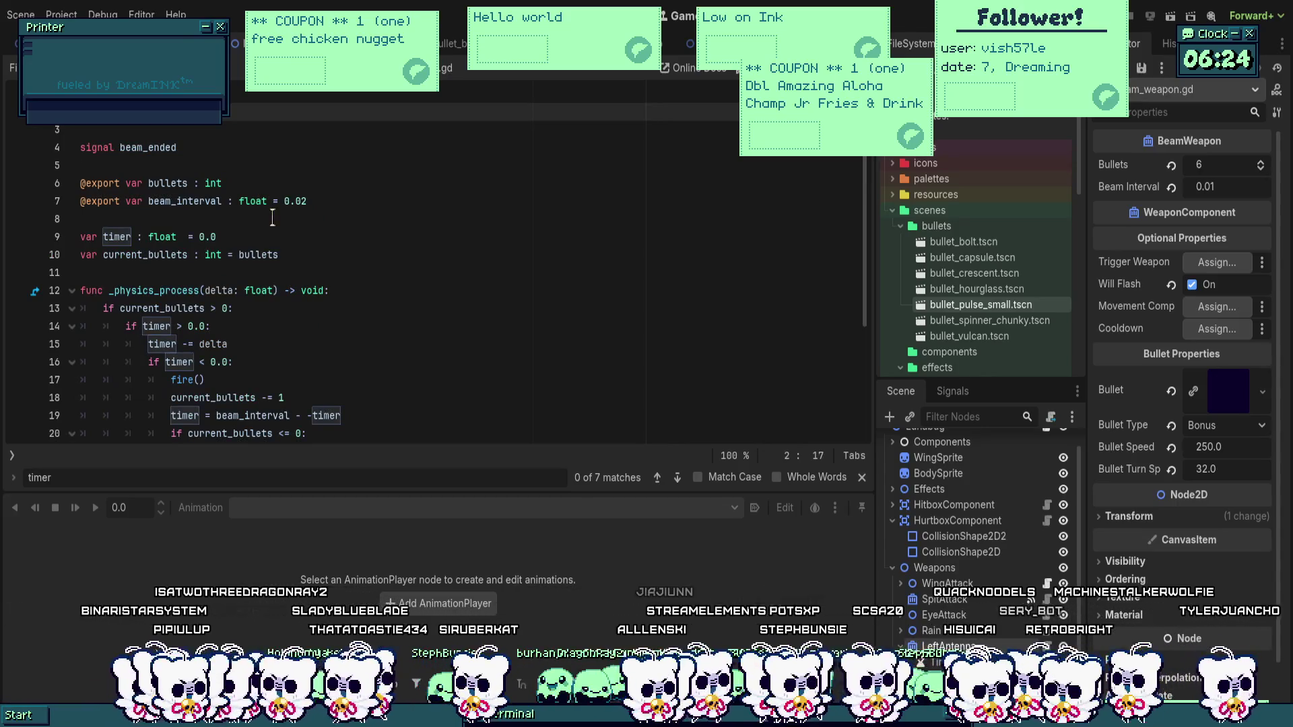
Step: Add 'func _ready() -> void:' to beam_weapon.gd with the pasted cooldown connection lines, correctly indented
click(287, 260)
key(Return)
key(Return)
text(func _)
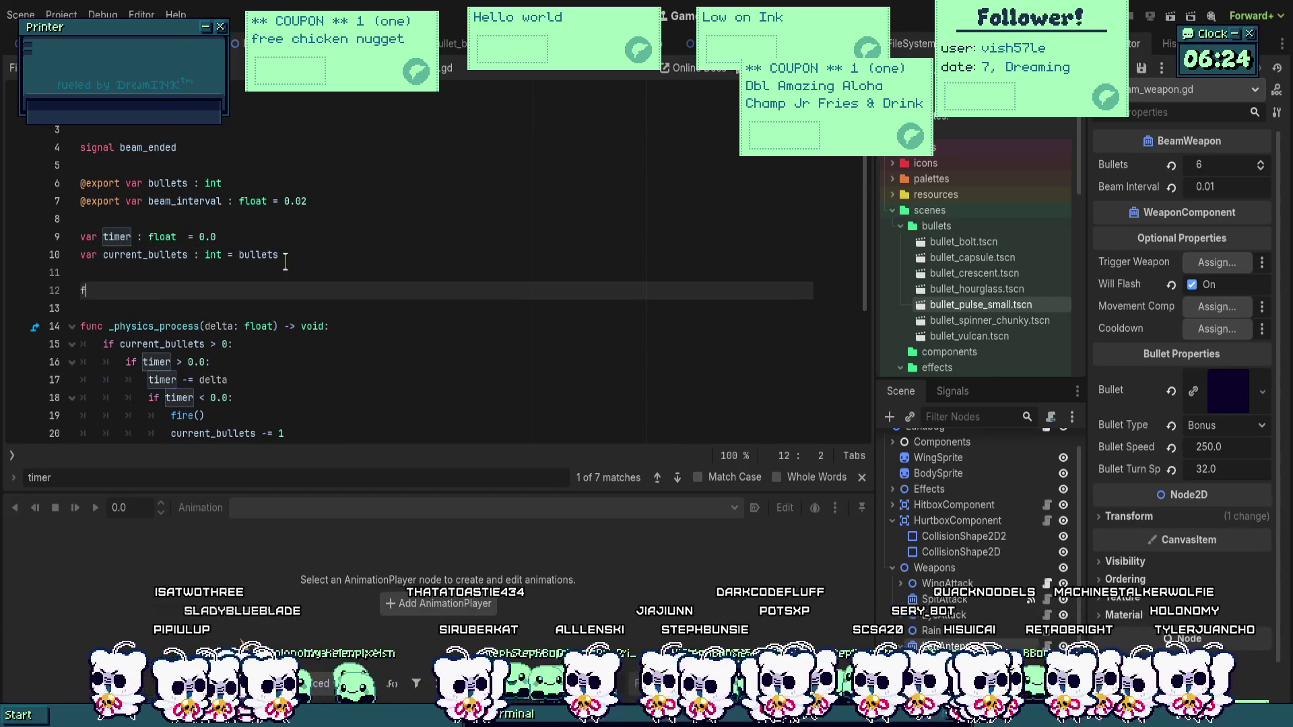
text(ready() -)
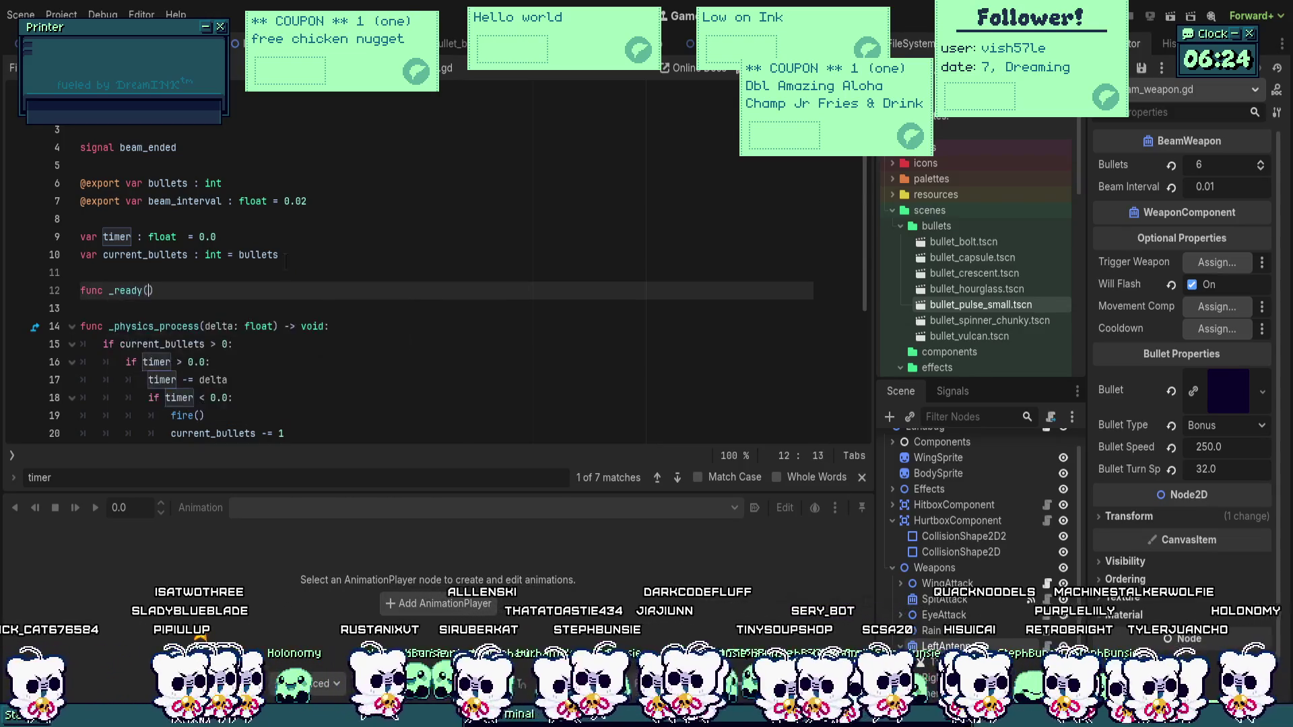
text(> void:)
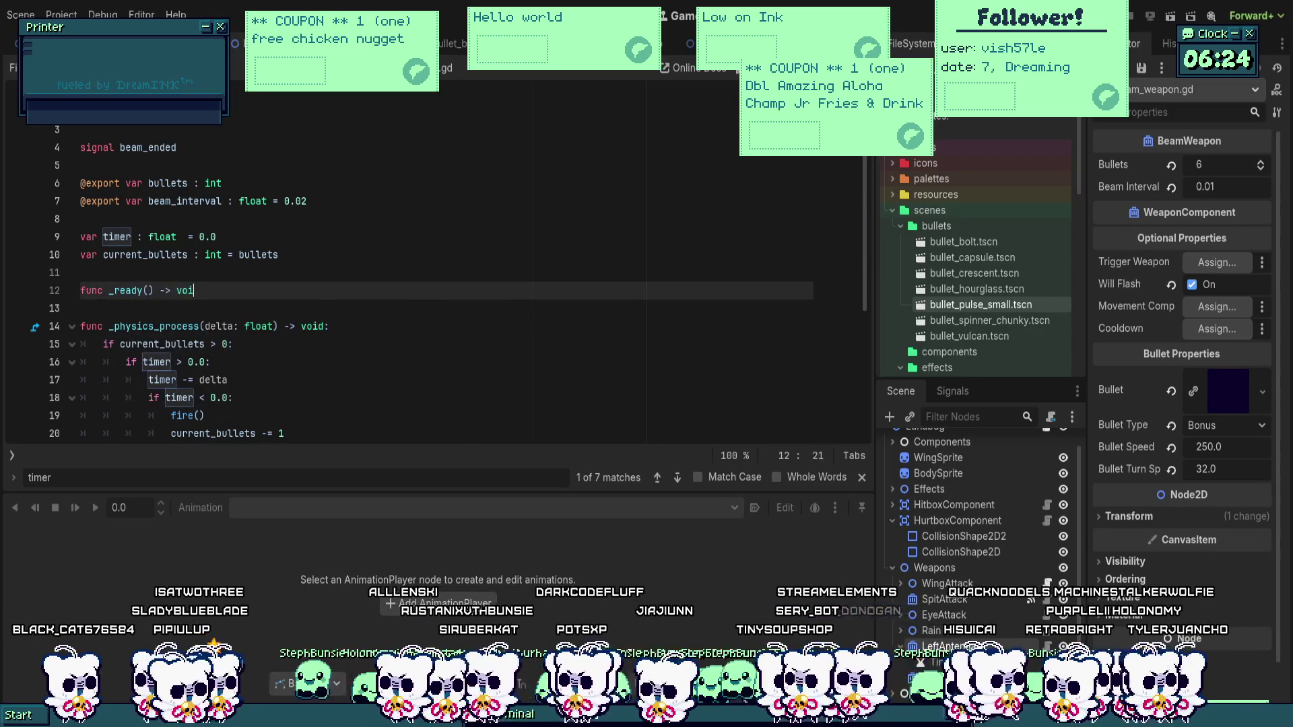
key(Return)
key(ctrl+v)
drag(230, 309, 81, 308)
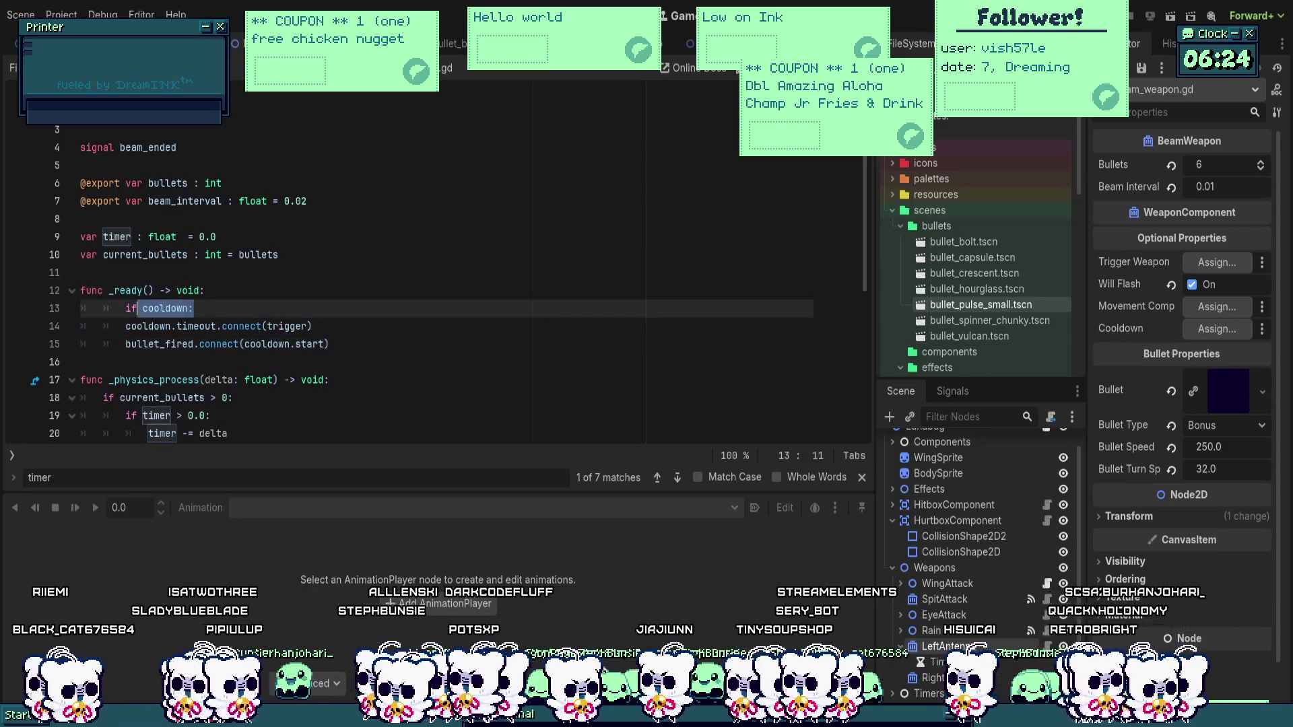
key(shift+Tab)
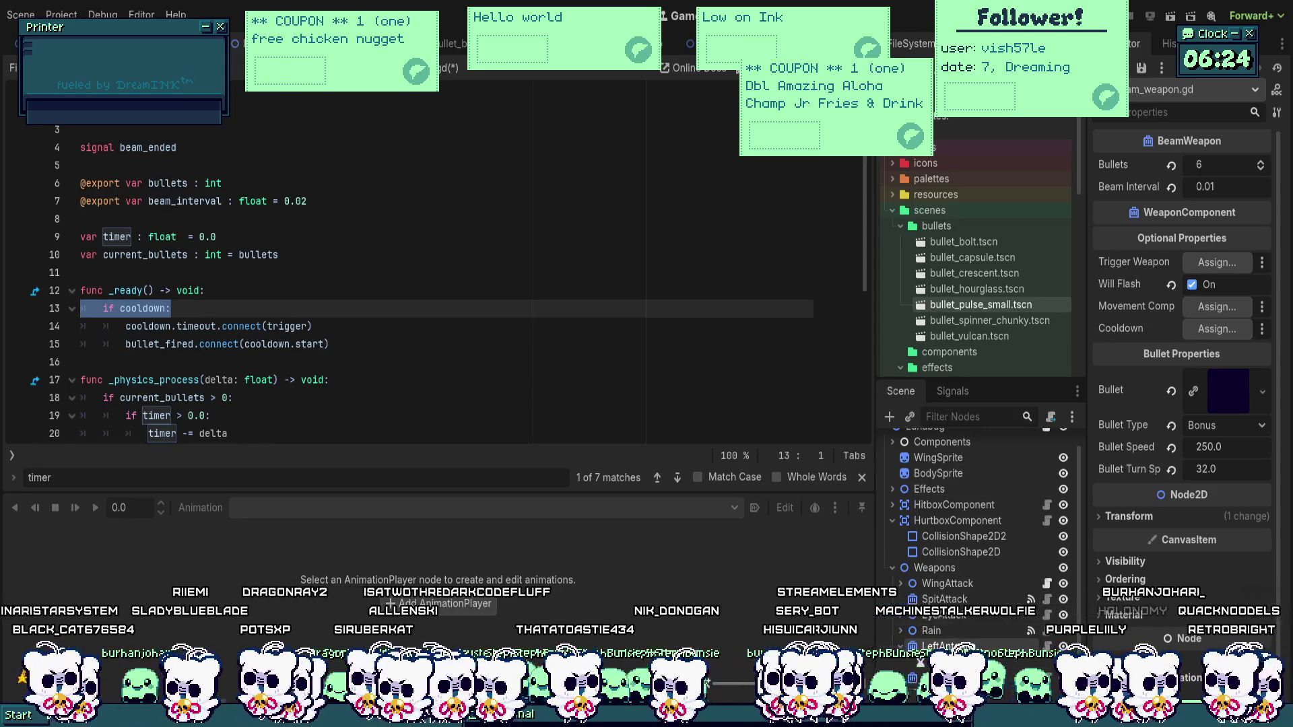
Step: Copy the trigger_weapon check from weapon_component.gd into beam_weapon.gd's _ready and fix its indentation
key(alt+Left)
mouse_move(374, 291)
mouse_down()
mouse_move(81, 255)
mouse_move(81, 273)
mouse_up()
key(ctrl+c)
key(alt+Right)
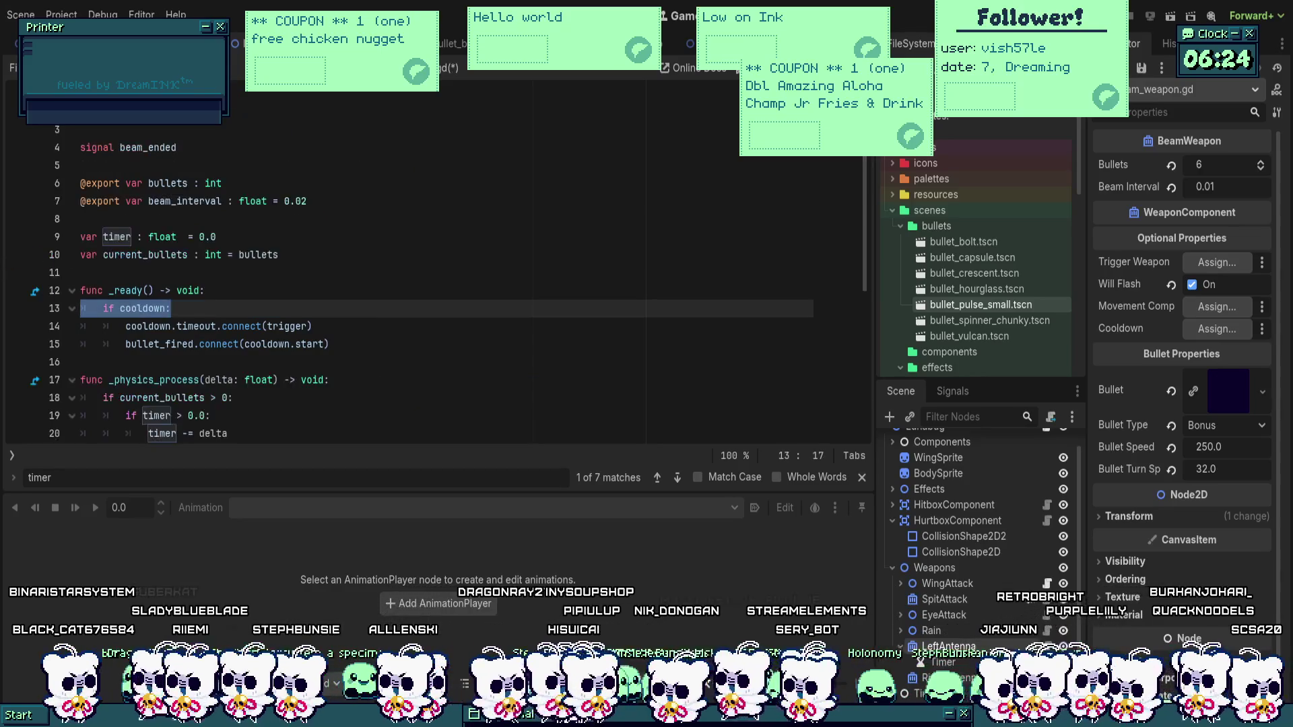
key(Return)
key(ctrl+v)
key(Up)
key(Up)
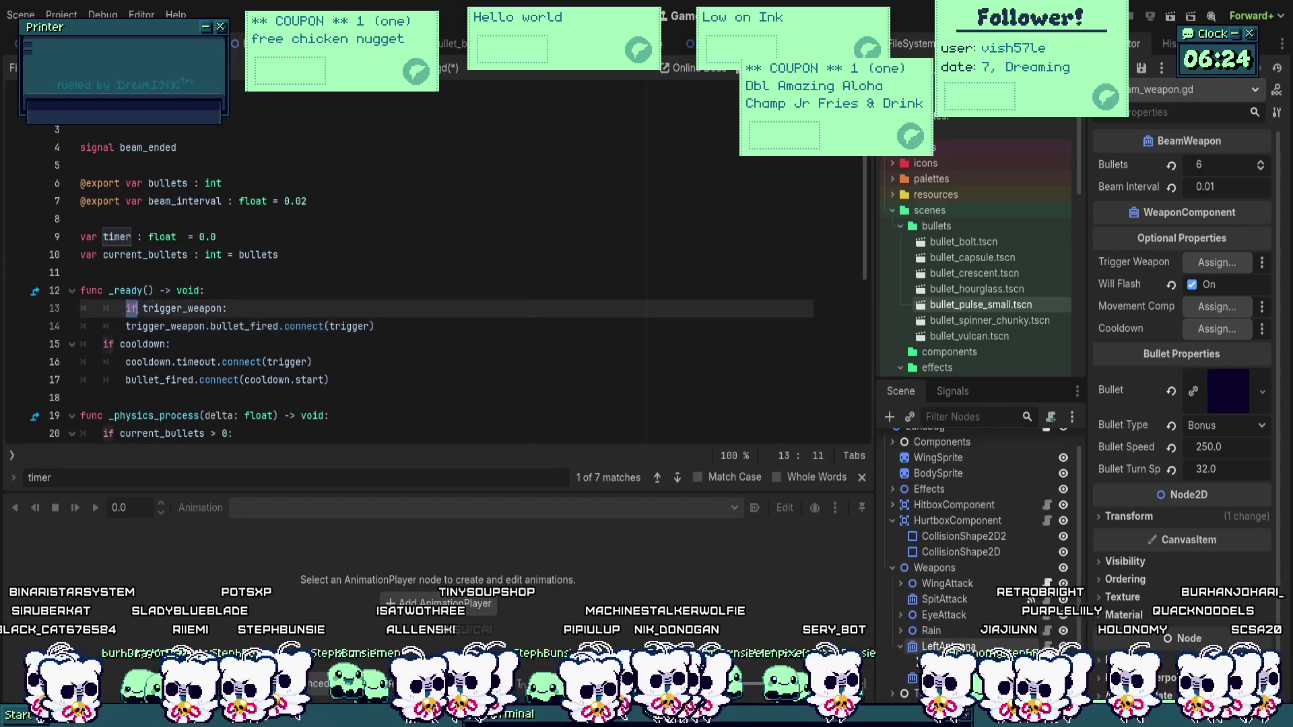
click(259, 307)
key(shift+Home)
key(shift+Home)
key(shift+Tab)
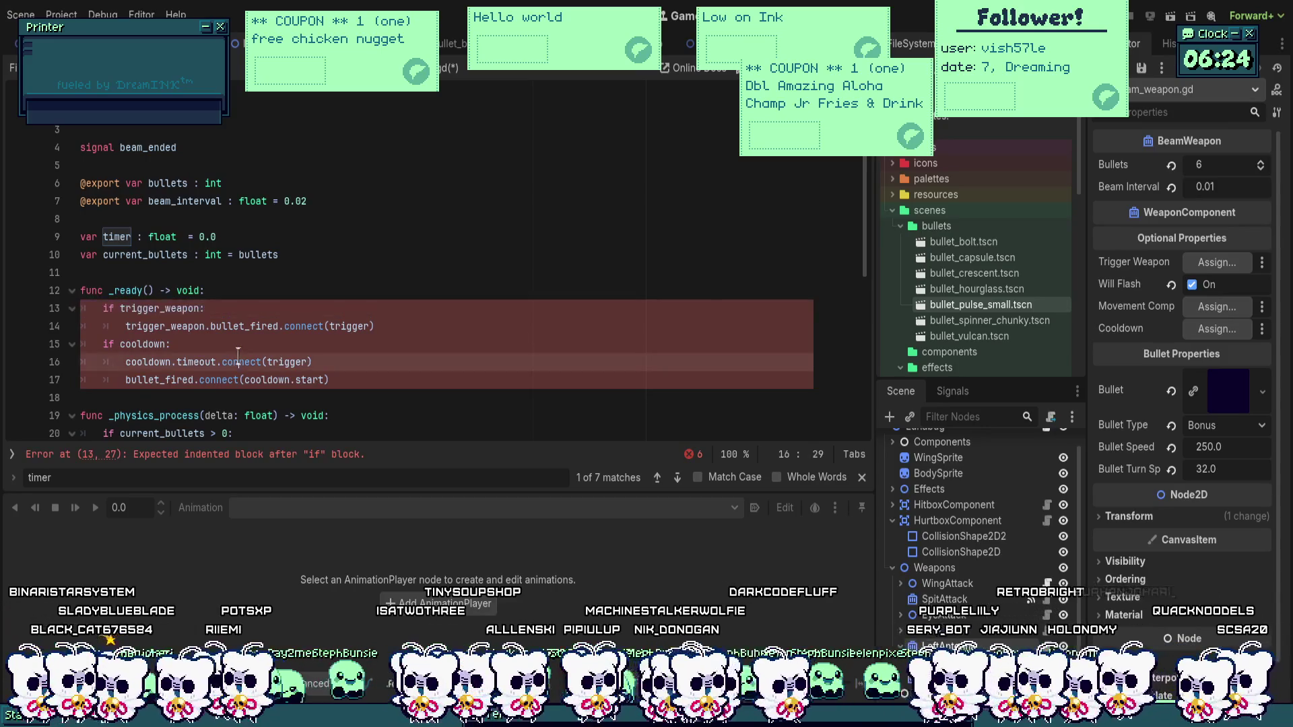
Step: Restart the cooldown on beam_ended instead of bullet_fired and save the script
key(Down)
key(Down)
key(End)
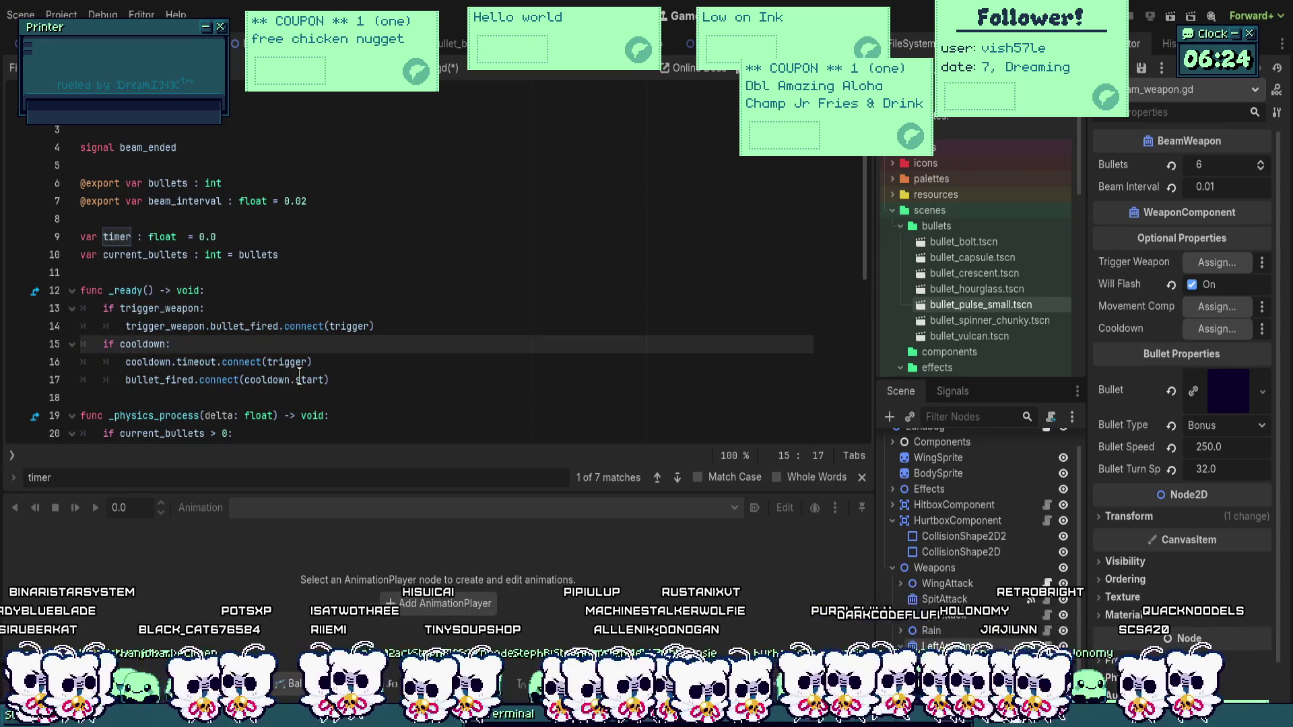
double_click(146, 380)
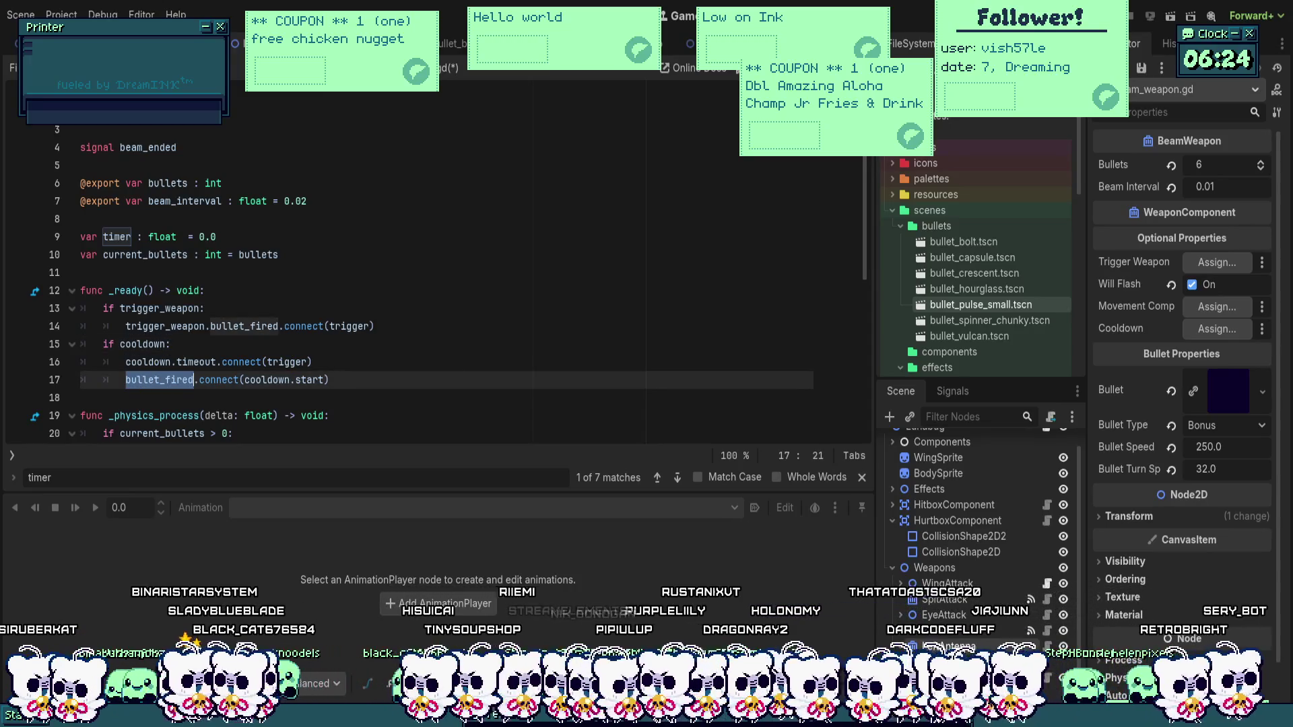
text(beam_)
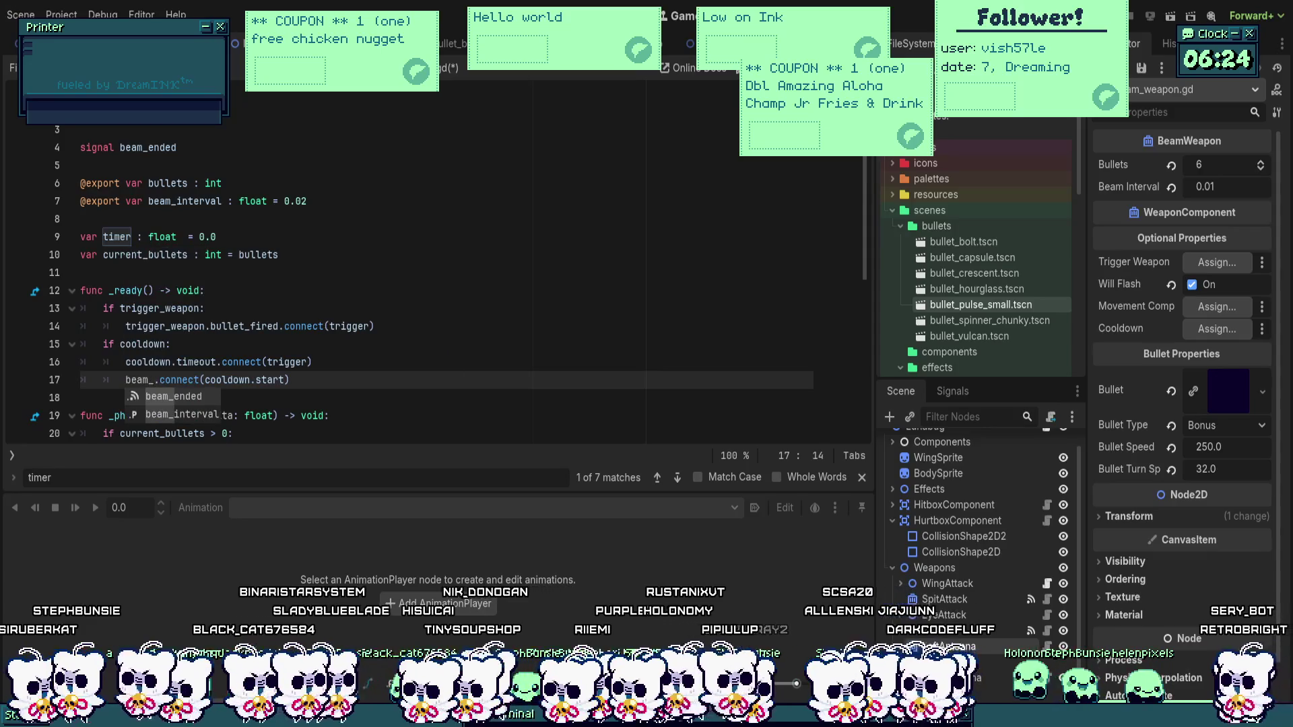
key(Return)
key(ctrl+s)
key(Up)
key(Up)
key(Up)
key(End)
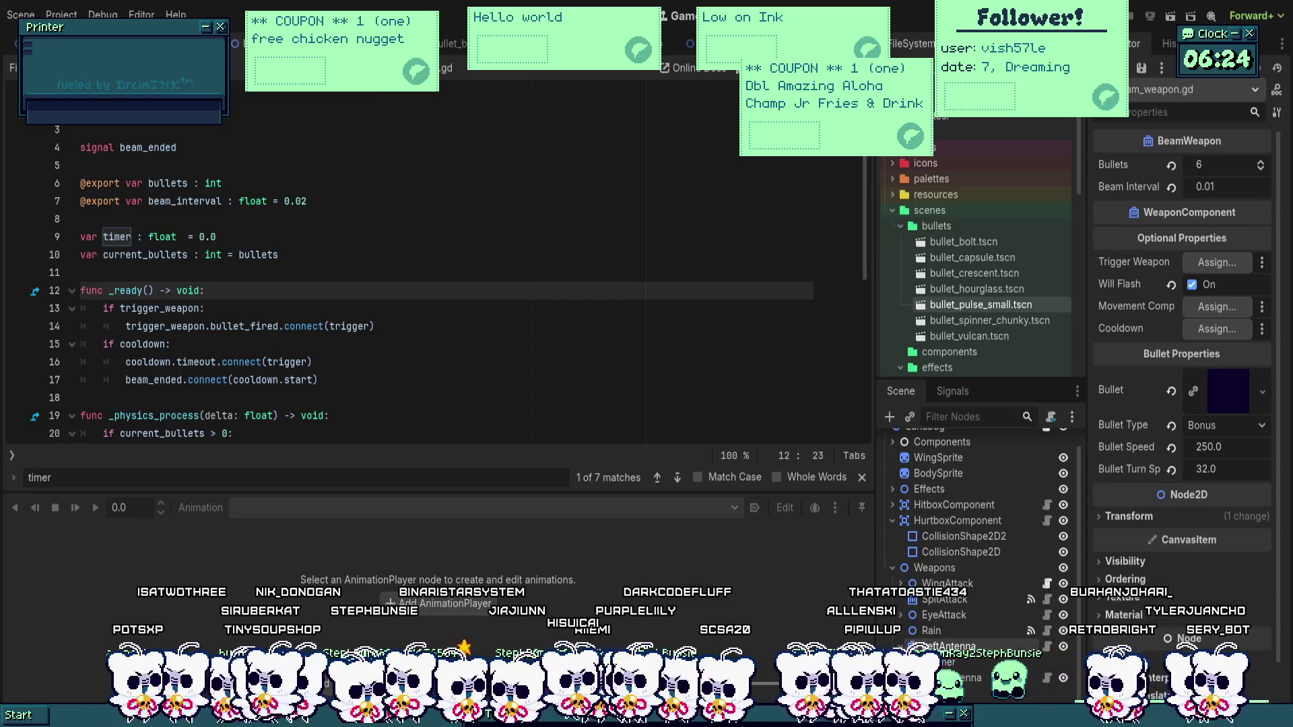
key(ctrl+F1)
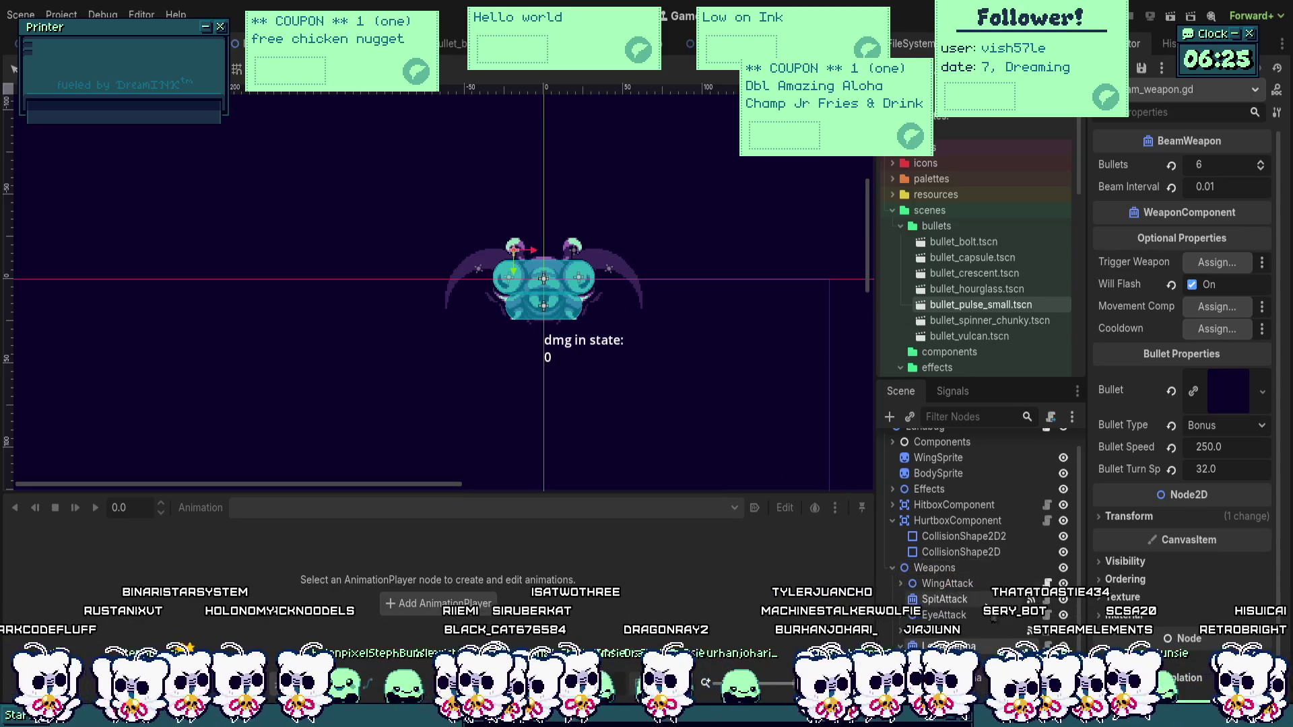
Step: Inspect the LeftAntenna beam weapon and its cooldown Timer, then save the boss scene
click(1003, 637)
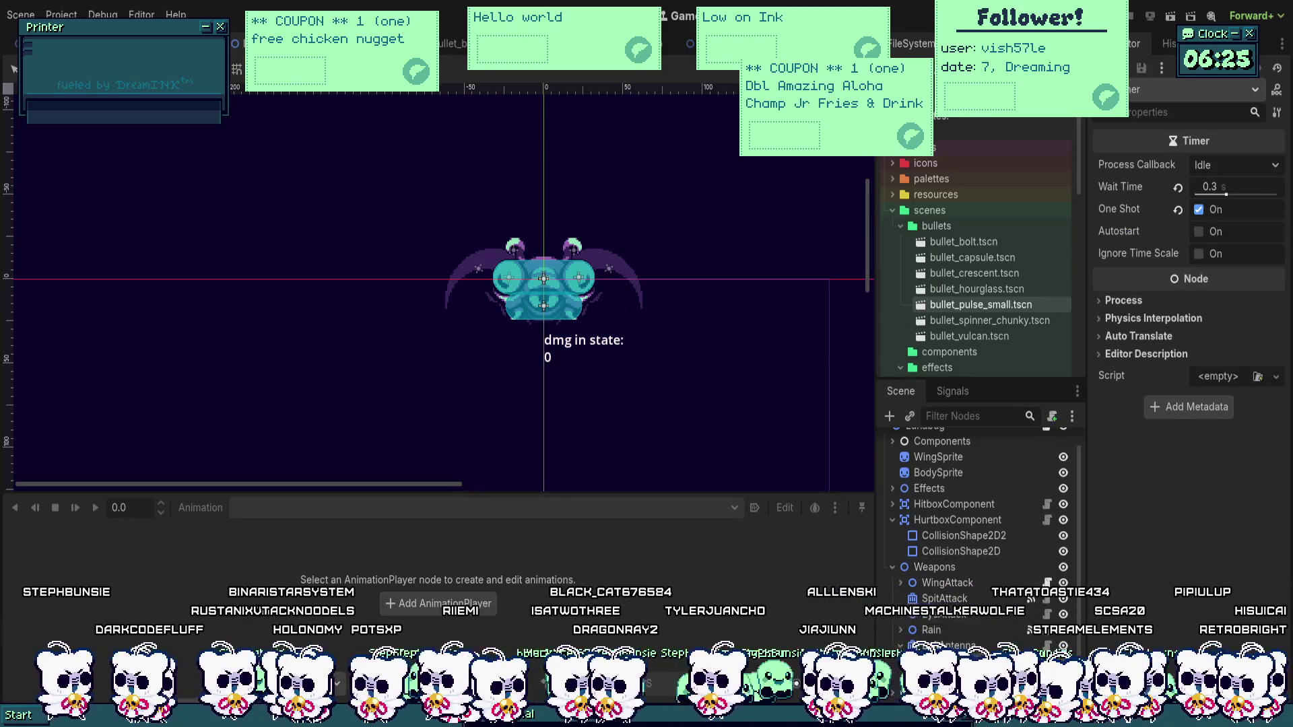
click(942, 646)
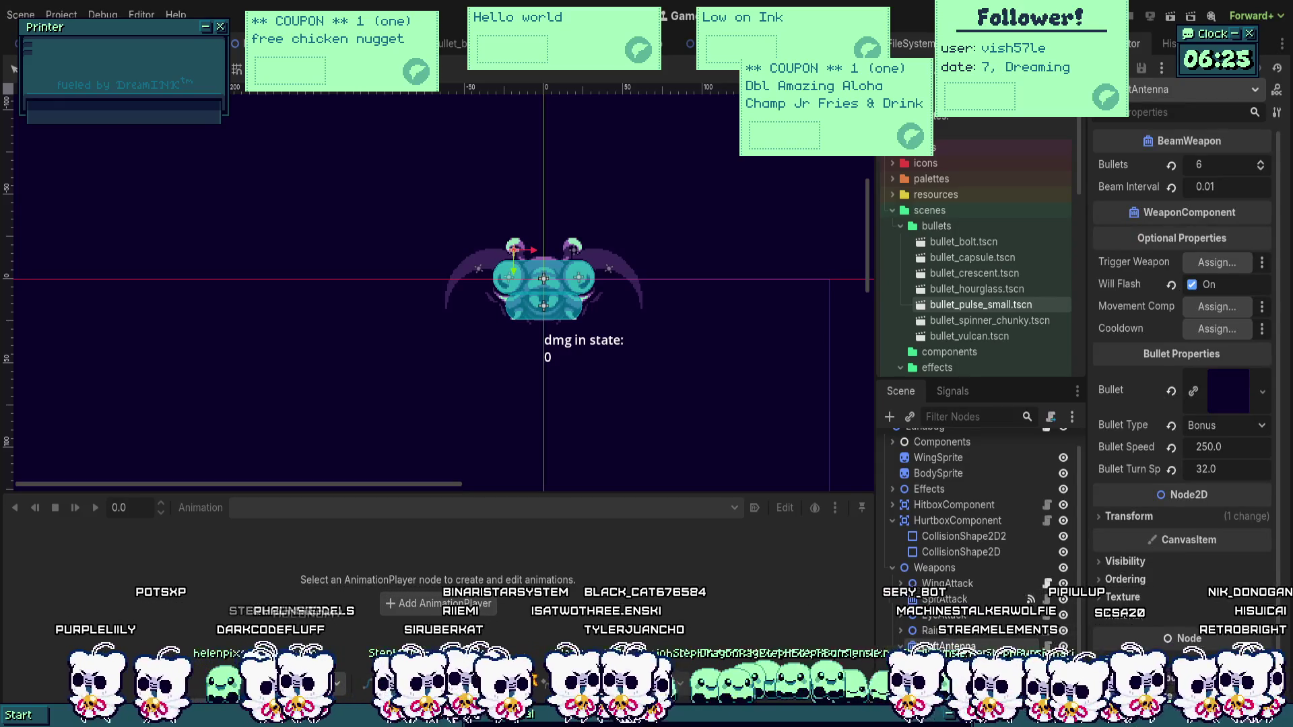
click(936, 661)
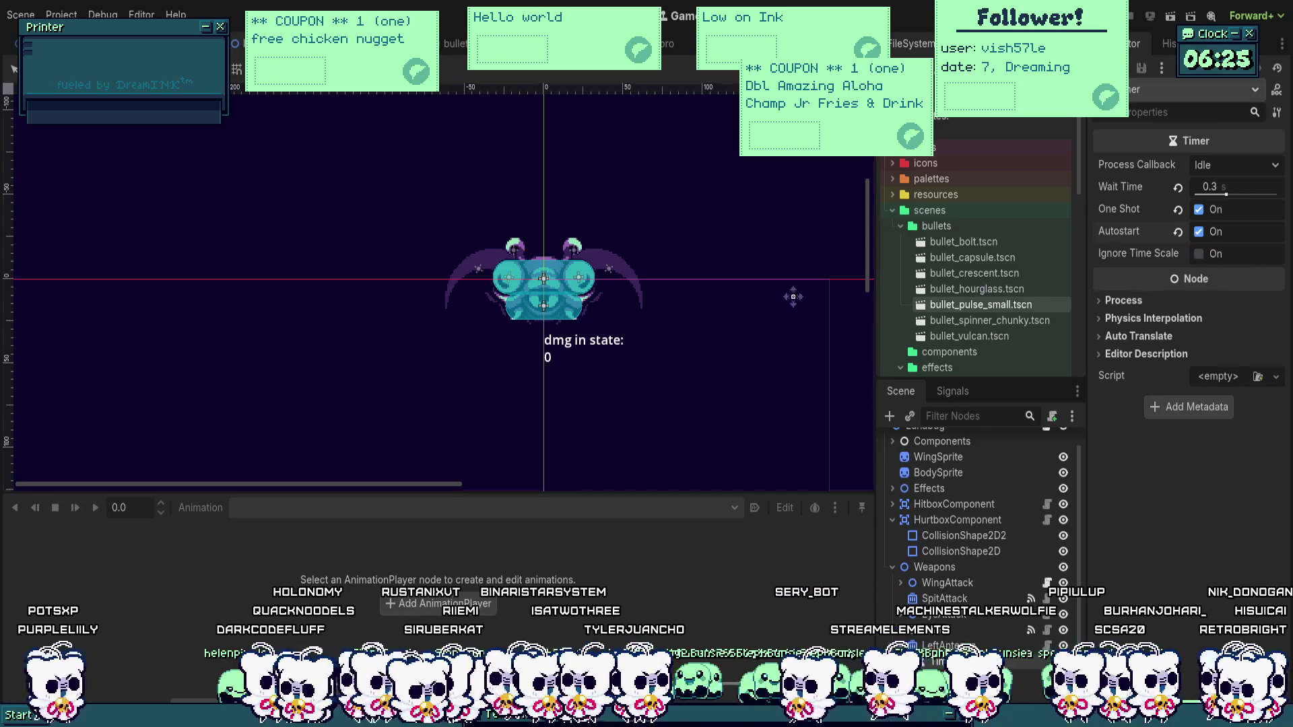
drag(848, 293, 820, 255)
key(ctrl+s)
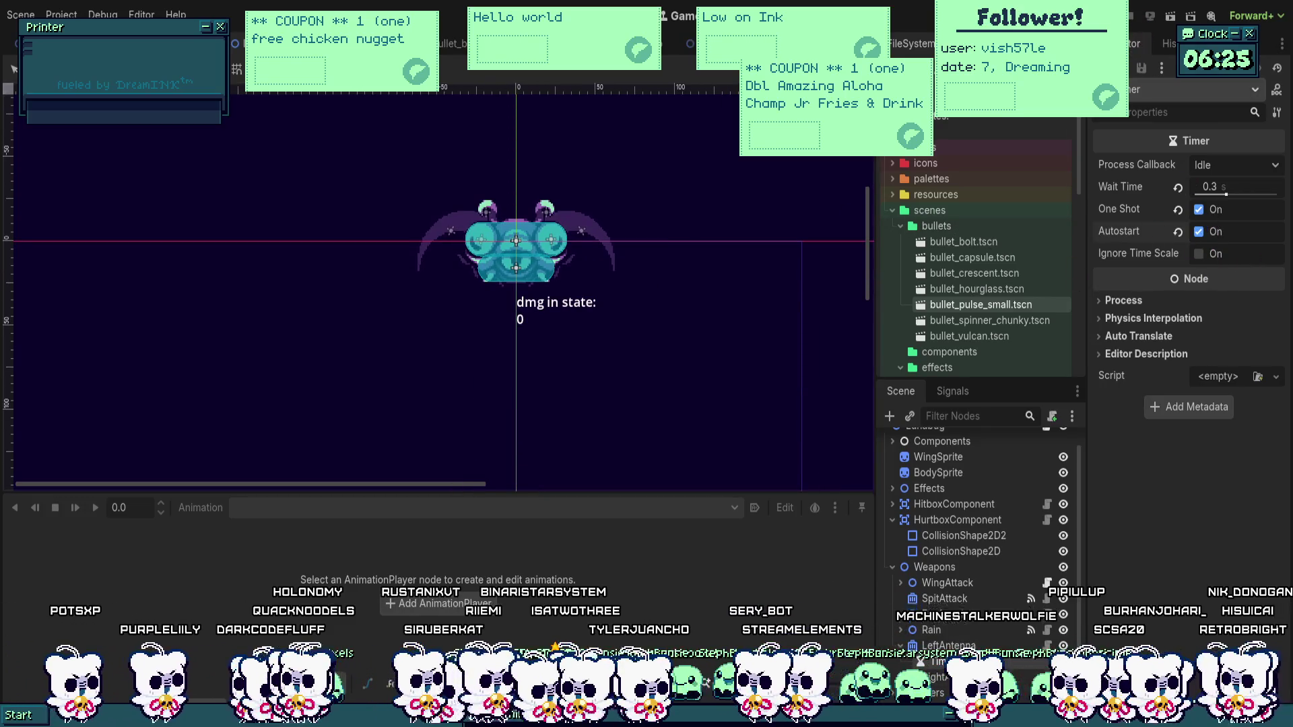
Step: Playtest the boss fight, steering the ship around to watch the bullet spreads
key(F5)
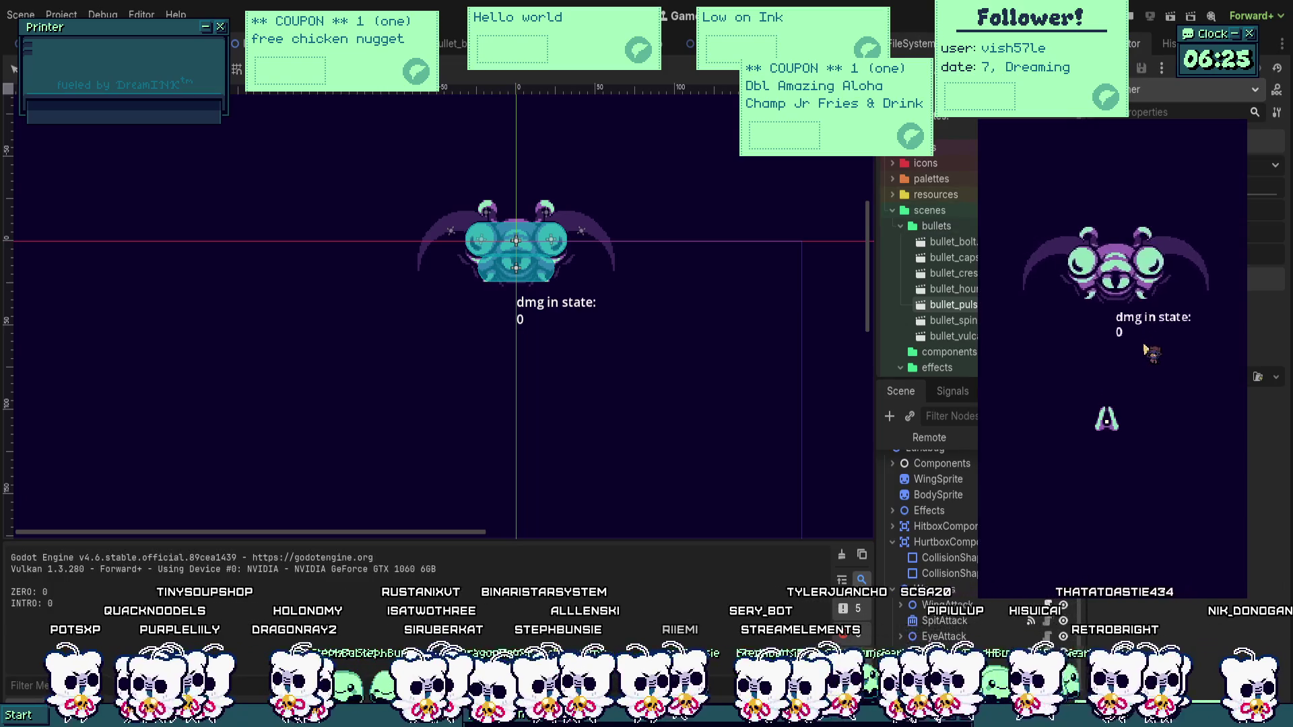
key(Down)
key(Down)
key(Right)
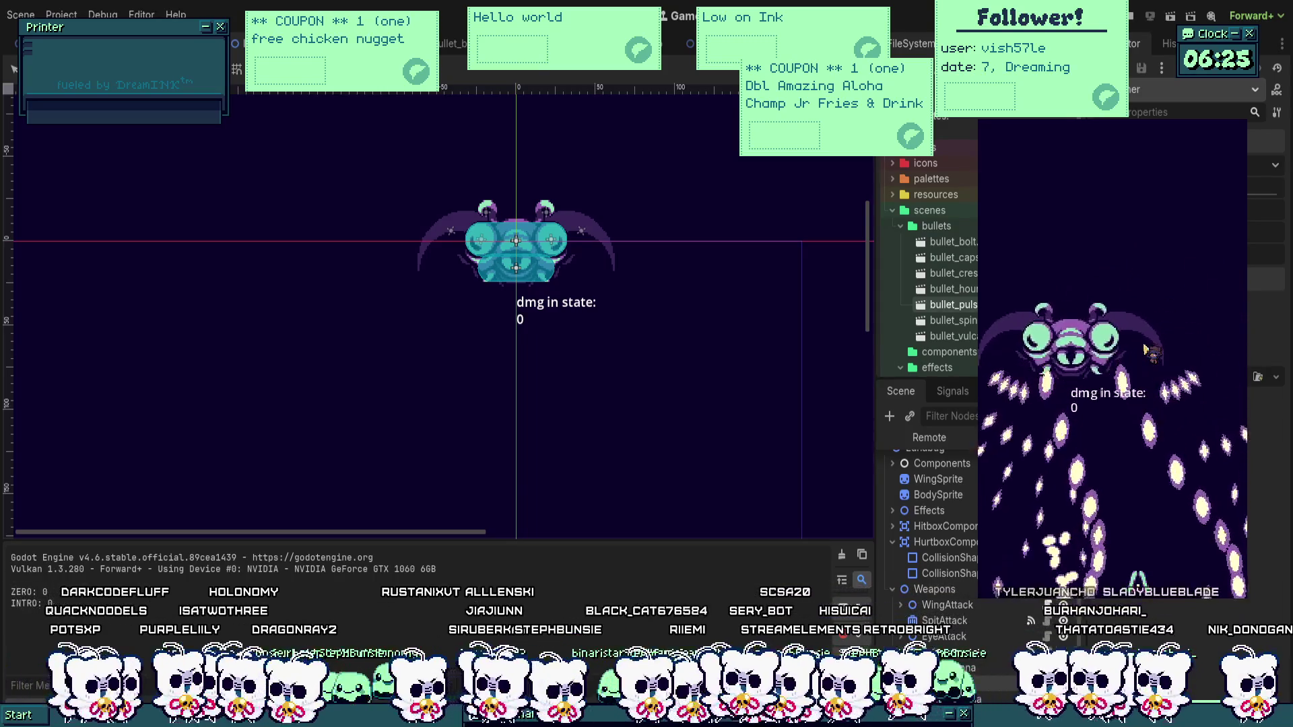
key(Up)
key(Left)
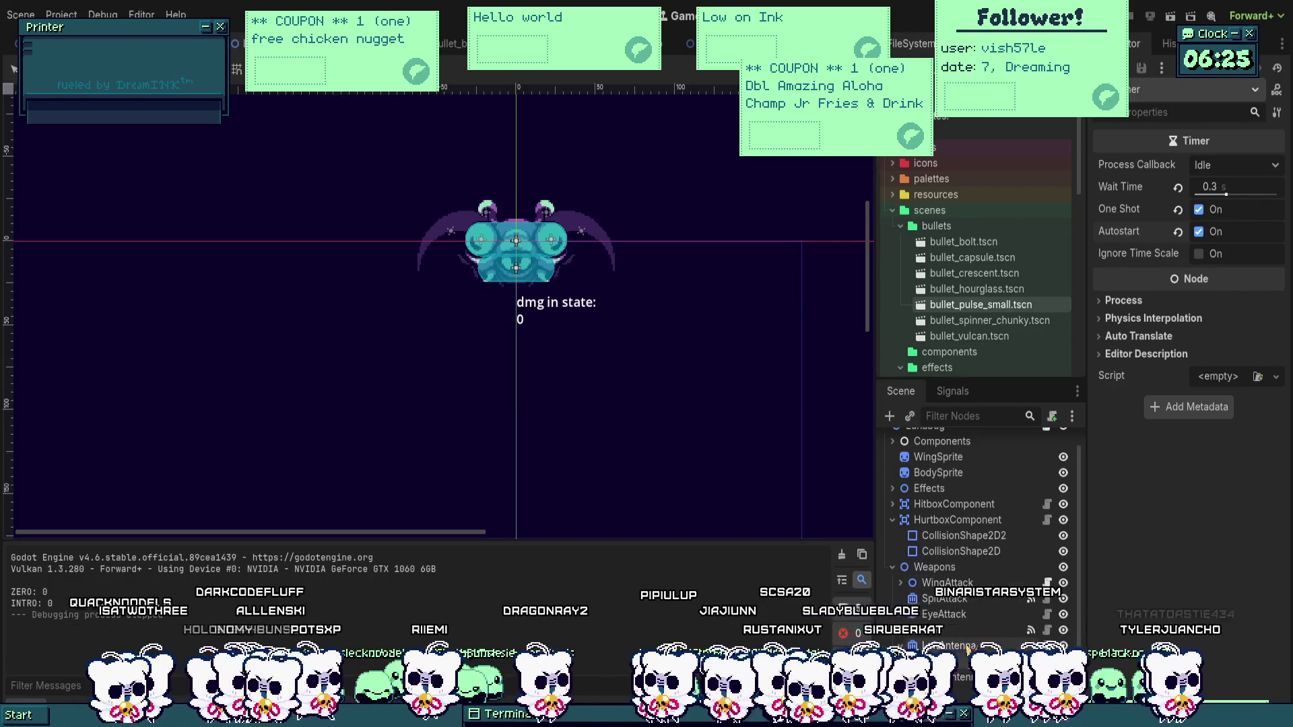
Step: Assign the Timer as the antenna beam weapon's cooldown, save, and playtest the boss
click(967, 647)
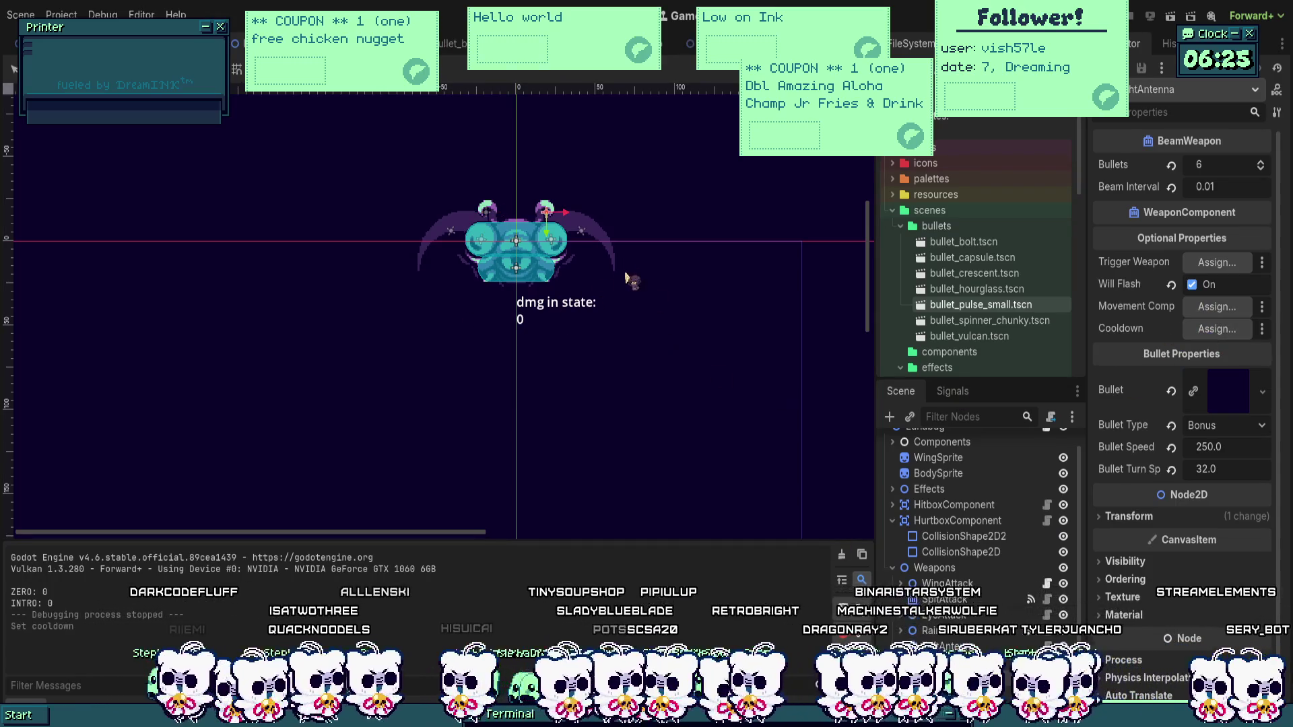
key(ctrl+s)
key(F5)
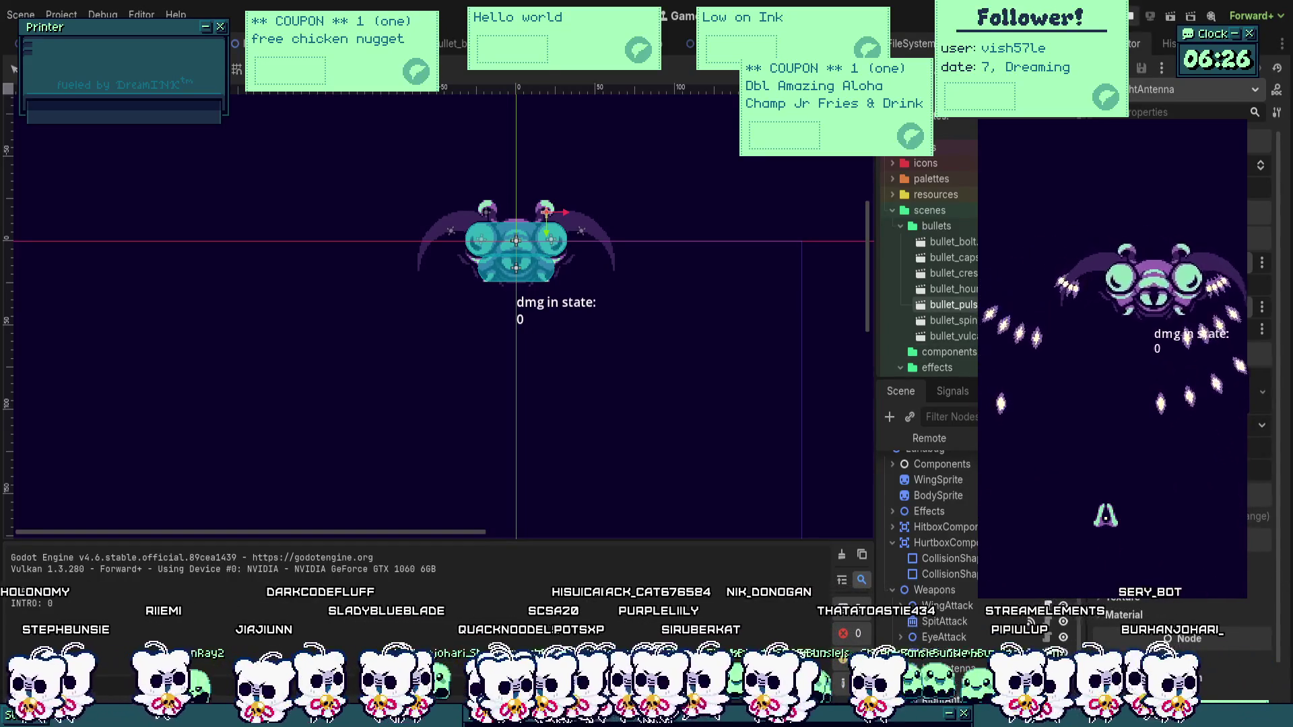
key(F8)
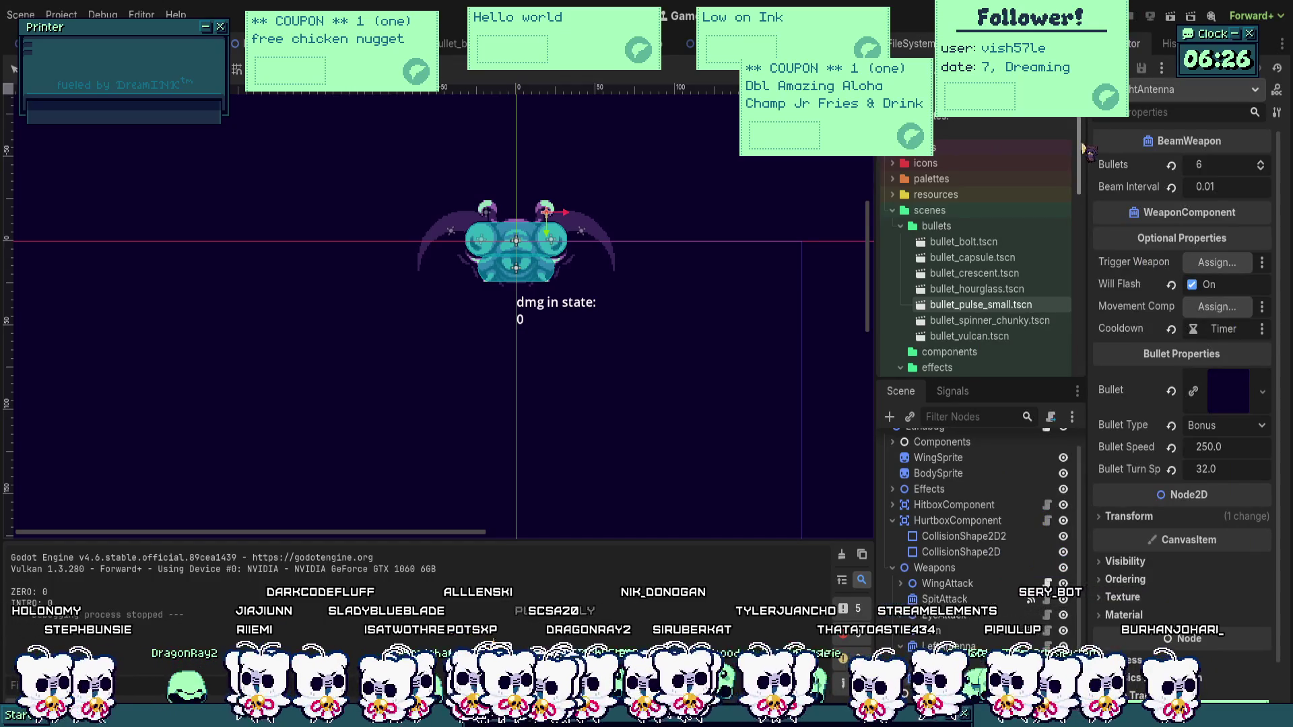
Step: Inspect the LeftAntenna, RightAntenna and Timer nodes, then open the antenna's beam_weapon.gd script
click(953, 646)
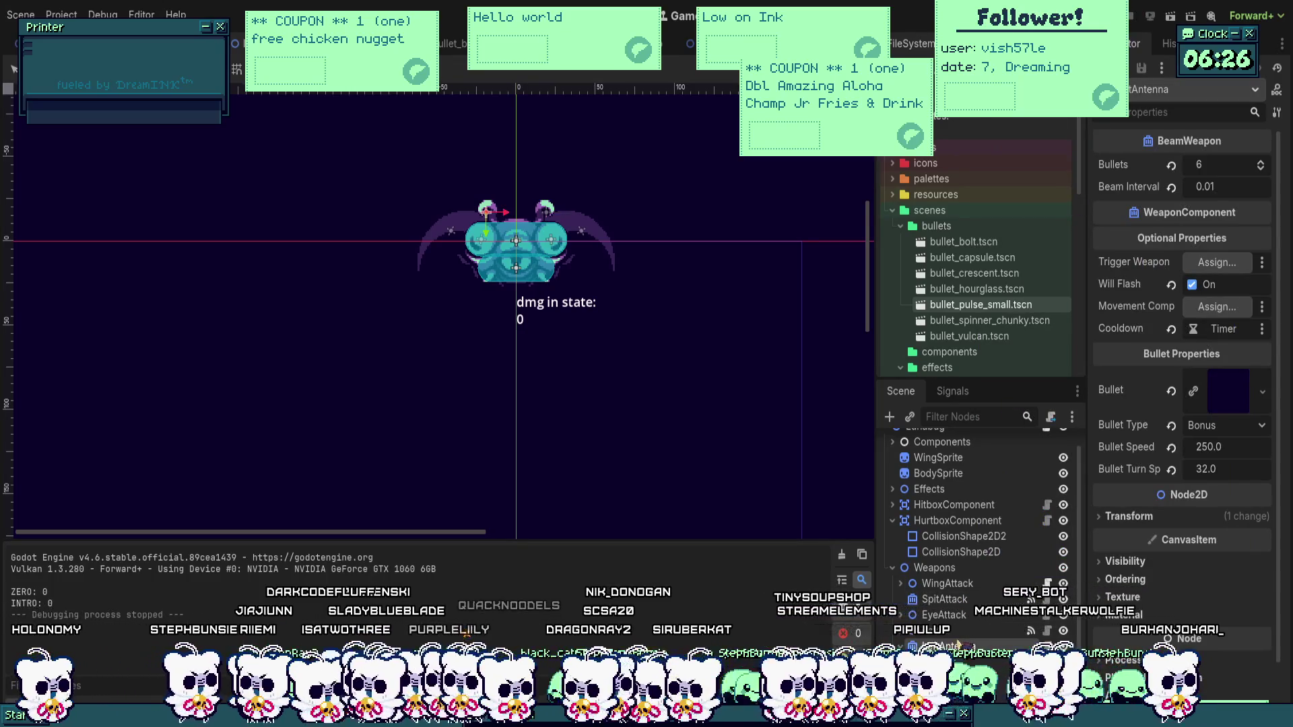
scroll(964, 638, down, 1)
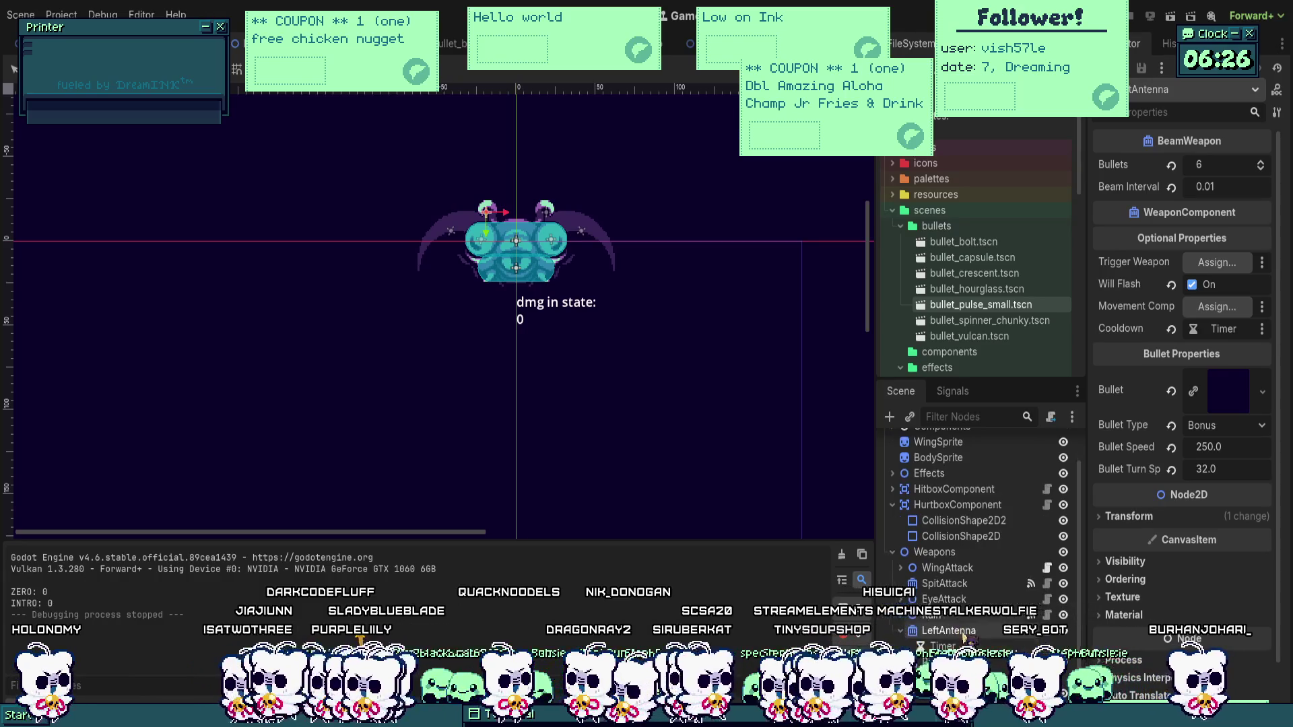
click(942, 662)
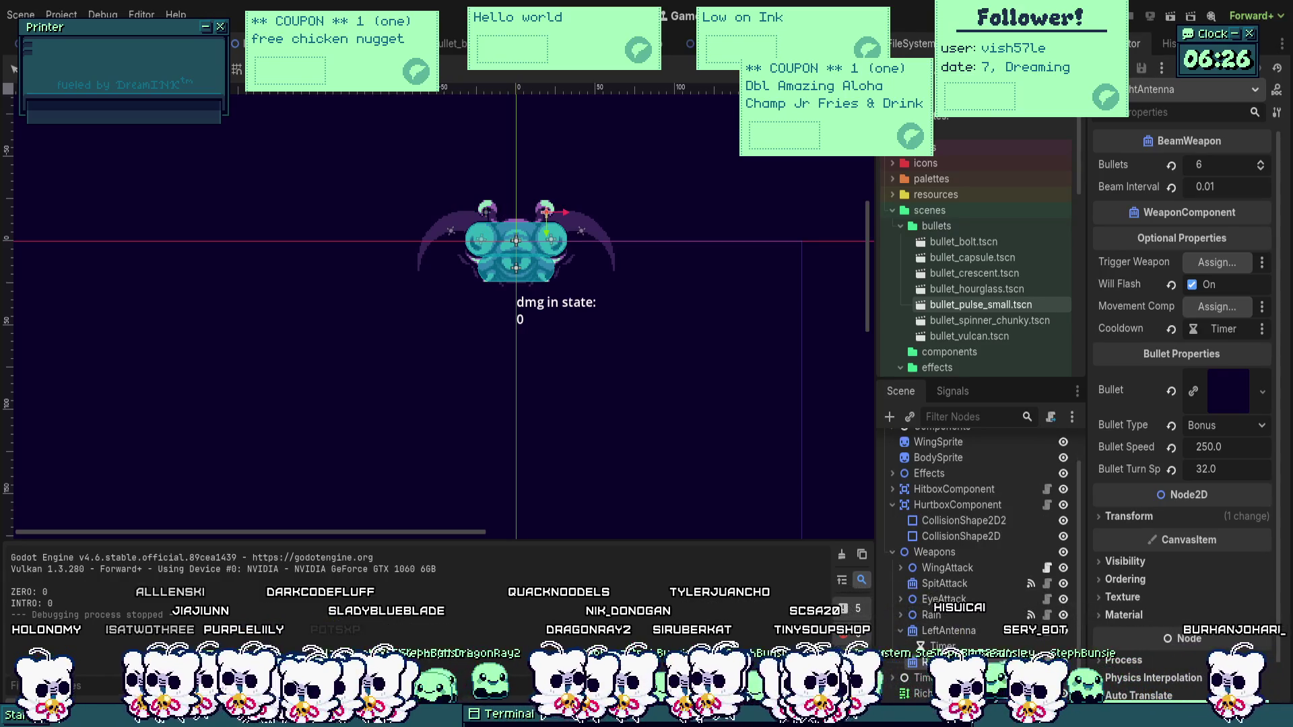
click(939, 645)
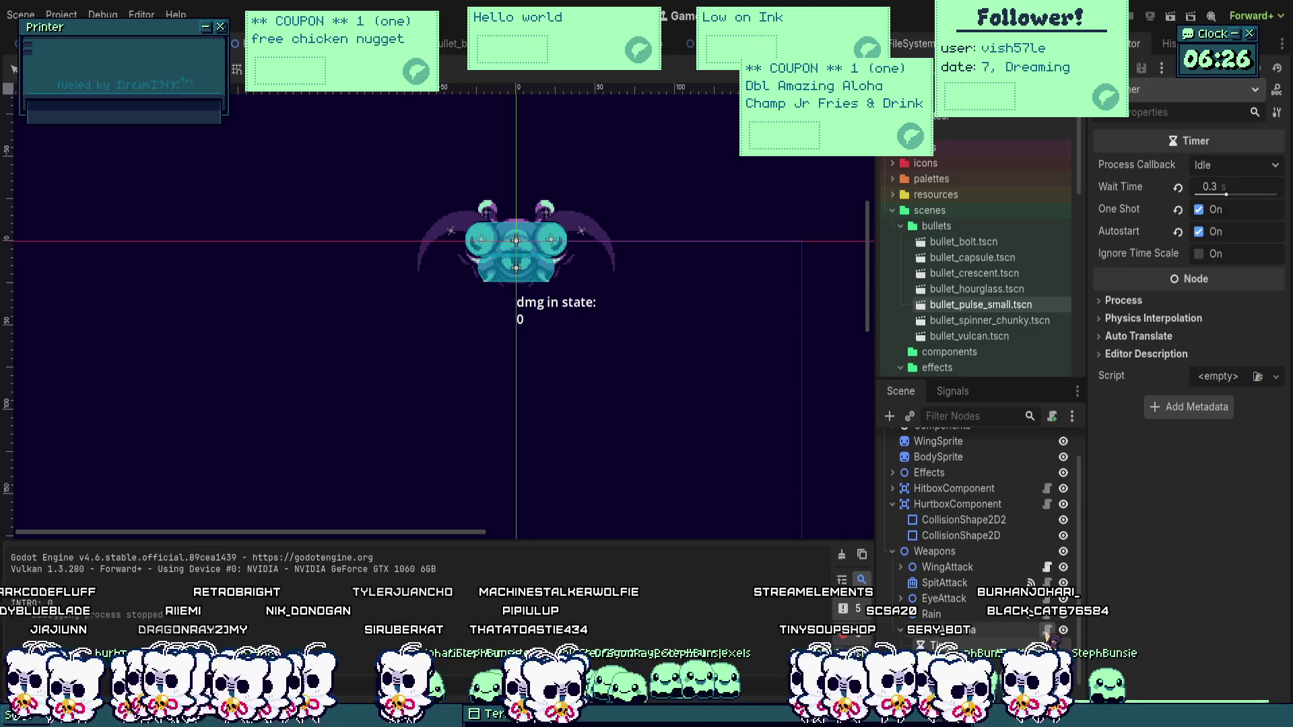
click(1046, 631)
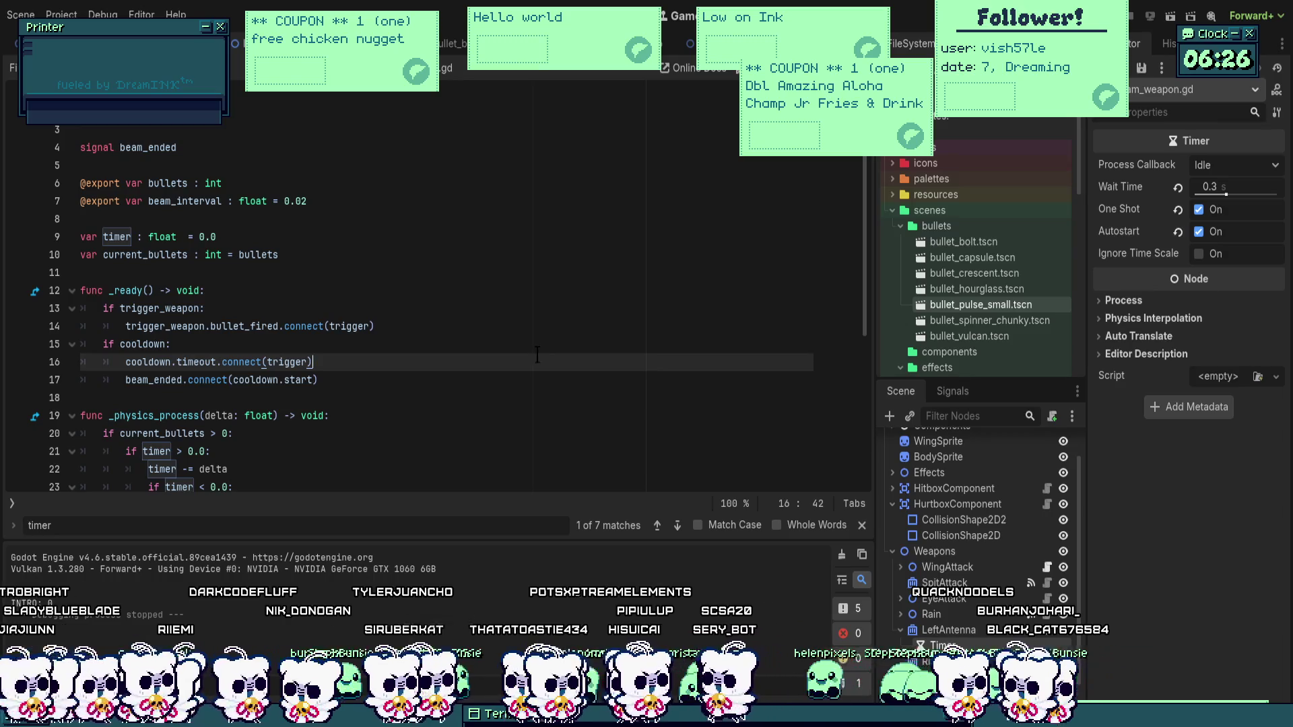
Step: Add print("burgers!") as the first line of trigger() in beam_weapon.gd and run the game
scroll(526, 344, down, 4)
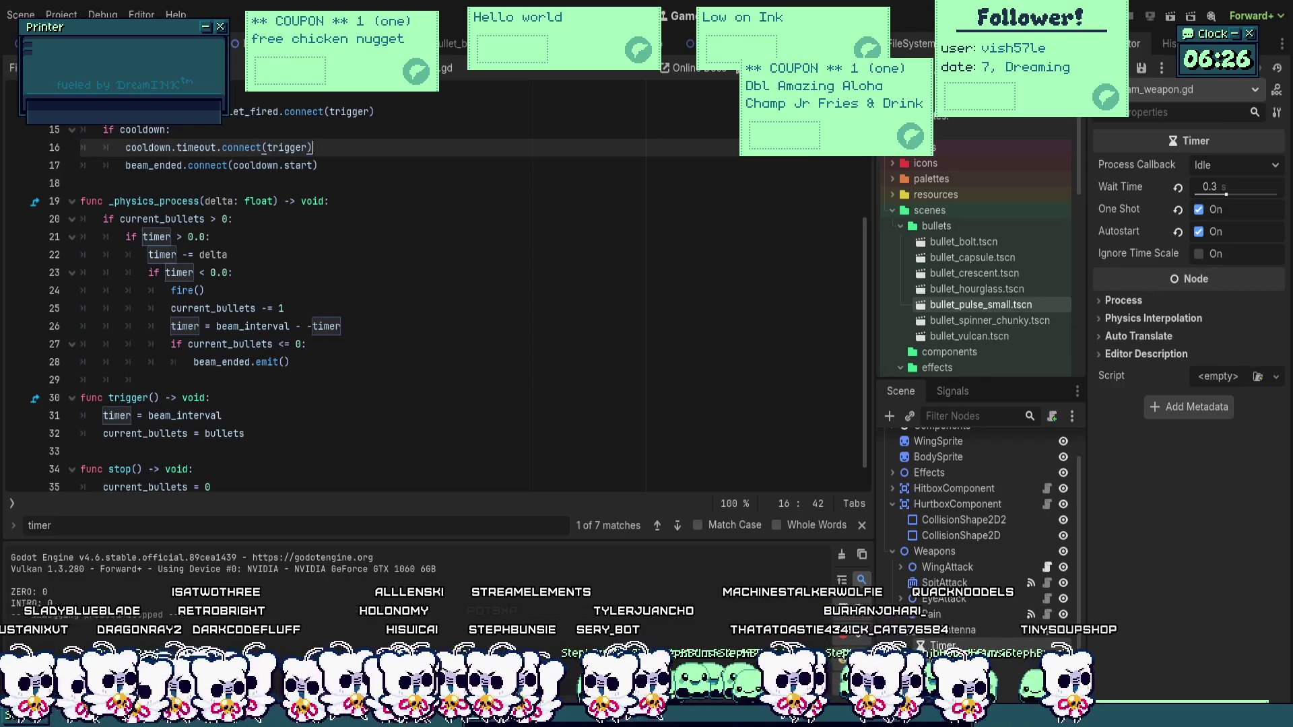
click(275, 397)
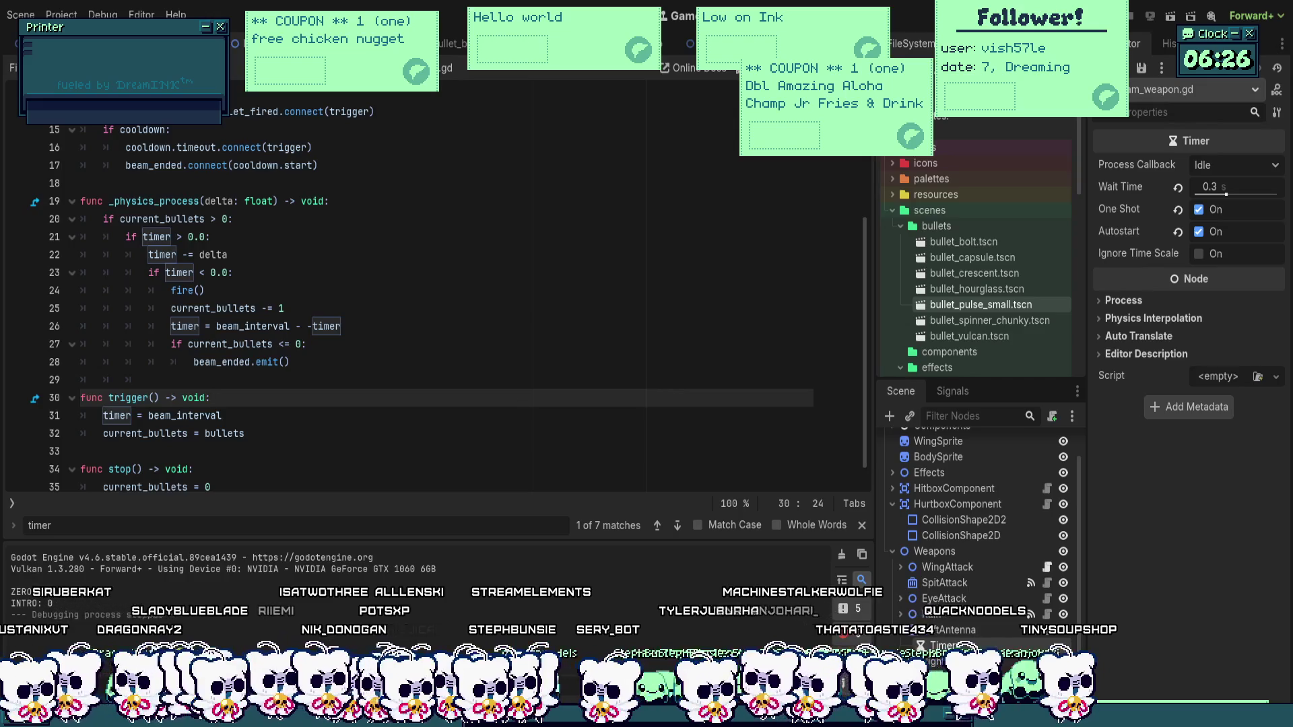
key(Return)
text(print("burgers!)
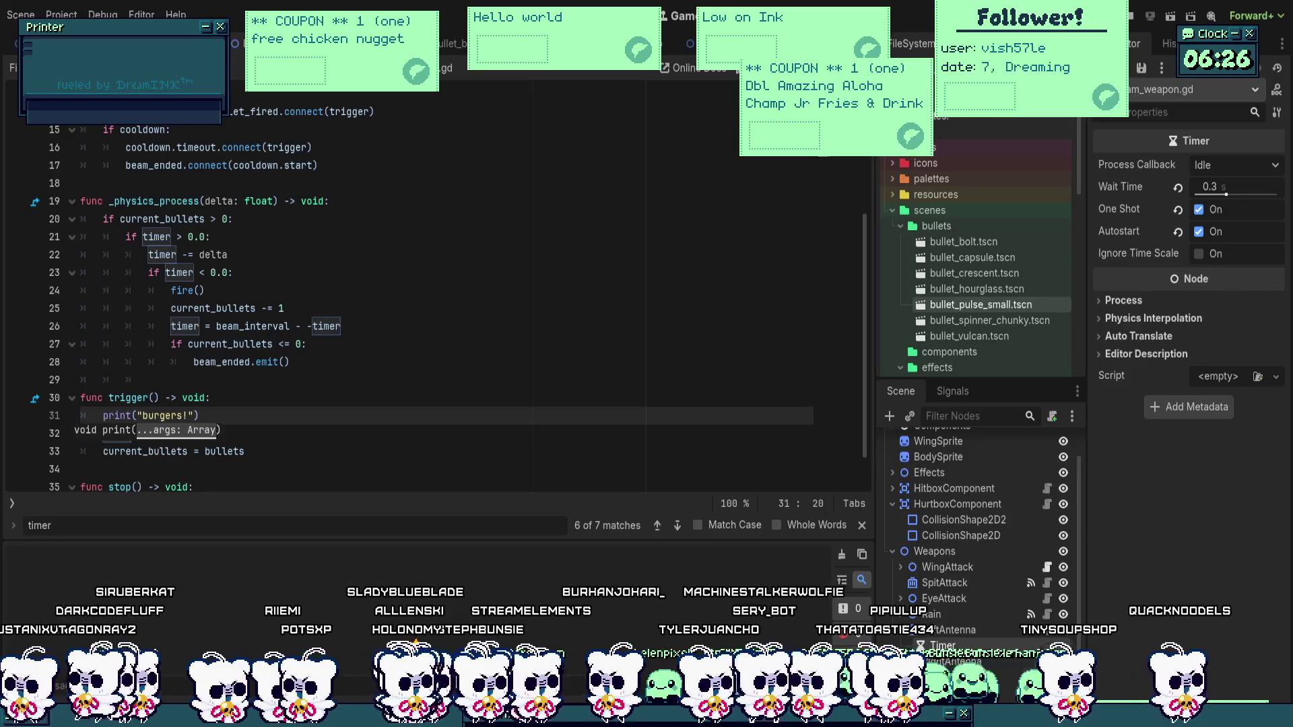
key(F5)
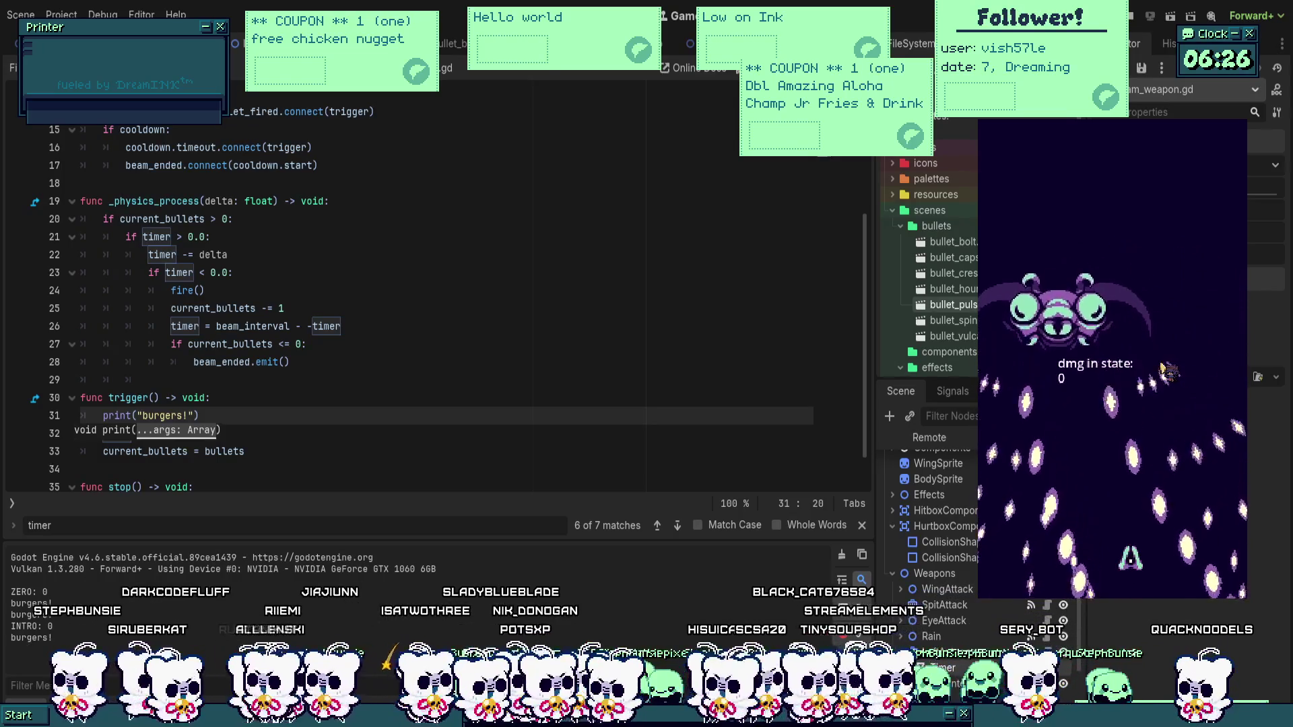
Step: Move the player ship up, right and left in the running game
key(Up)
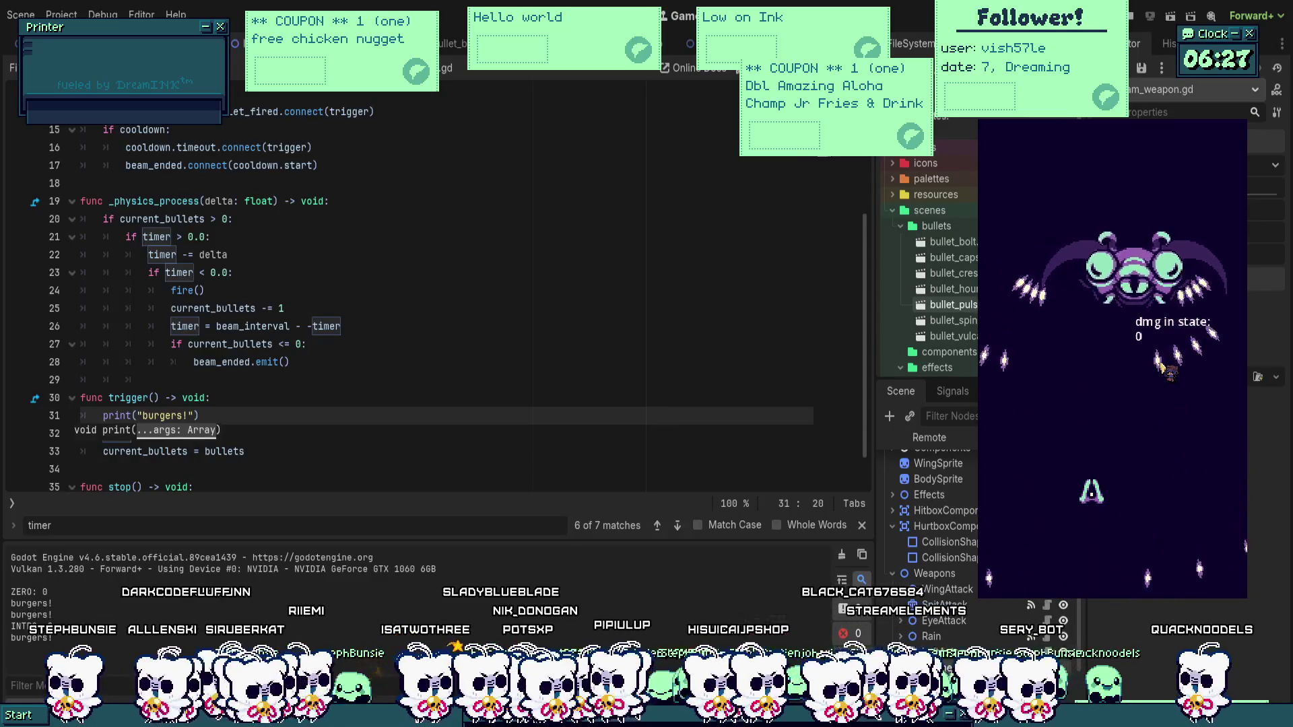
key(Right)
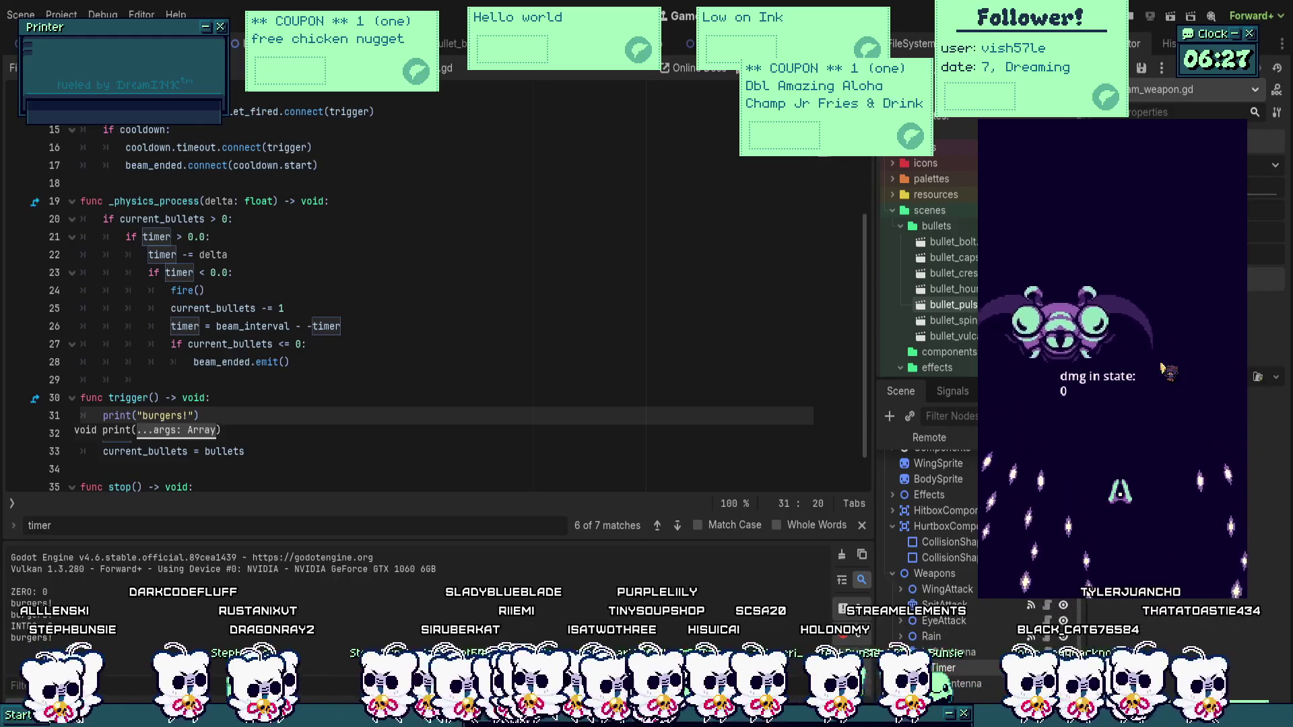
key(Left)
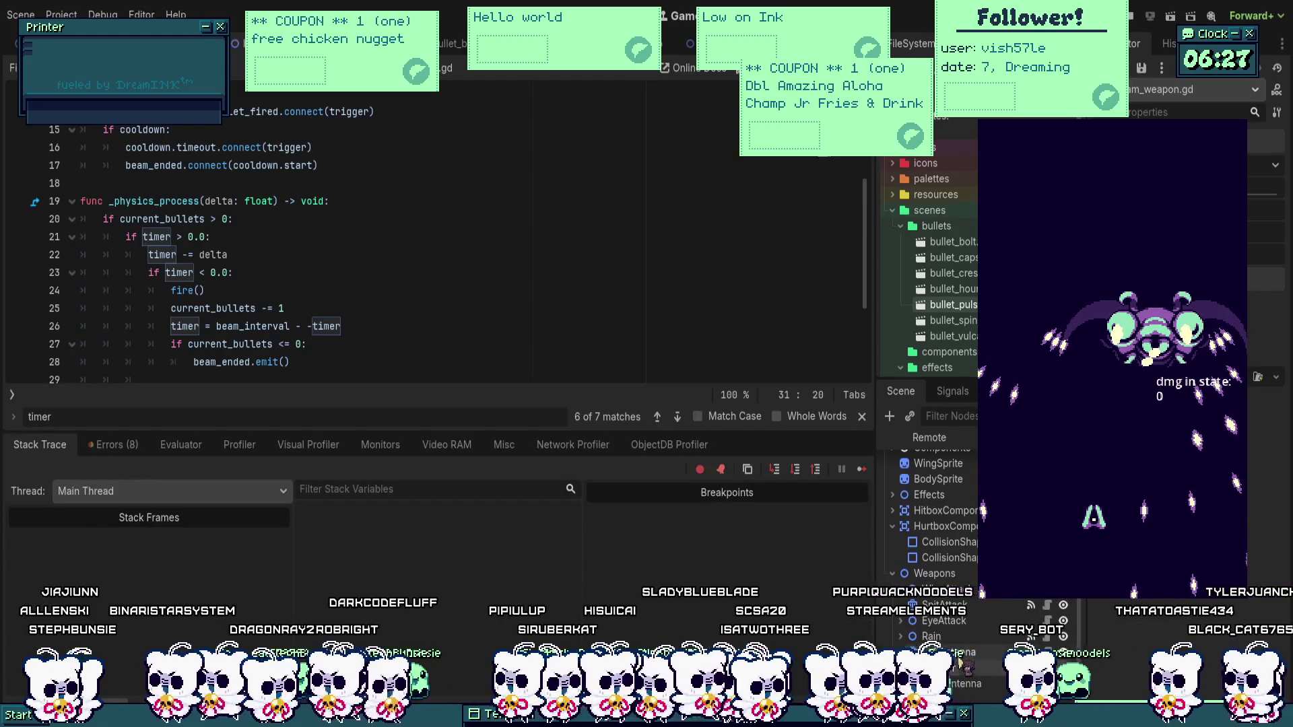
Step: In the Remote tree, inspect the live World > Lunabug > Weapons antenna Timer, then resume and stop the game
click(929, 437)
click(926, 544)
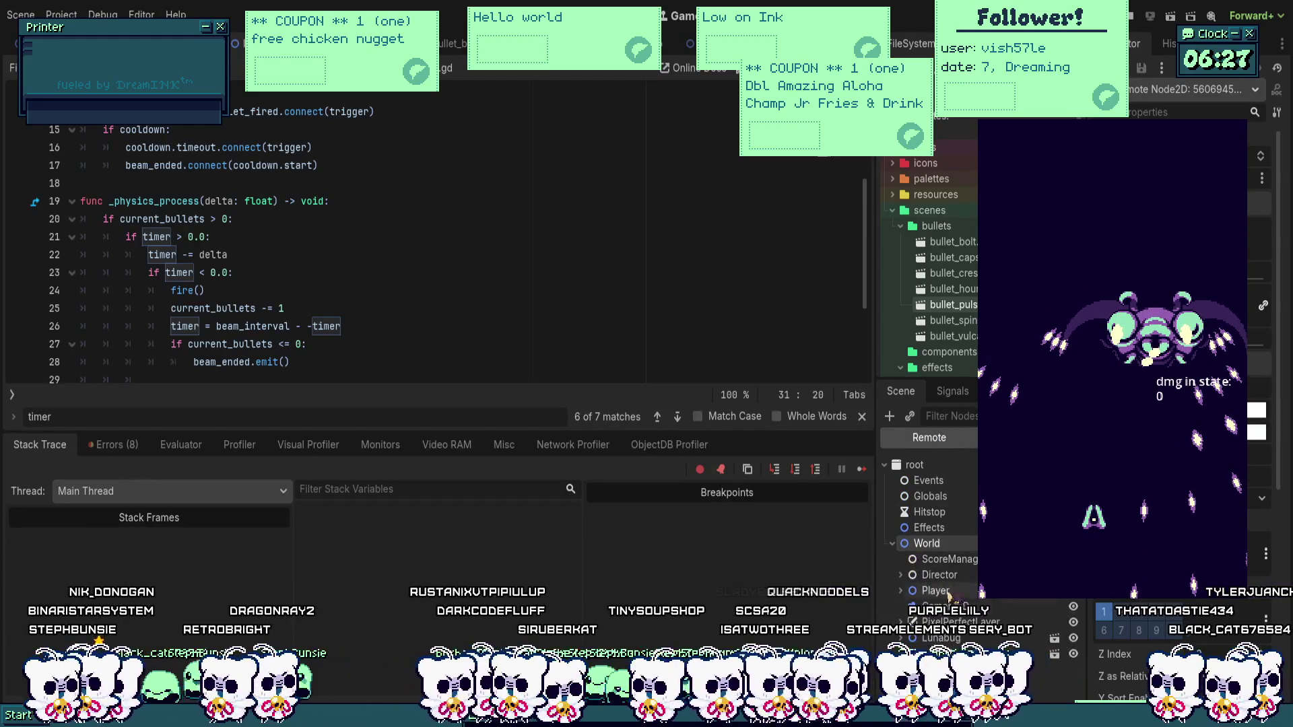
click(900, 638)
scroll(990, 618, down, 2)
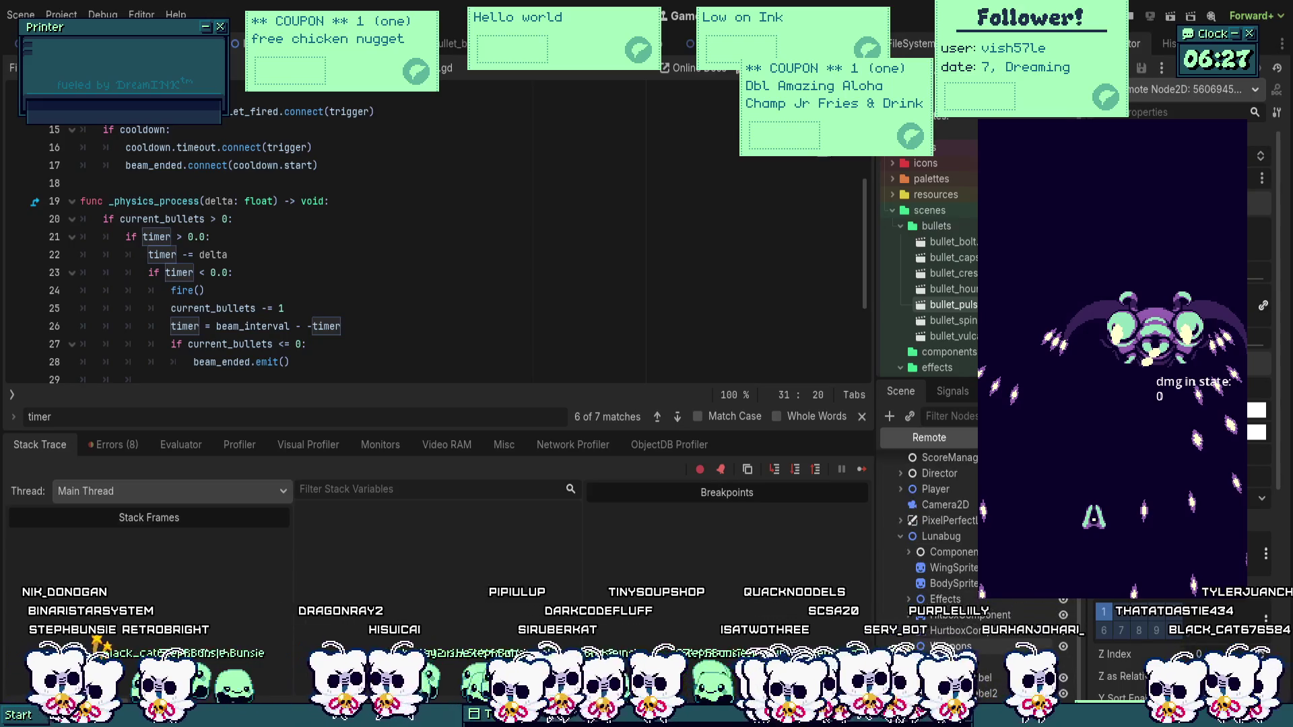
click(908, 645)
scroll(942, 572, down, 2)
click(956, 646)
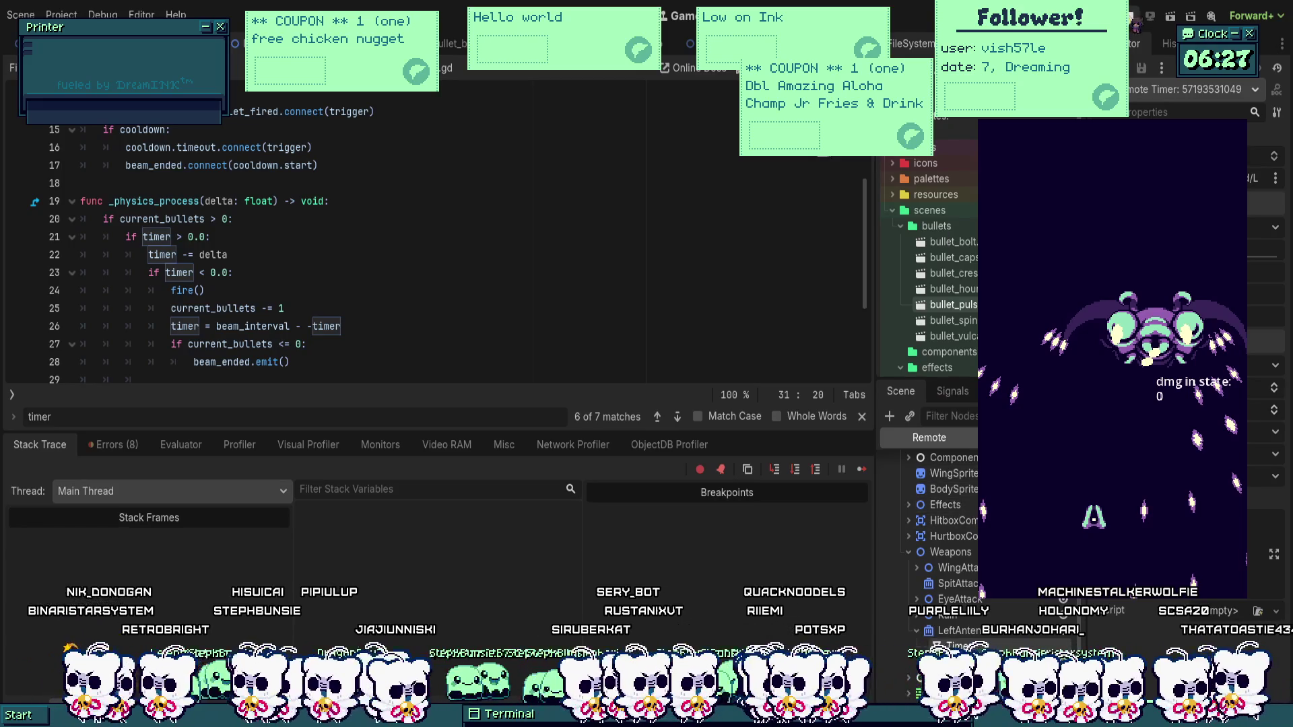
key(F12)
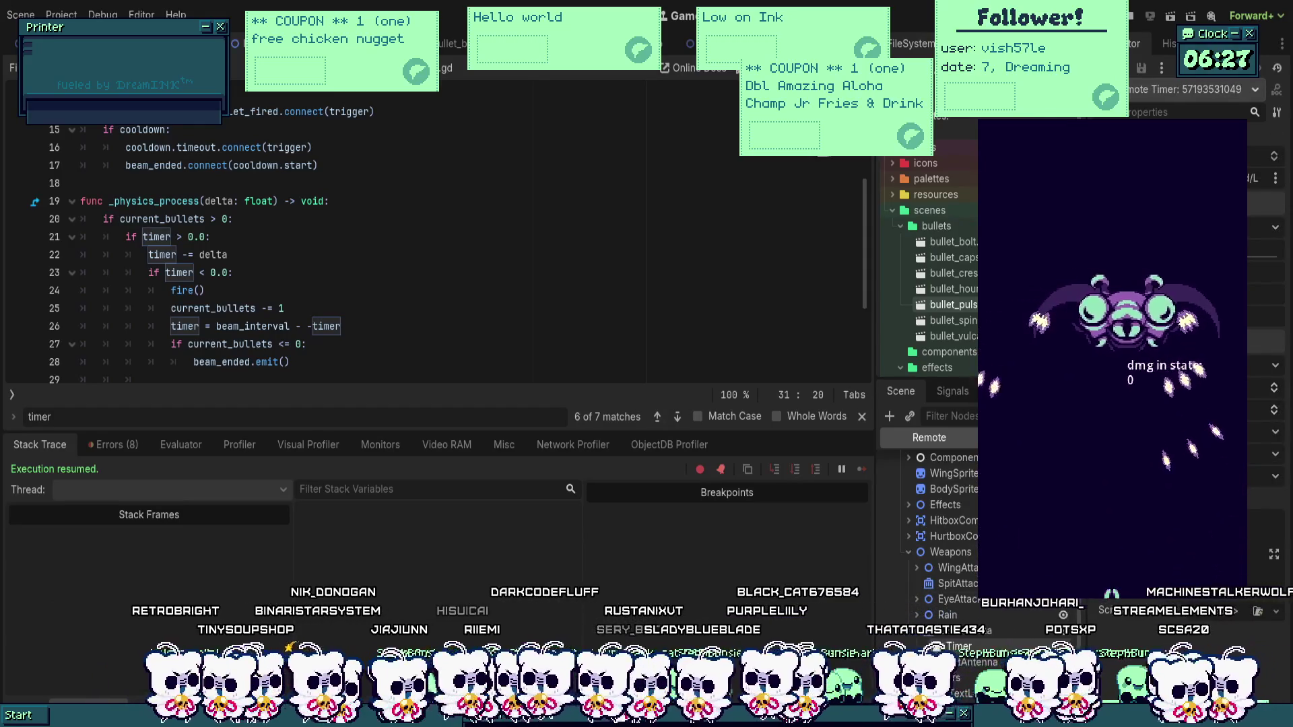
click(1133, 24)
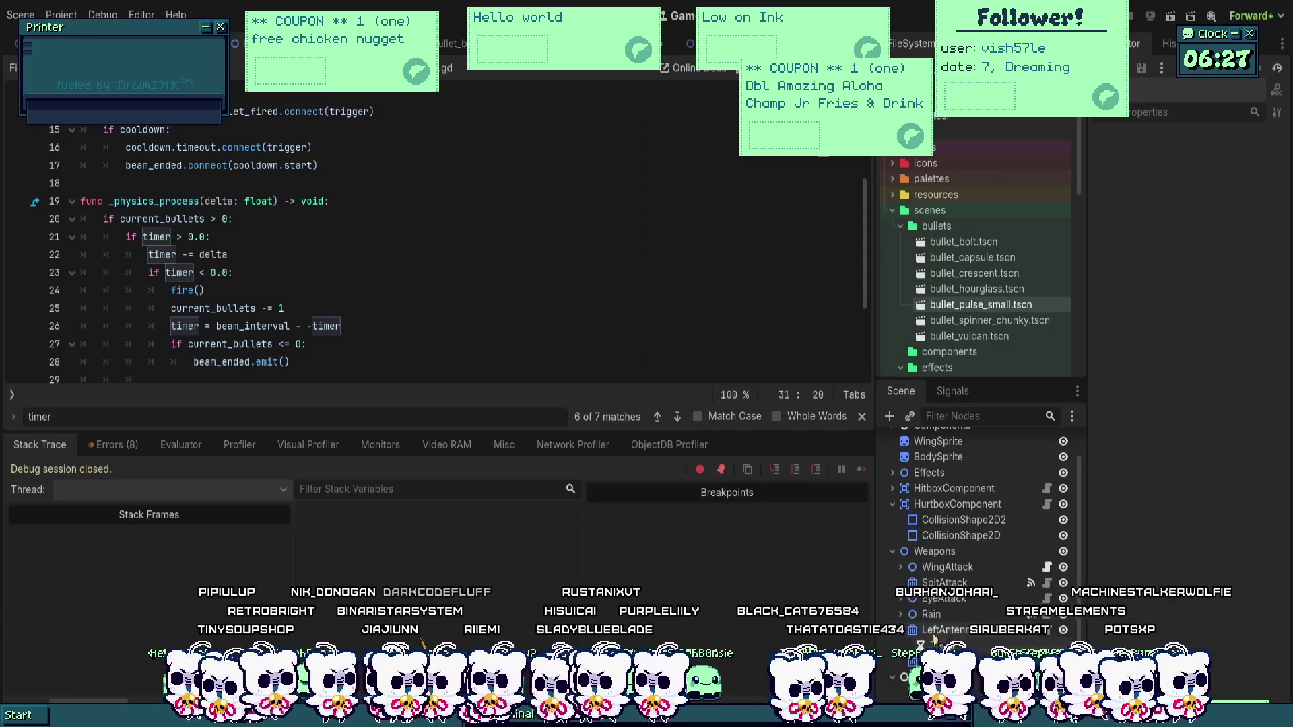
Step: Select the antenna Timer, then LeftAntenna, and open its beam_weapon.gd script
click(935, 645)
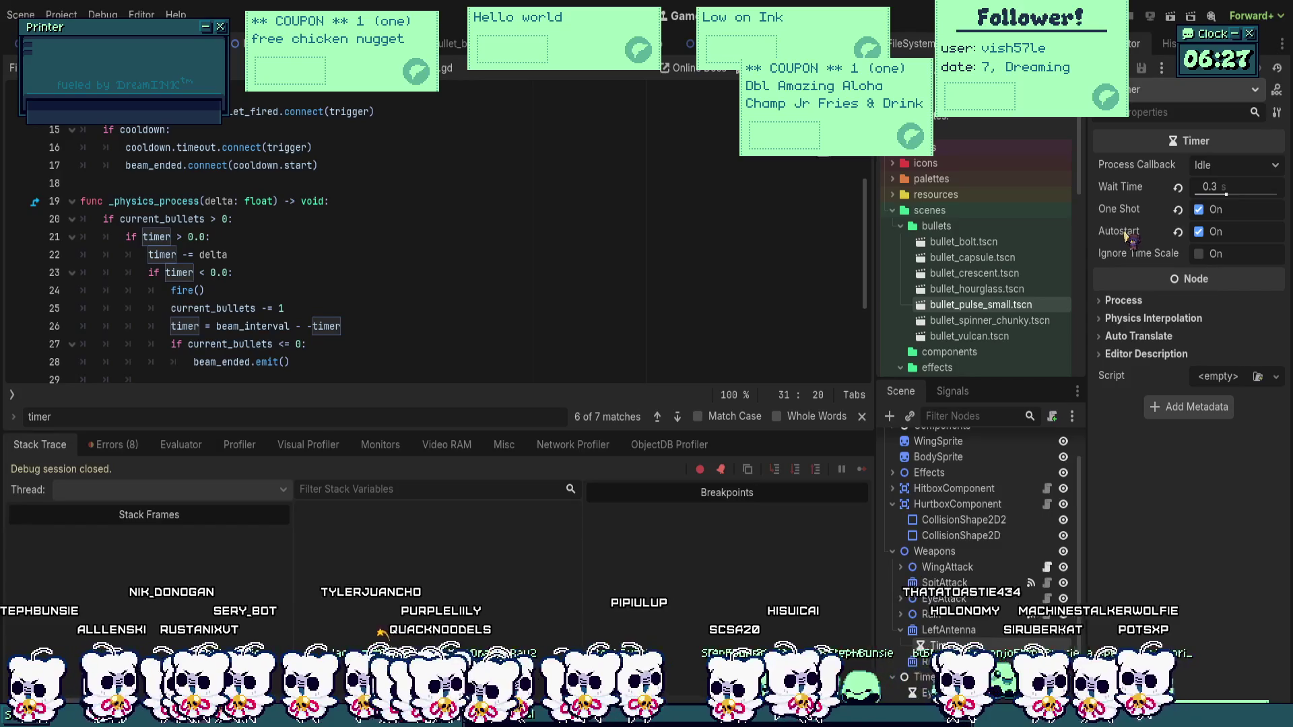
click(948, 630)
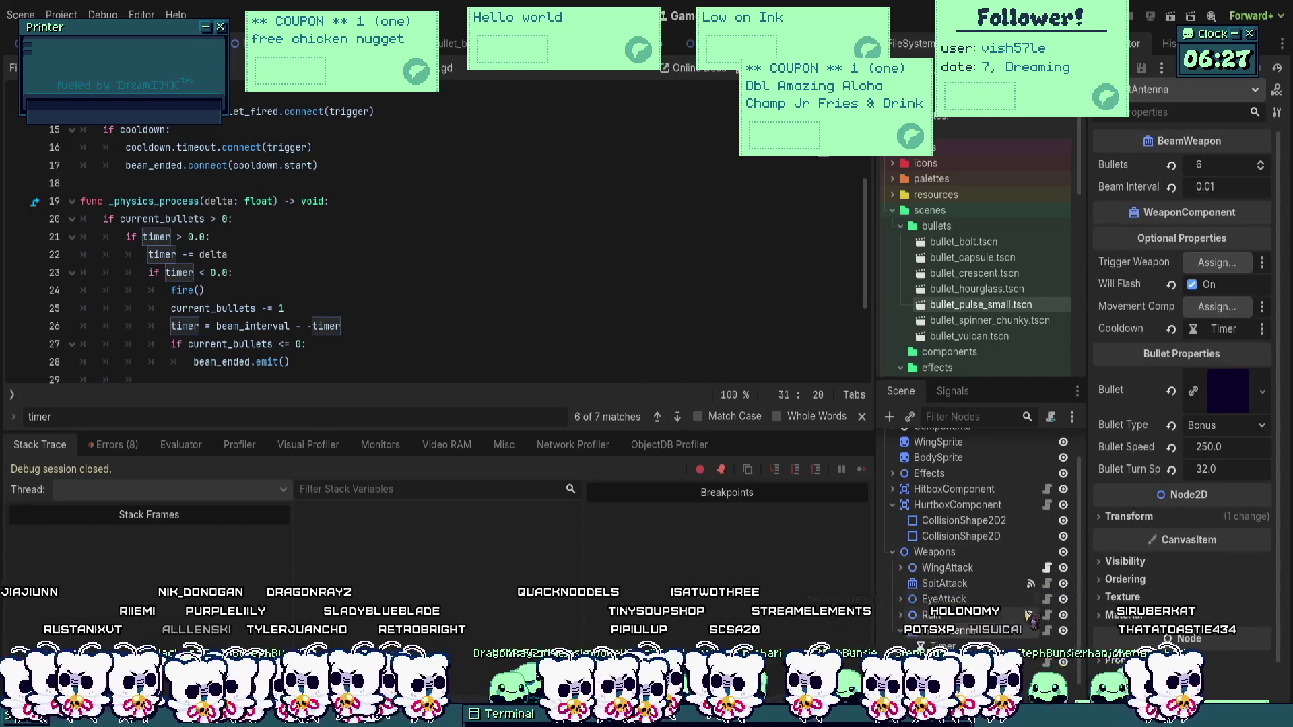
click(1047, 630)
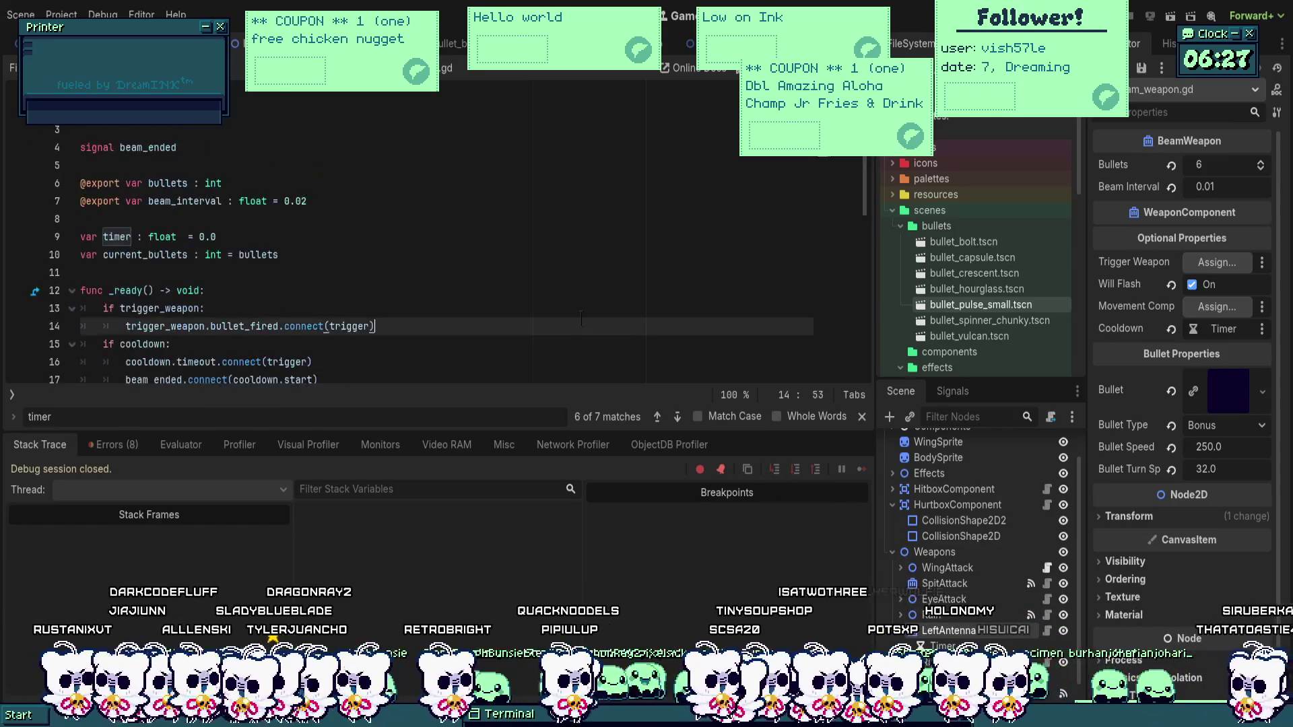
scroll(580, 322, down, 1)
scroll(581, 320, up, 1)
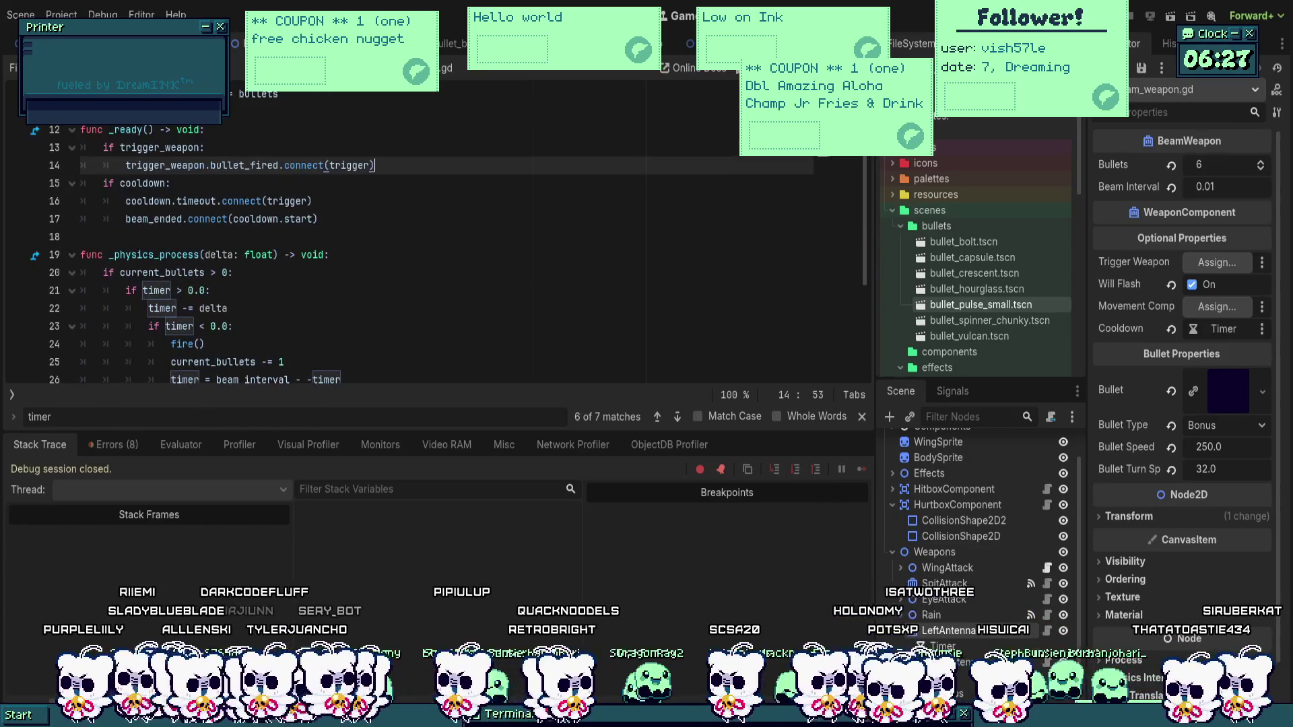
Step: Insert print("meow") just above beam_ended.emit() in the empty-bullets block
scroll(582, 310, up, 1)
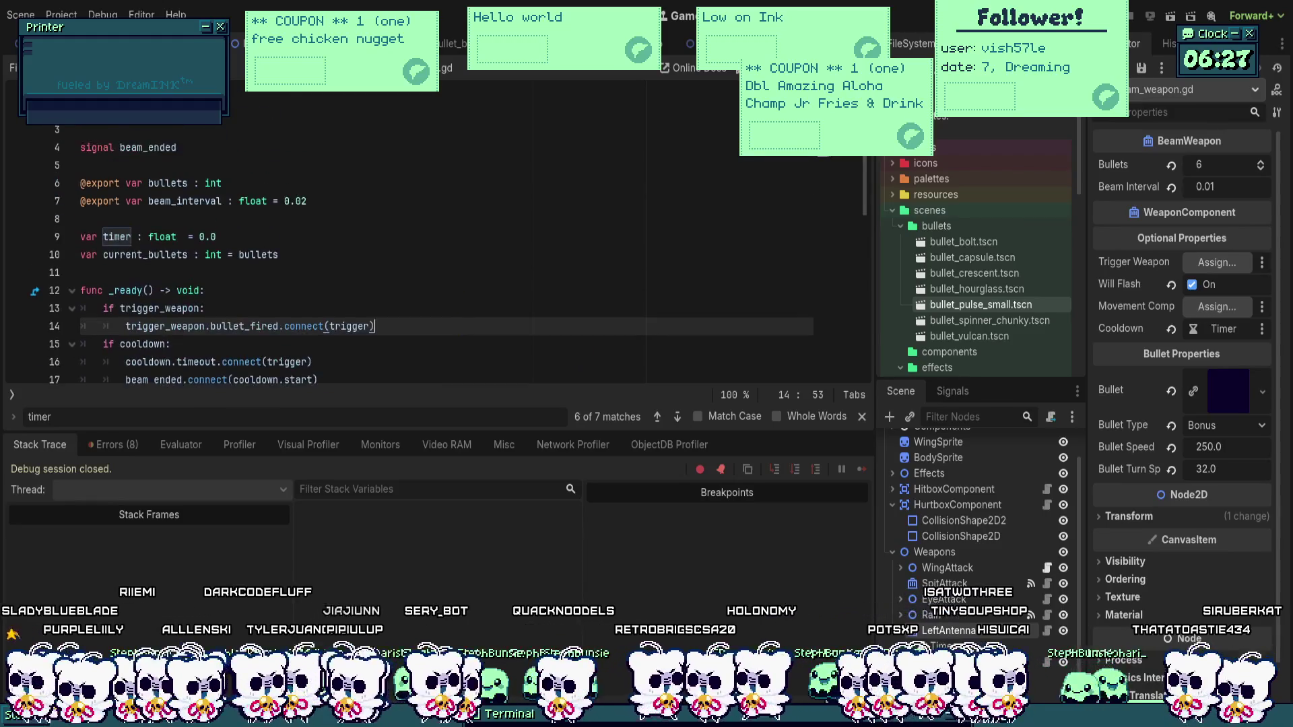
scroll(455, 297, up, 2)
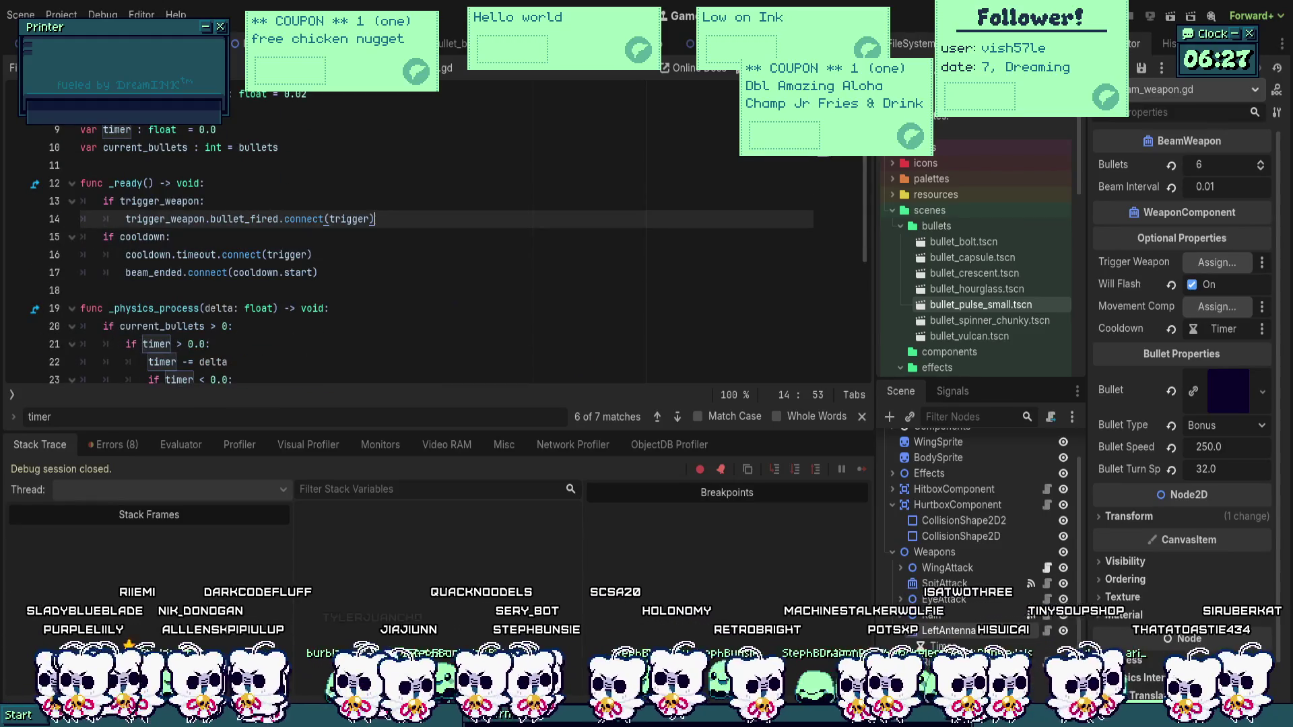
scroll(451, 291, down, 5)
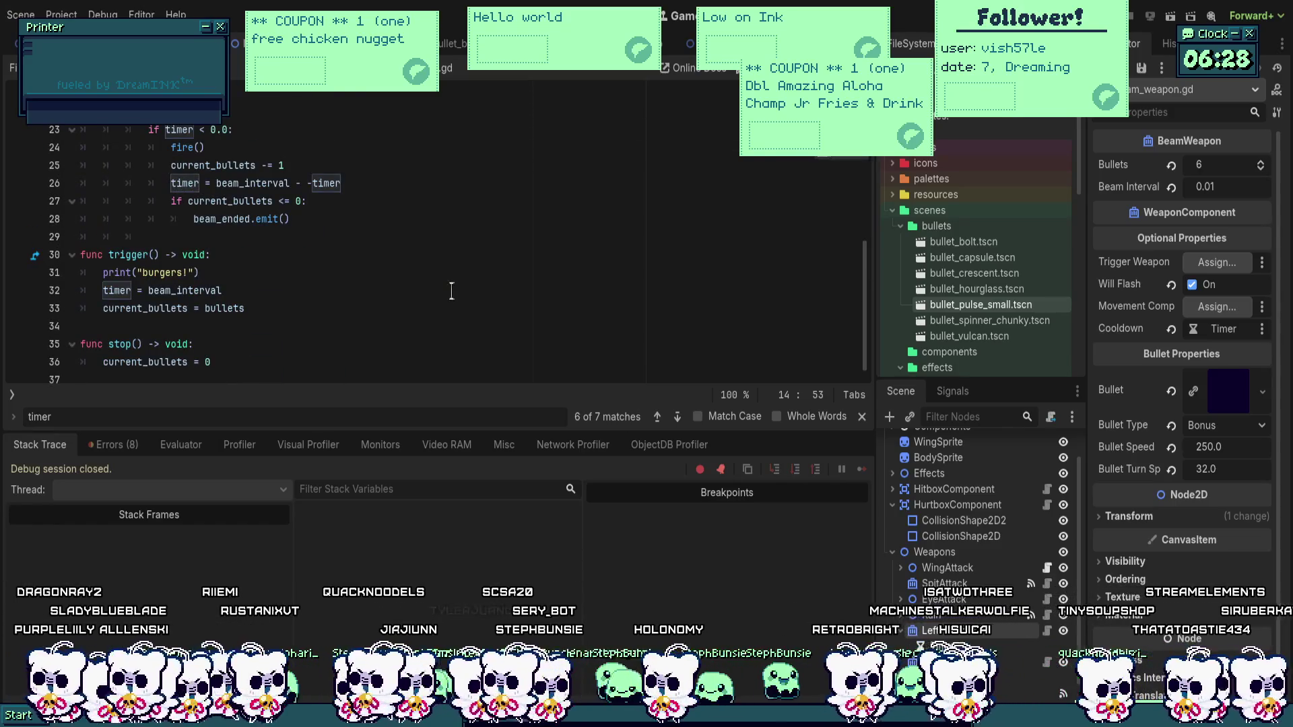
scroll(451, 291, up, 2)
click(452, 291)
click(432, 309)
scroll(436, 314, down, 2)
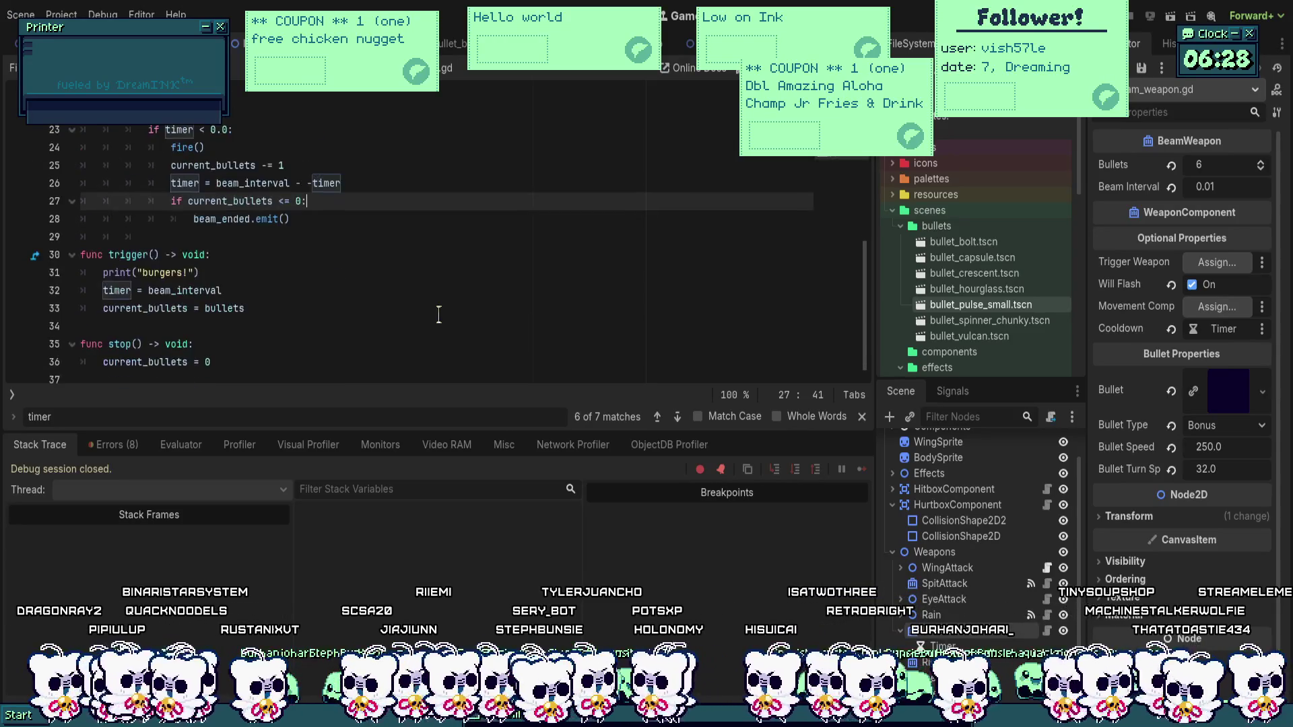
scroll(432, 319, up, 6)
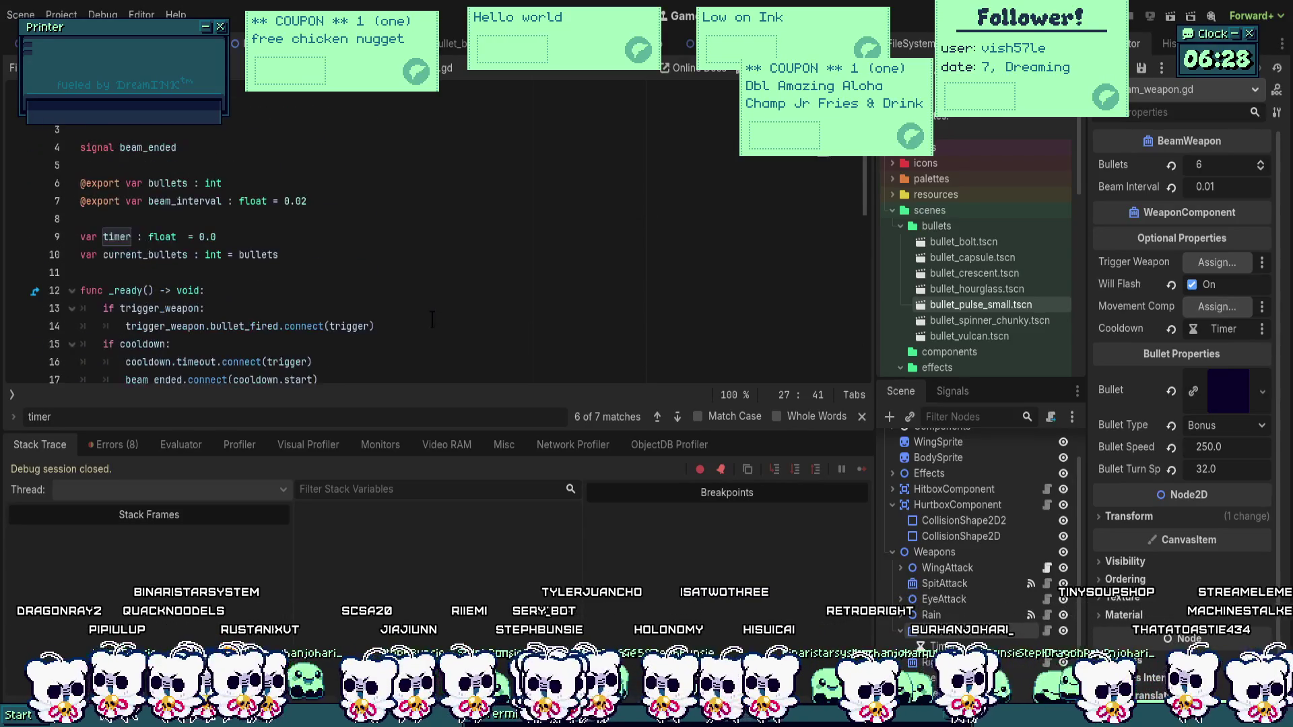
scroll(432, 324, down, 5)
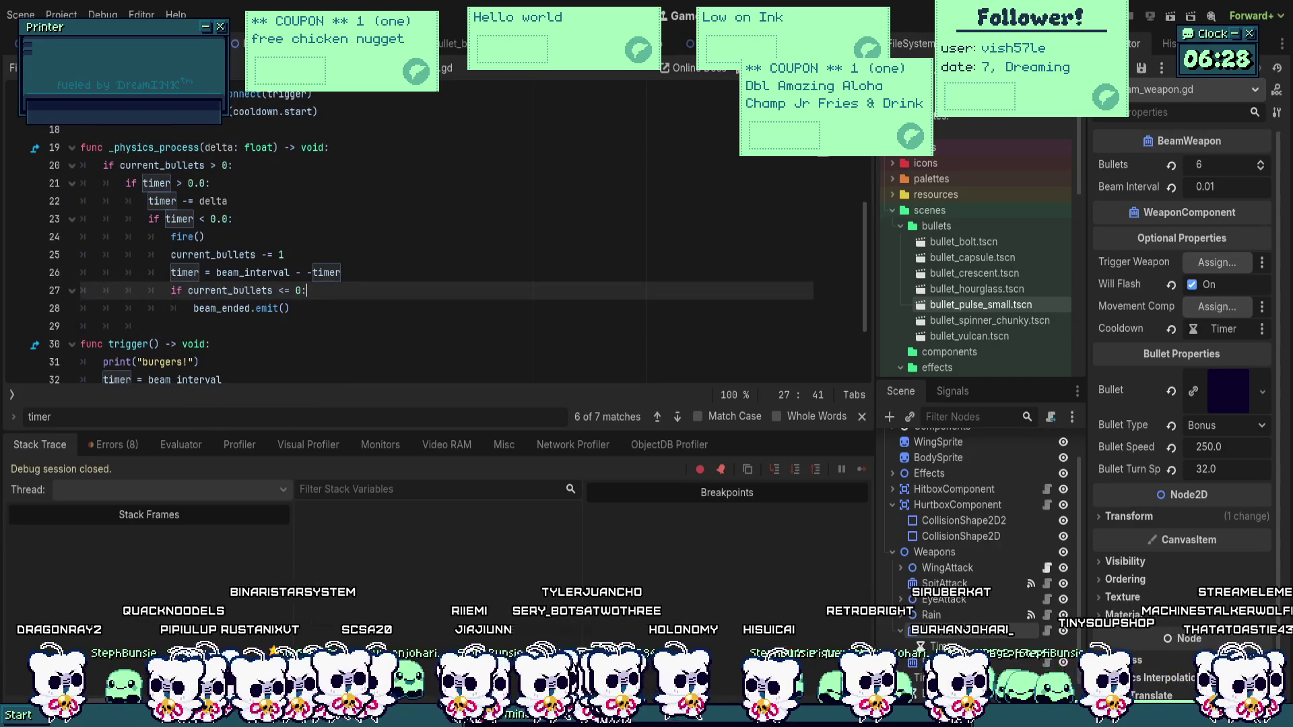
click(389, 299)
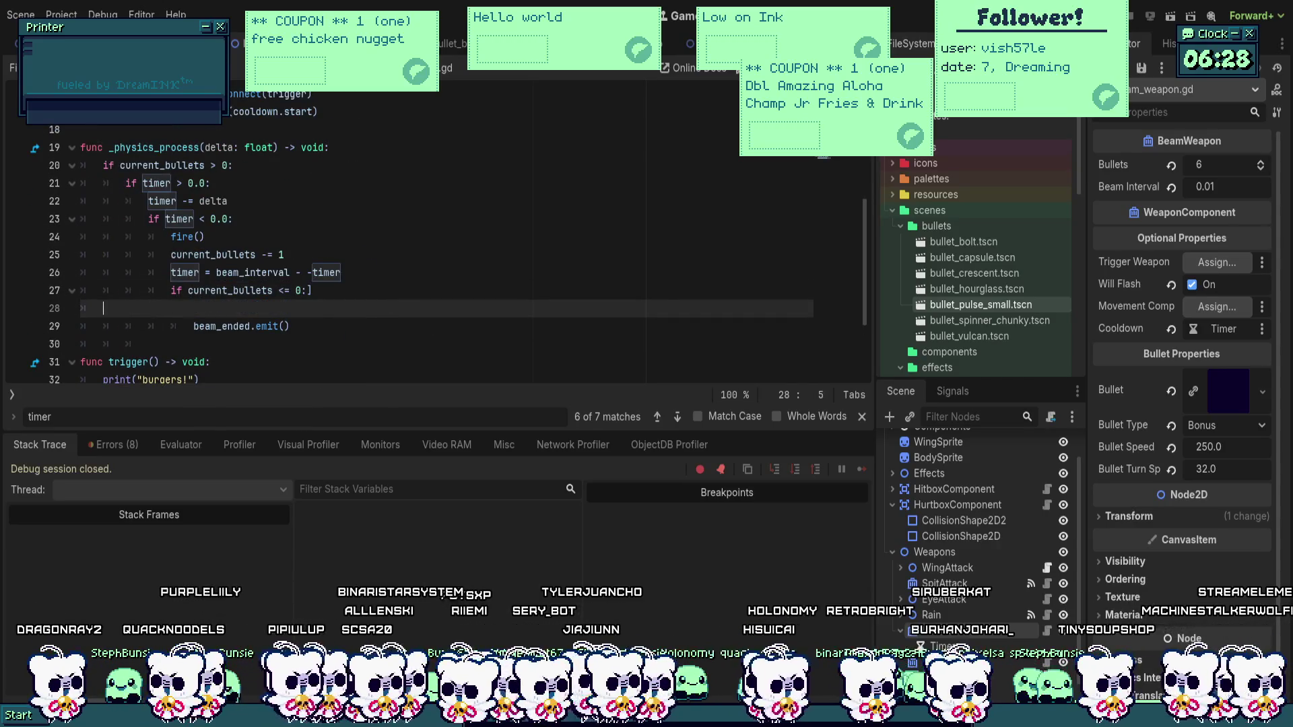
key(Return)
key(Return)
key(BackSpace)
text(porin)
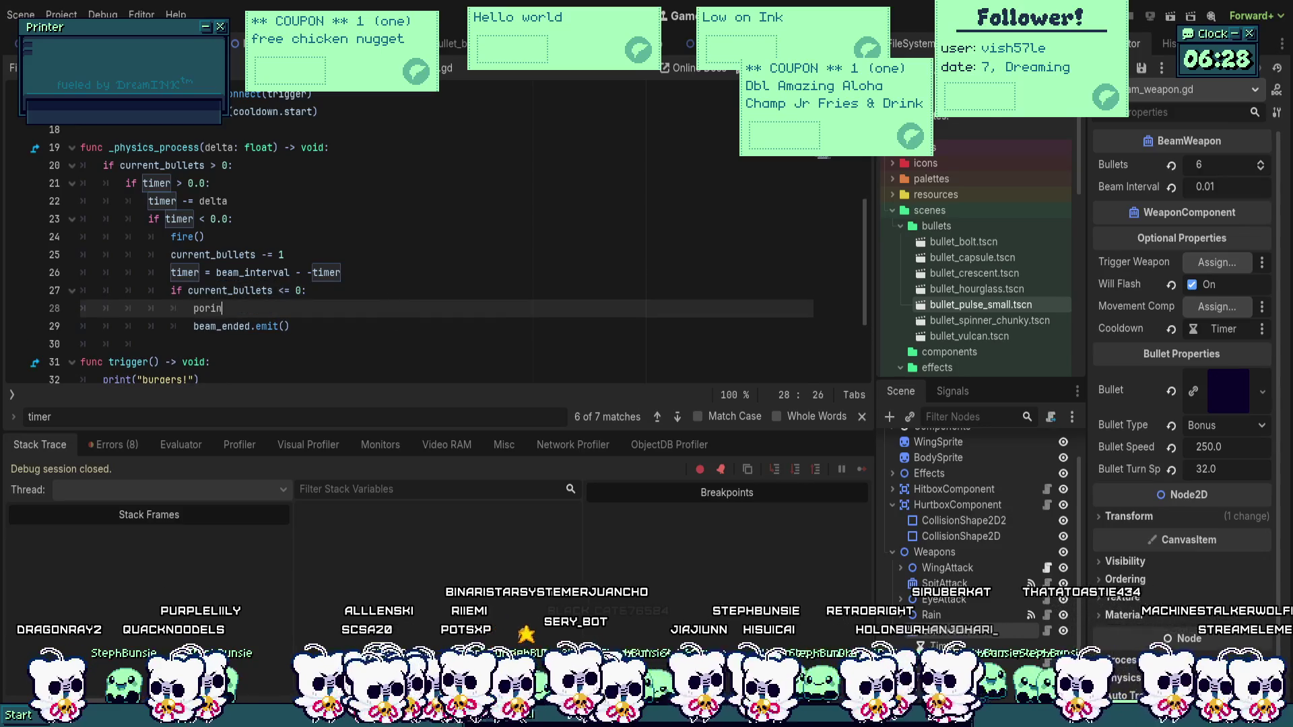
key(BackSpace)
key(BackSpace)
key(BackSpace)
text(ri)
key(Return)
text("meow)
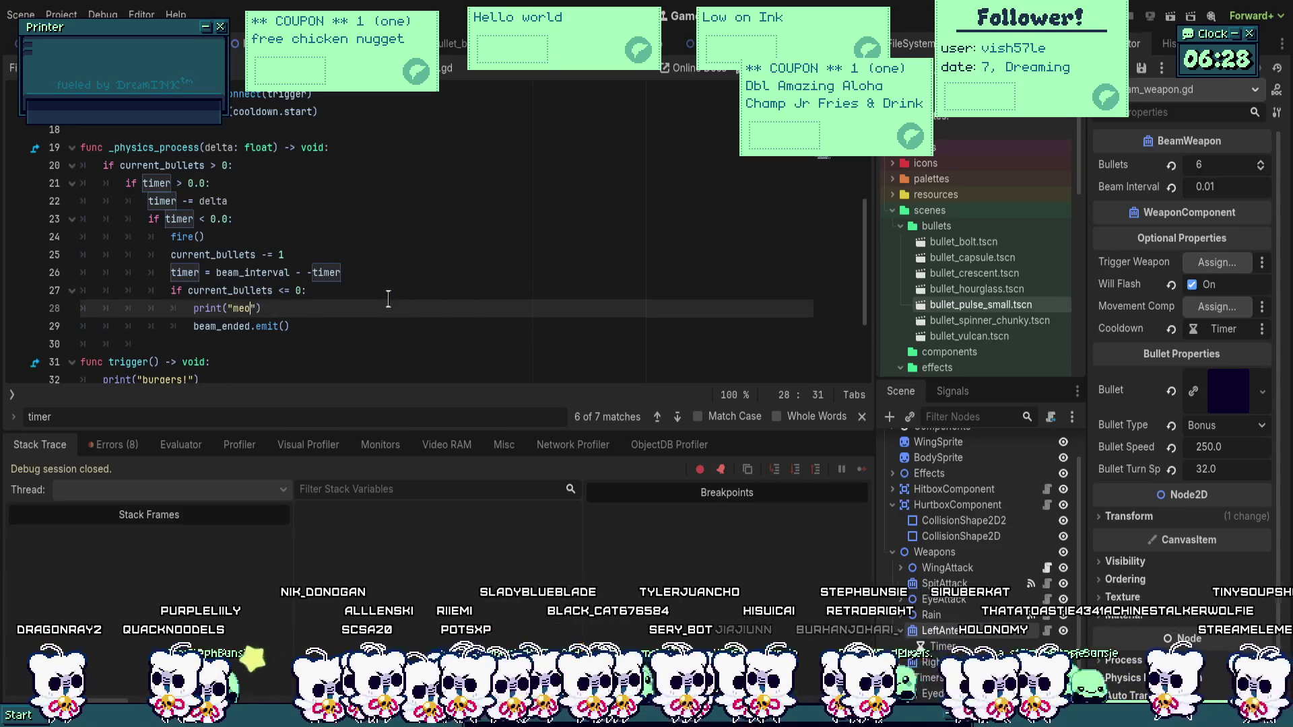
Step: Delete the print("burgers!") debug line from trigger()
scroll(388, 299, down, 2)
triple_click(152, 272)
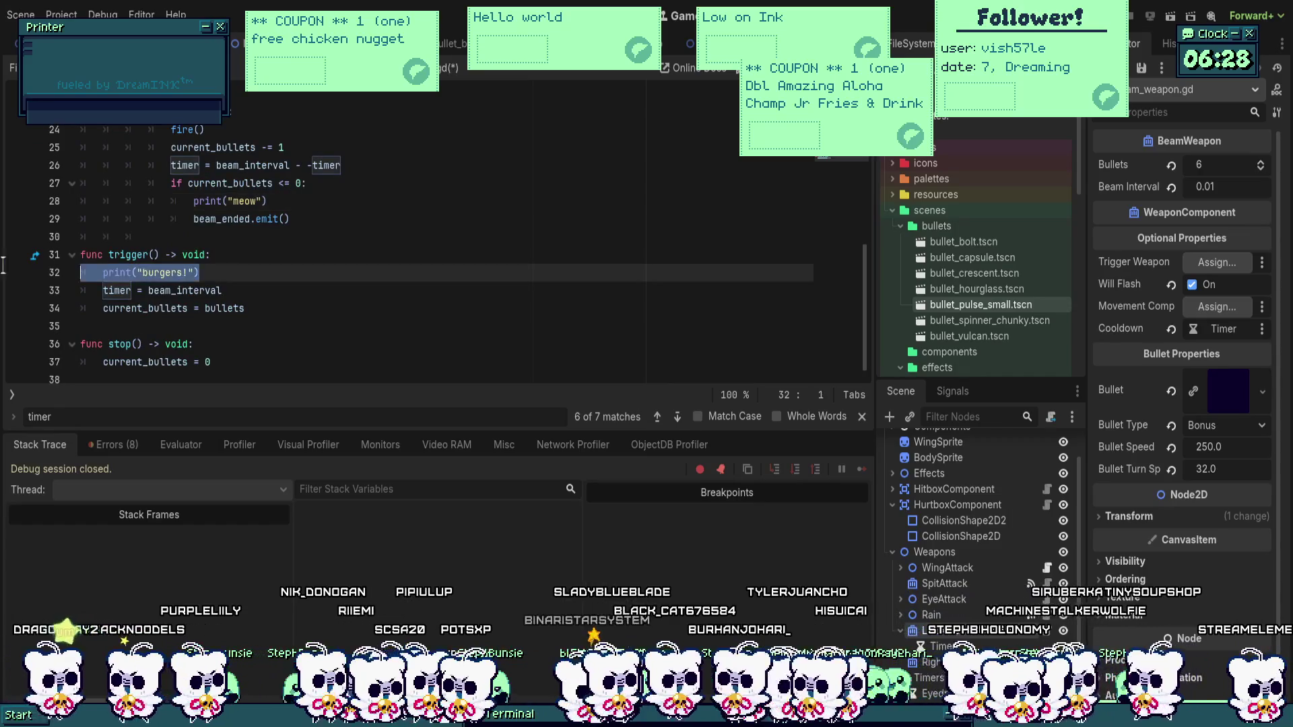
key(BackSpace)
key(BackSpace)
Step: Run the boss fight with F5, dodge bullets with the ship, then stop the game with F8
key(F5)
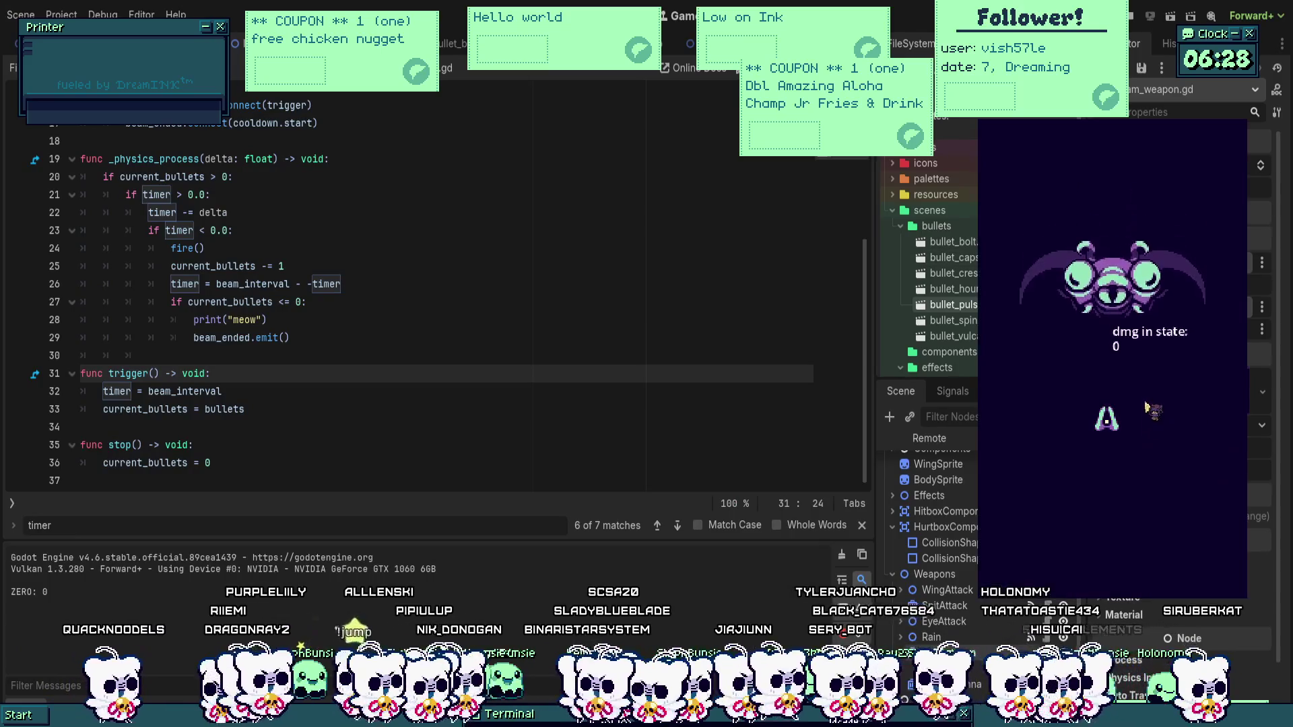
key(Down)
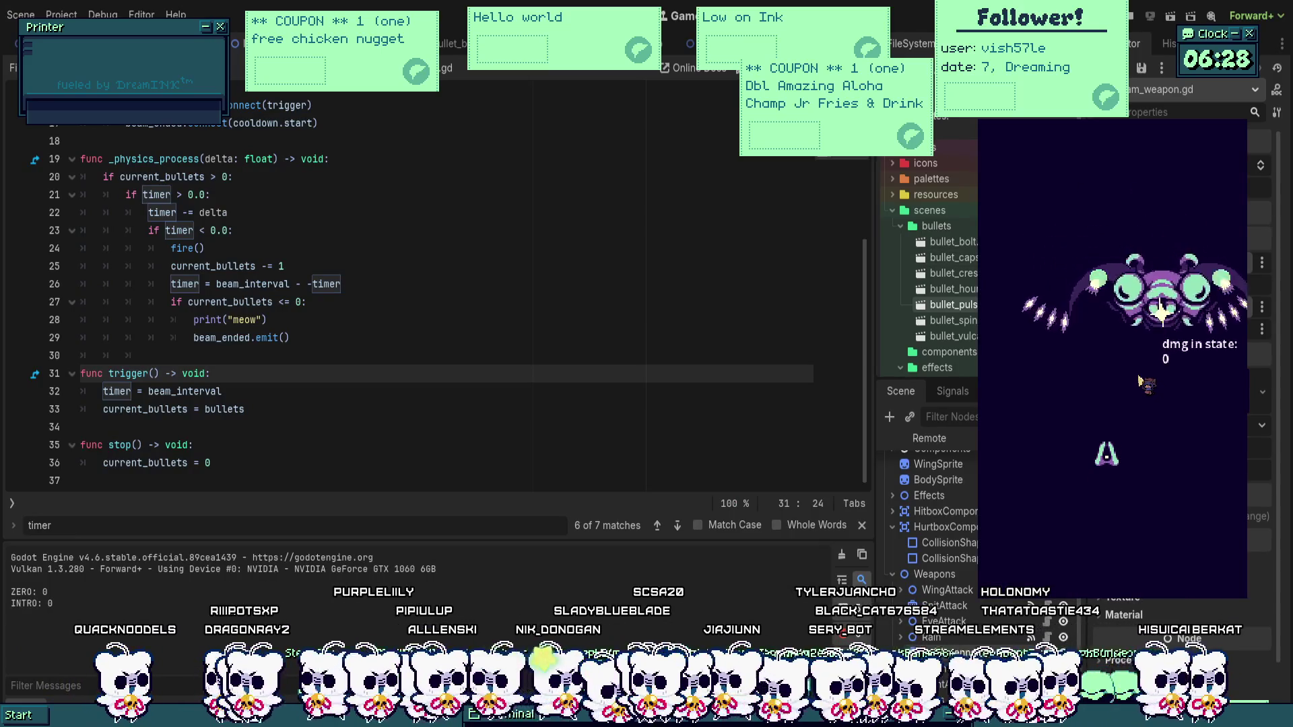
key(Right)
key(Up)
key(Left)
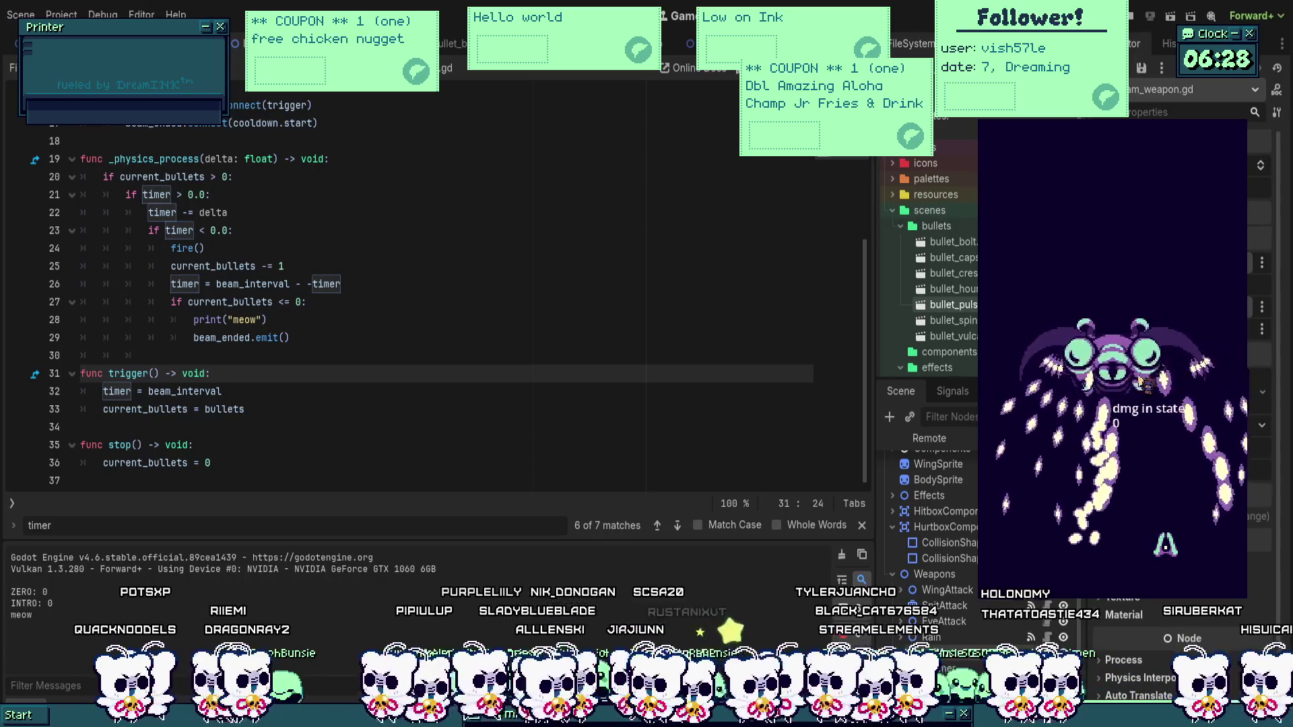
key(Up)
key(Left)
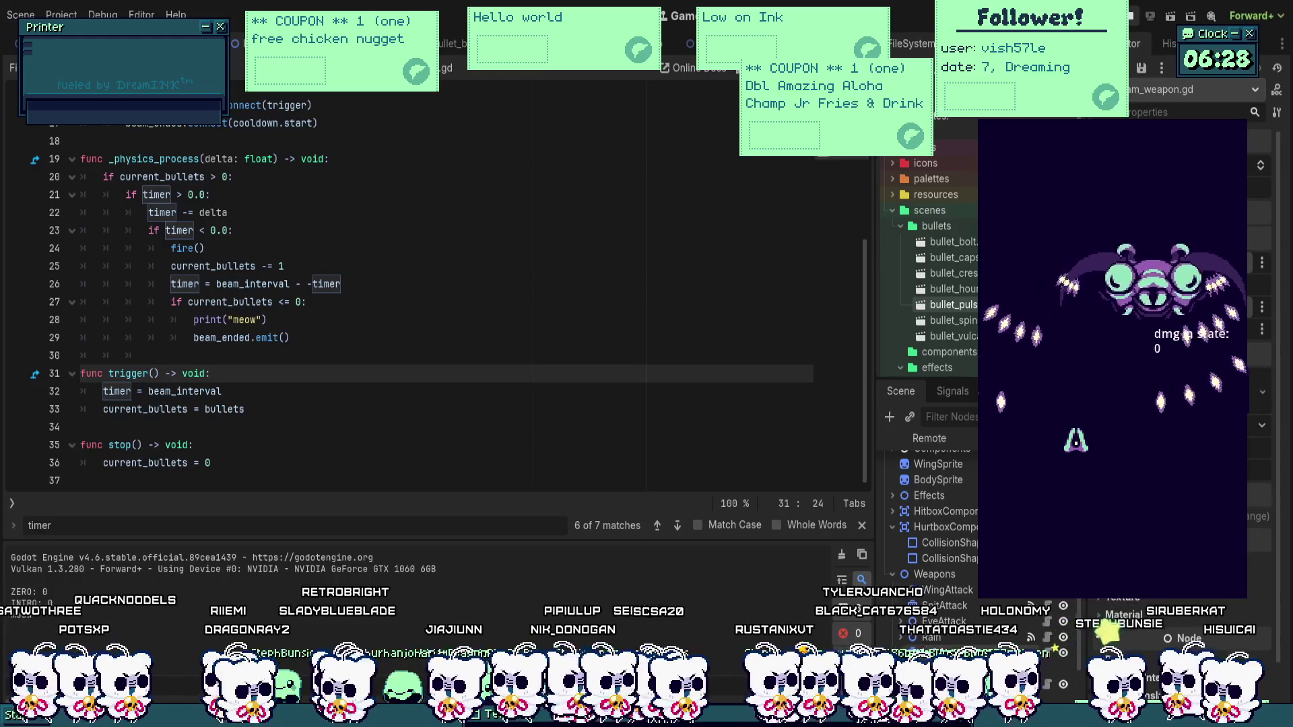
key(F8)
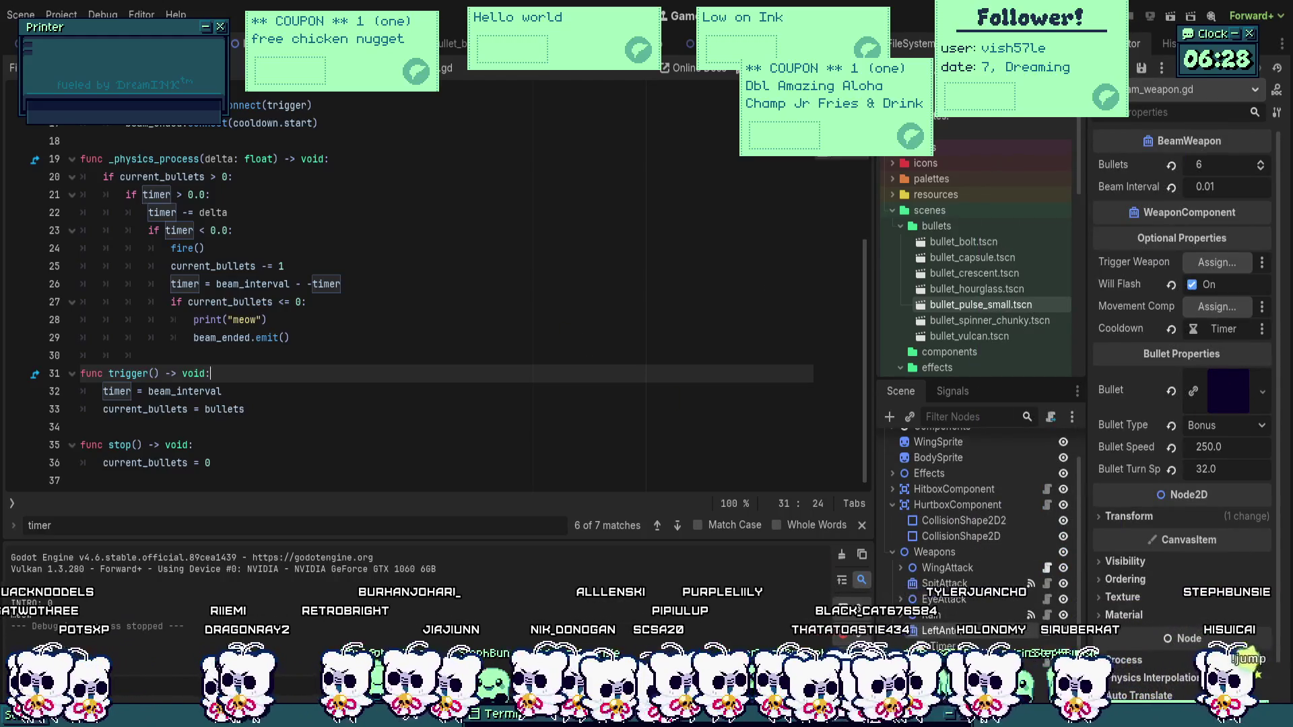
Step: Set LeftAntenna's Beam Interval to 0.02 and save beam_weapon.gd
click(267, 320)
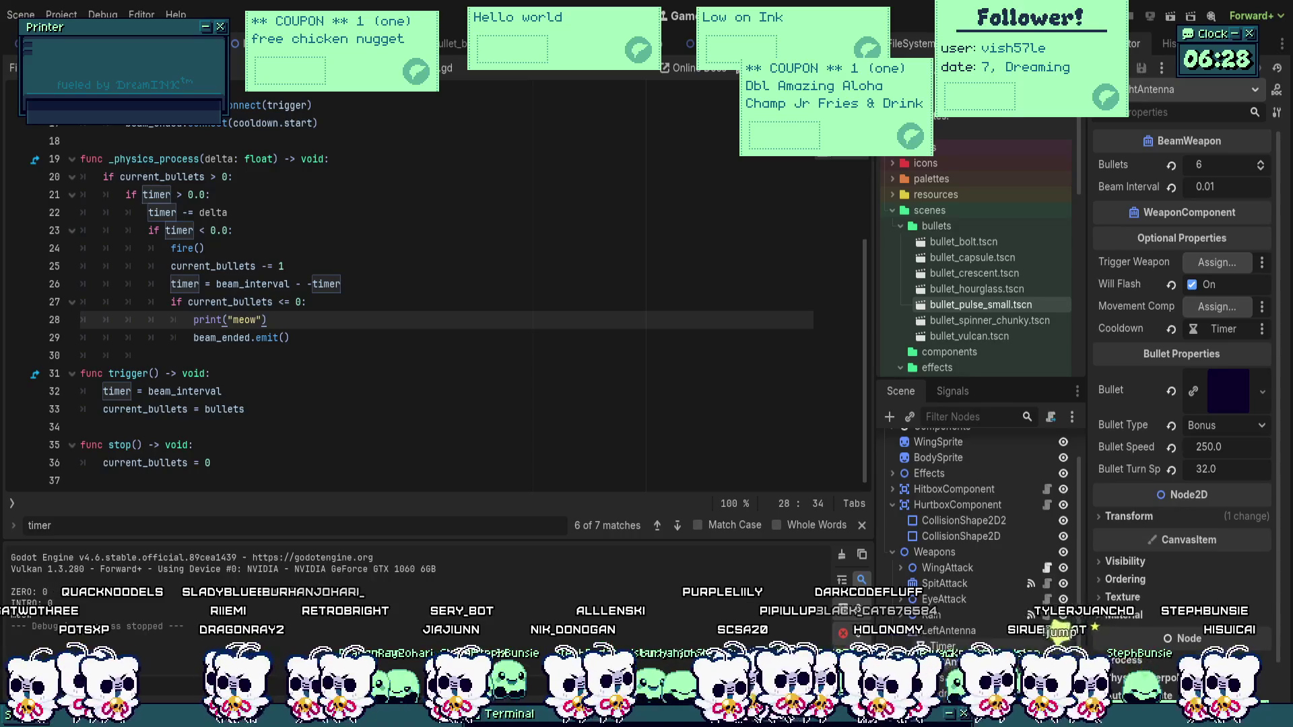
click(1232, 188)
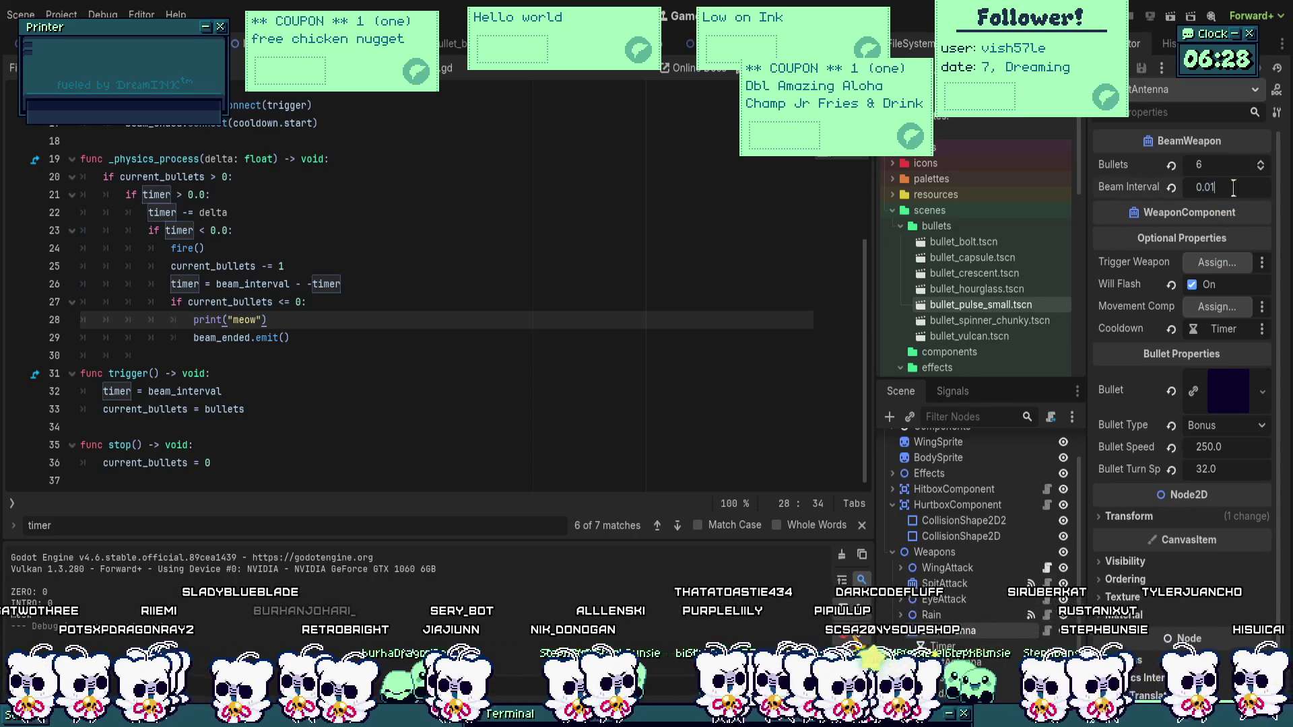
text(0.02)
key(Return)
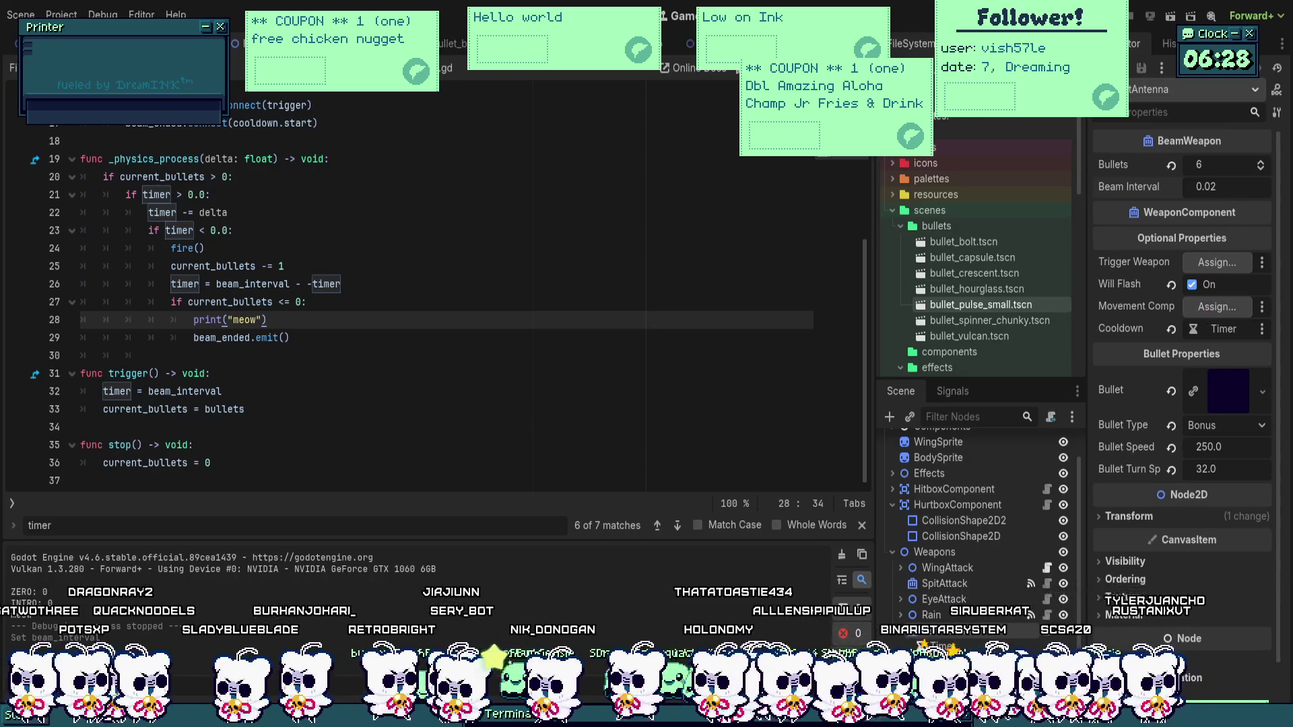
click(340, 159)
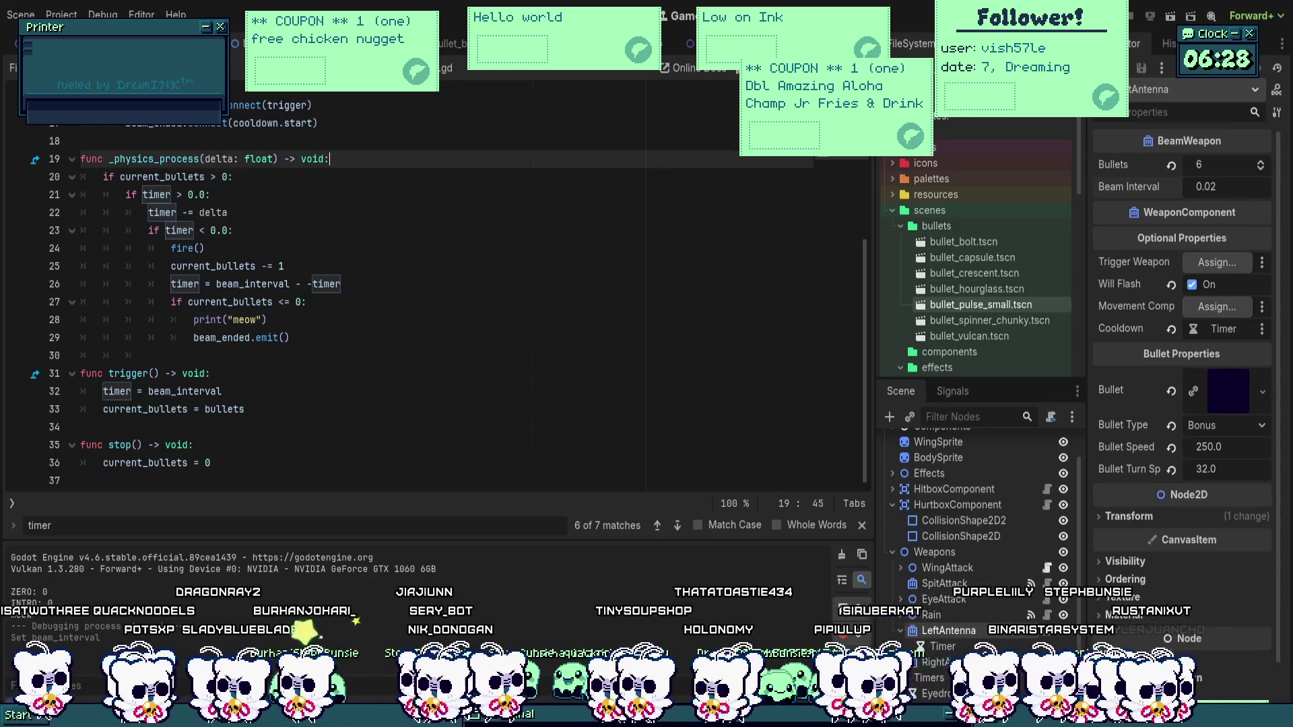
key(Return)
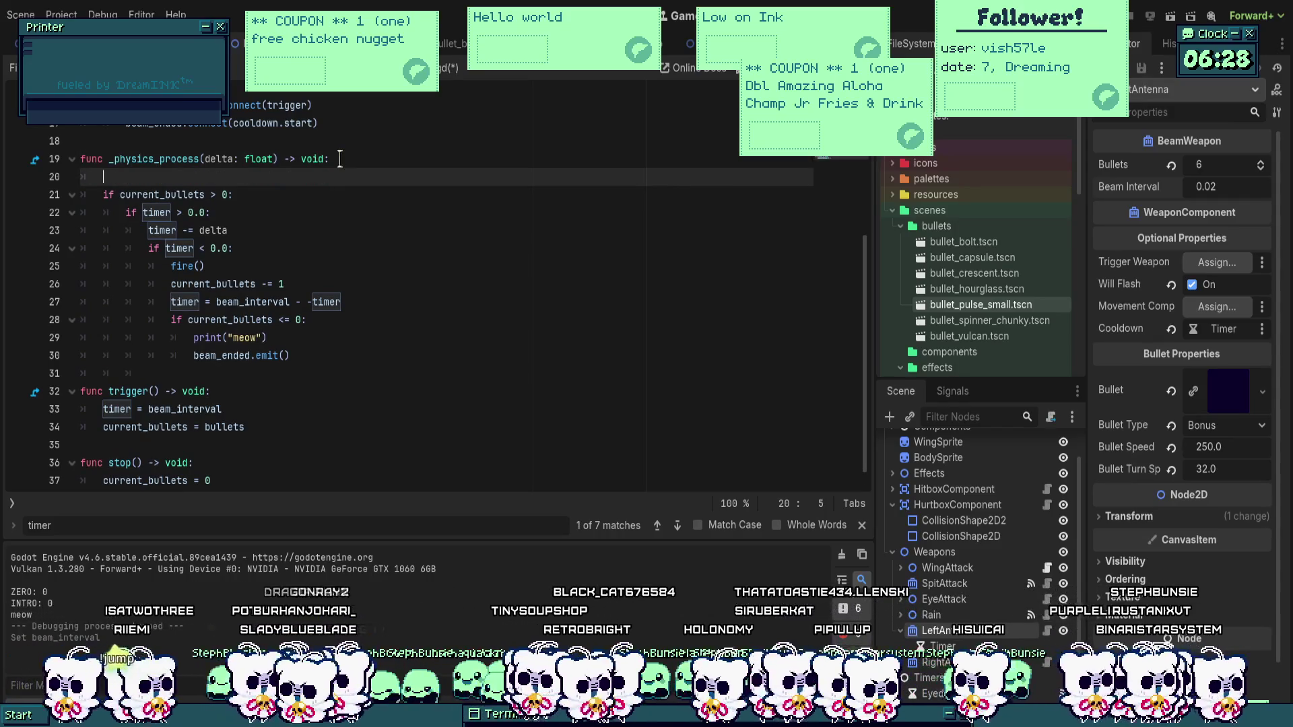
key(ctrl+z)
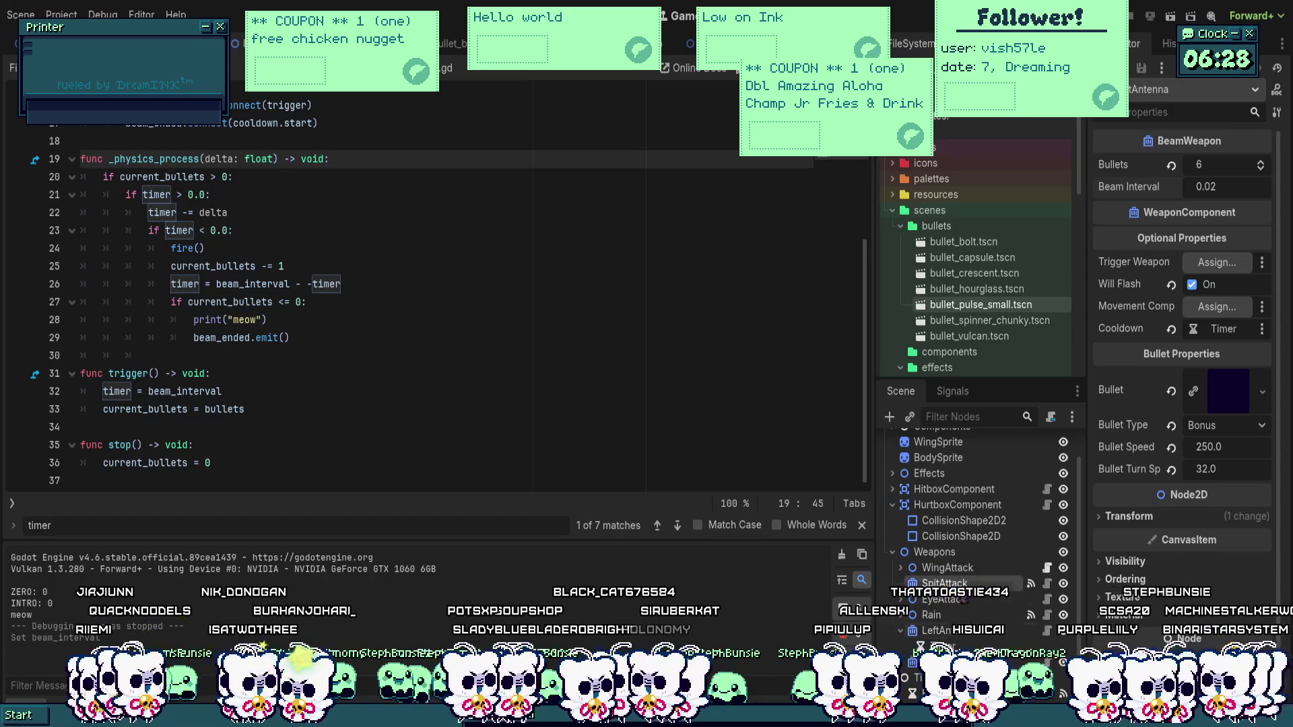
Step: Inspect the SpitAttack weapon, then the EyeAttack repeater's properties
click(1017, 585)
scroll(1177, 568, down, 5)
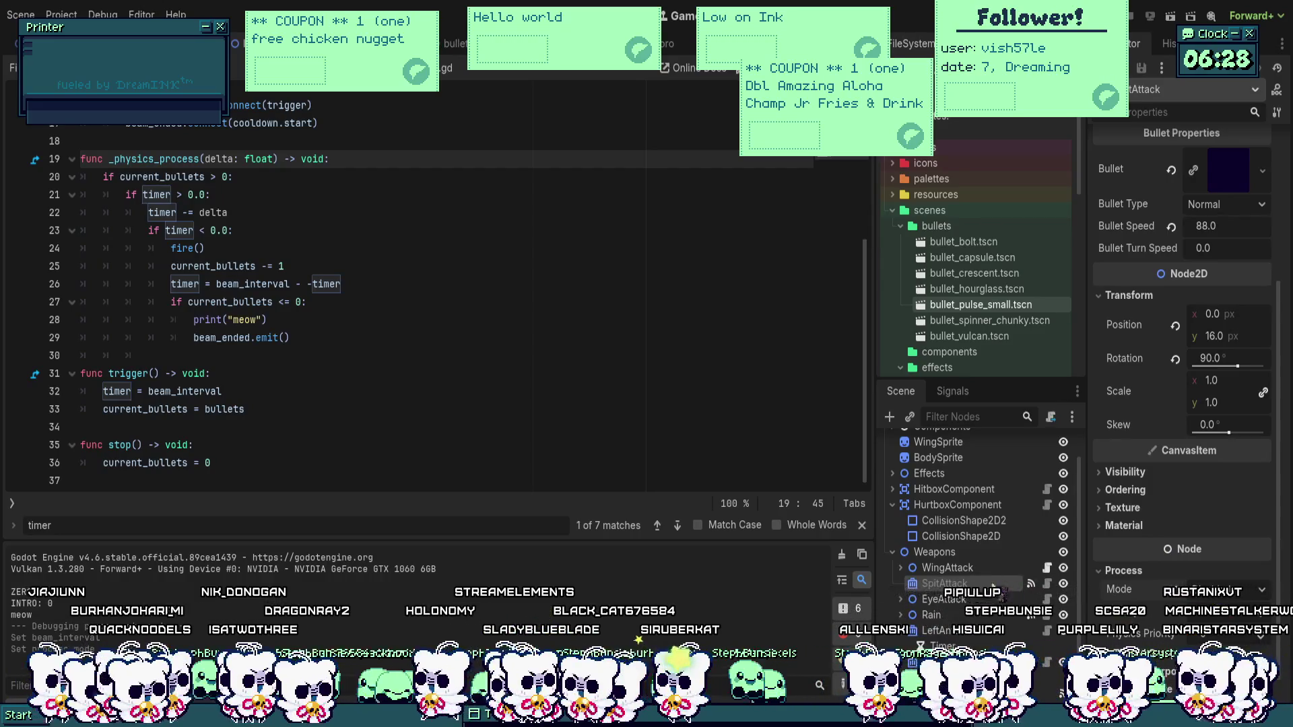
click(943, 598)
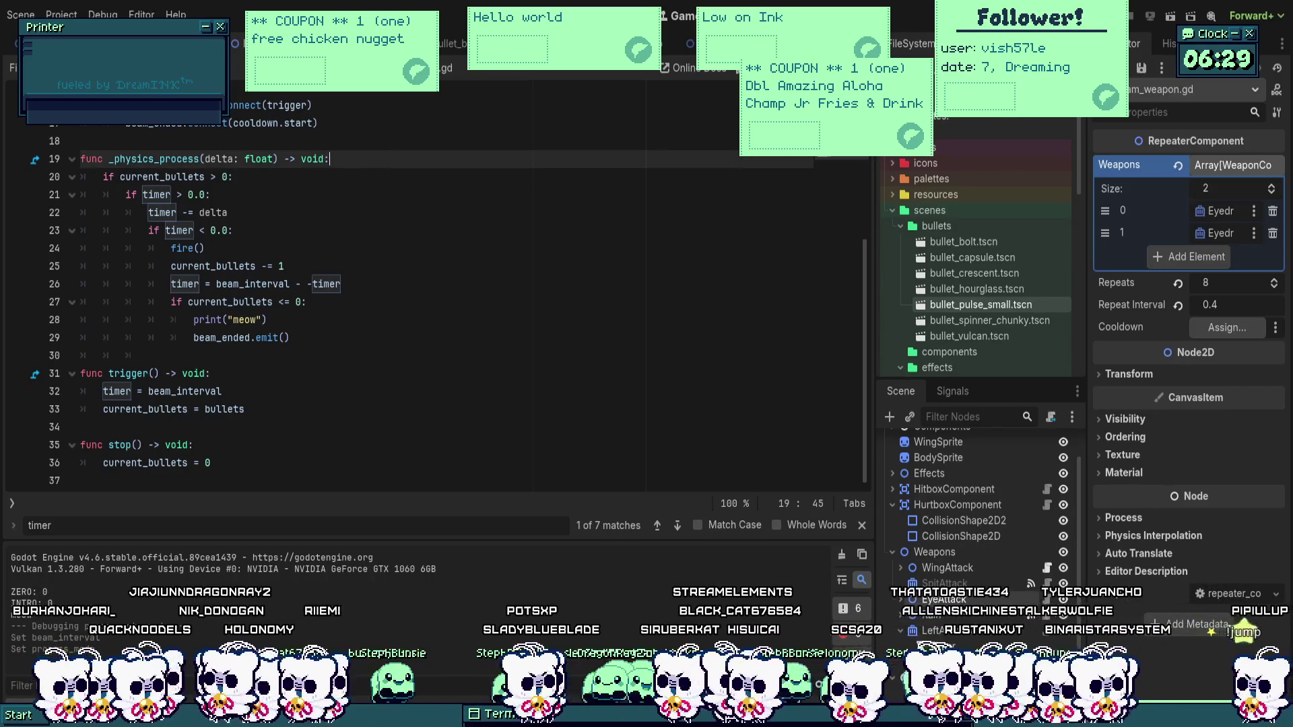
key(Return)
text(print)
text((current_bullets)
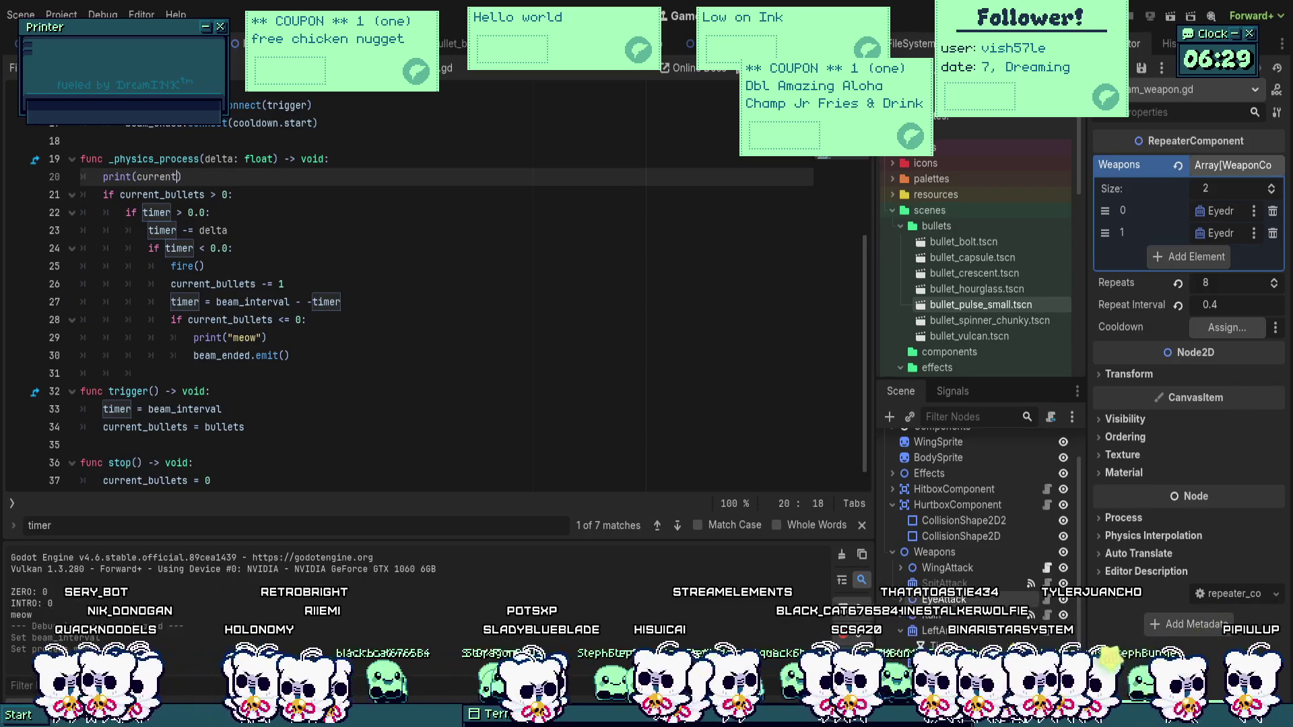
key(ctrl+s)
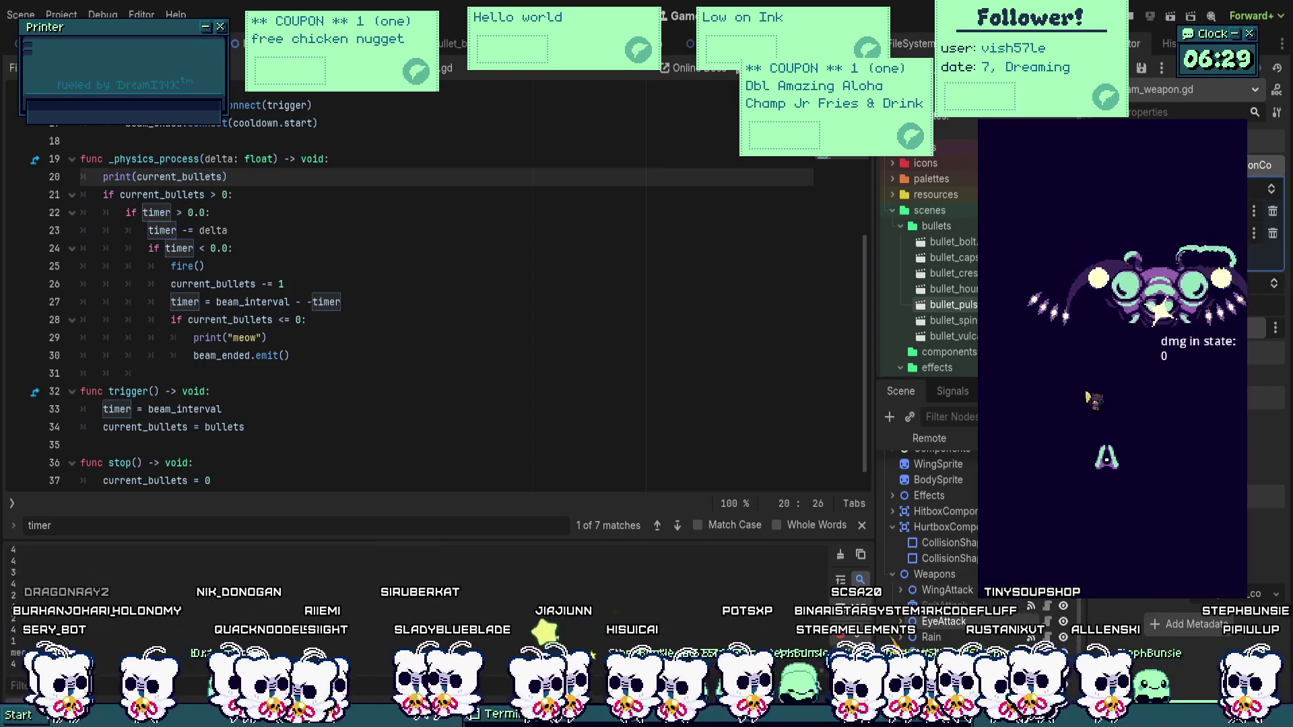
key(Down)
key(Right)
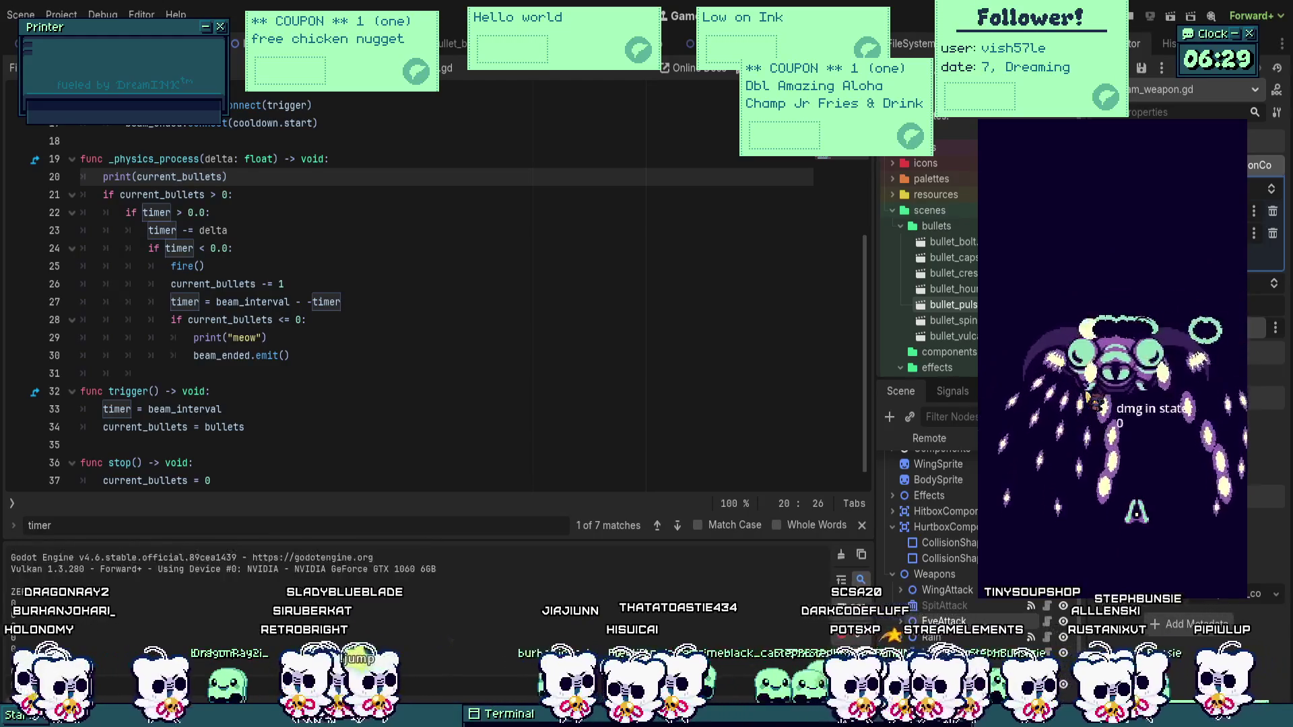
key(F8)
key(shift+Home)
key(BackSpace)
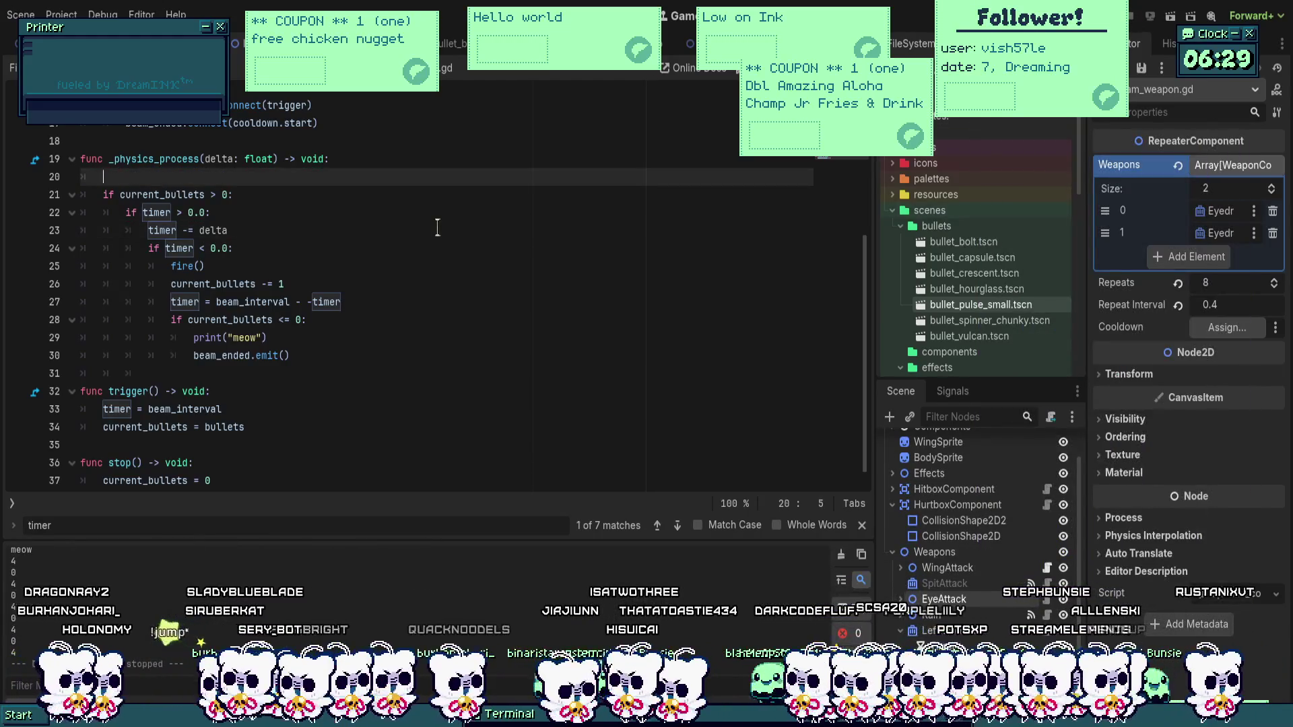
key(BackSpace)
key(BackSpace)
key(F5)
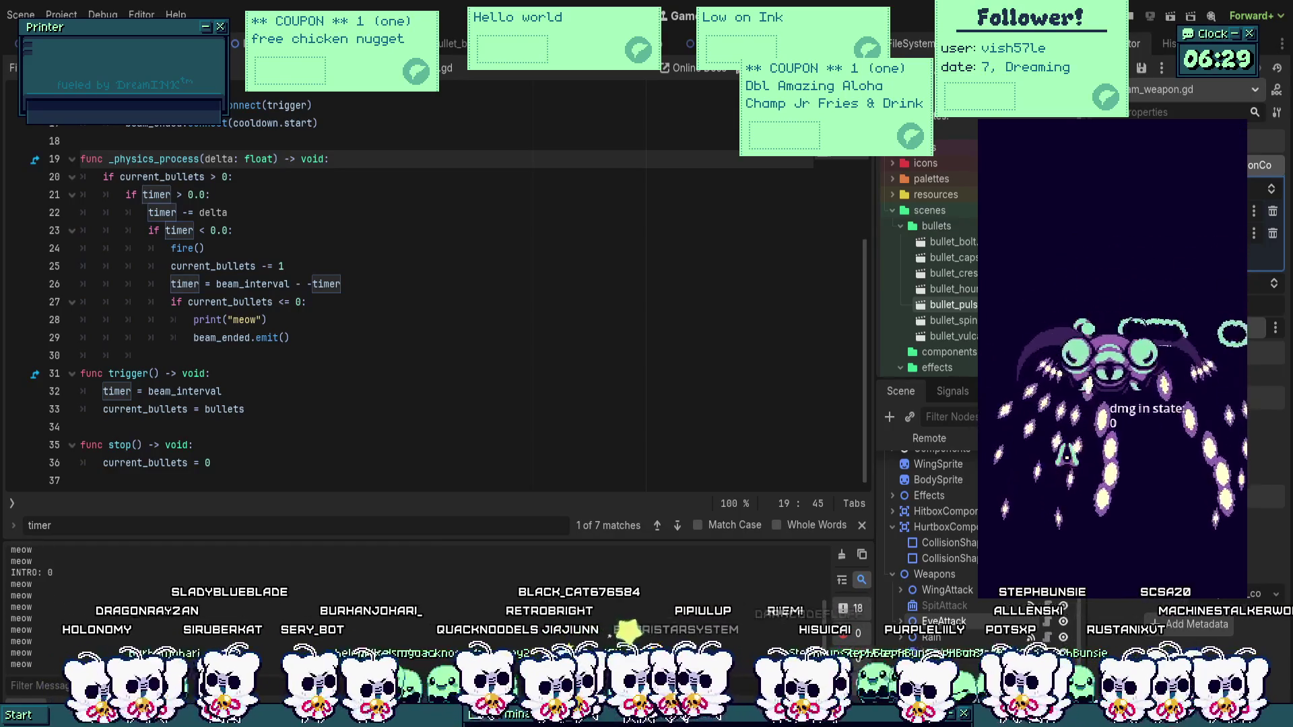
key(F8)
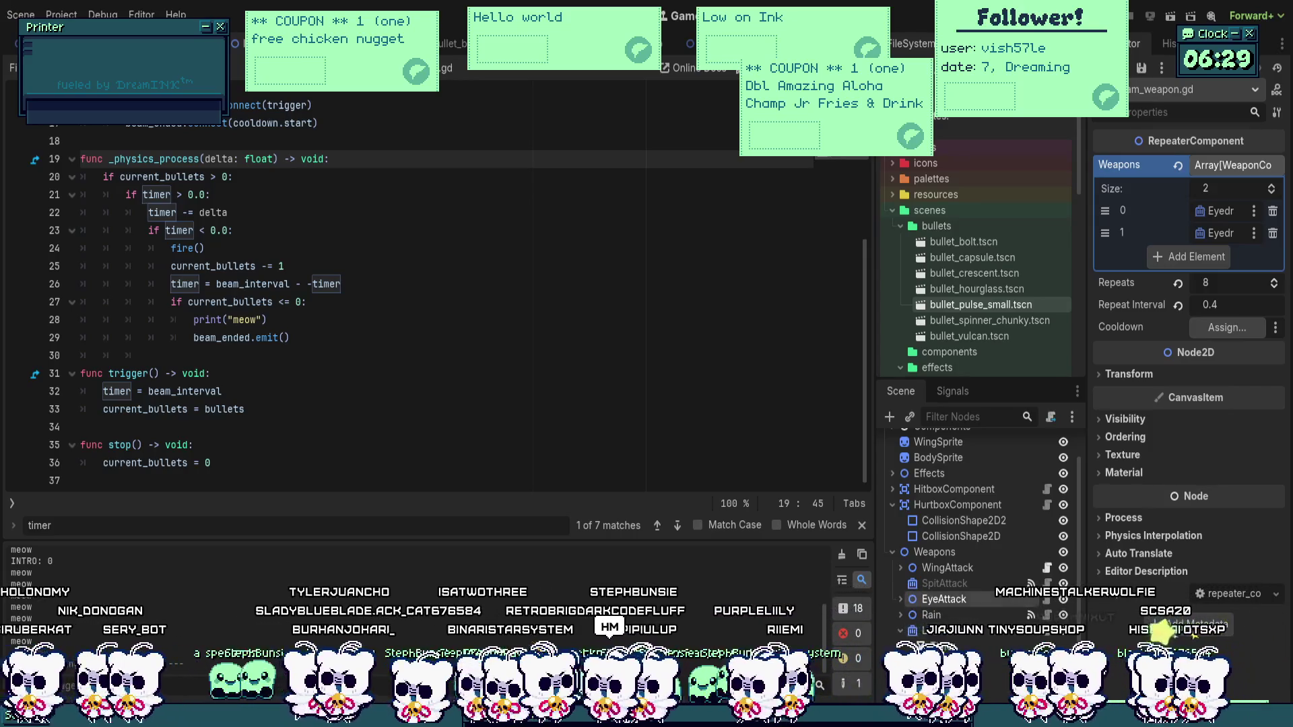
Step: Test-run the boss with F5, stop it, and review the SpitAttack and EyeAttack settings
click(578, 319)
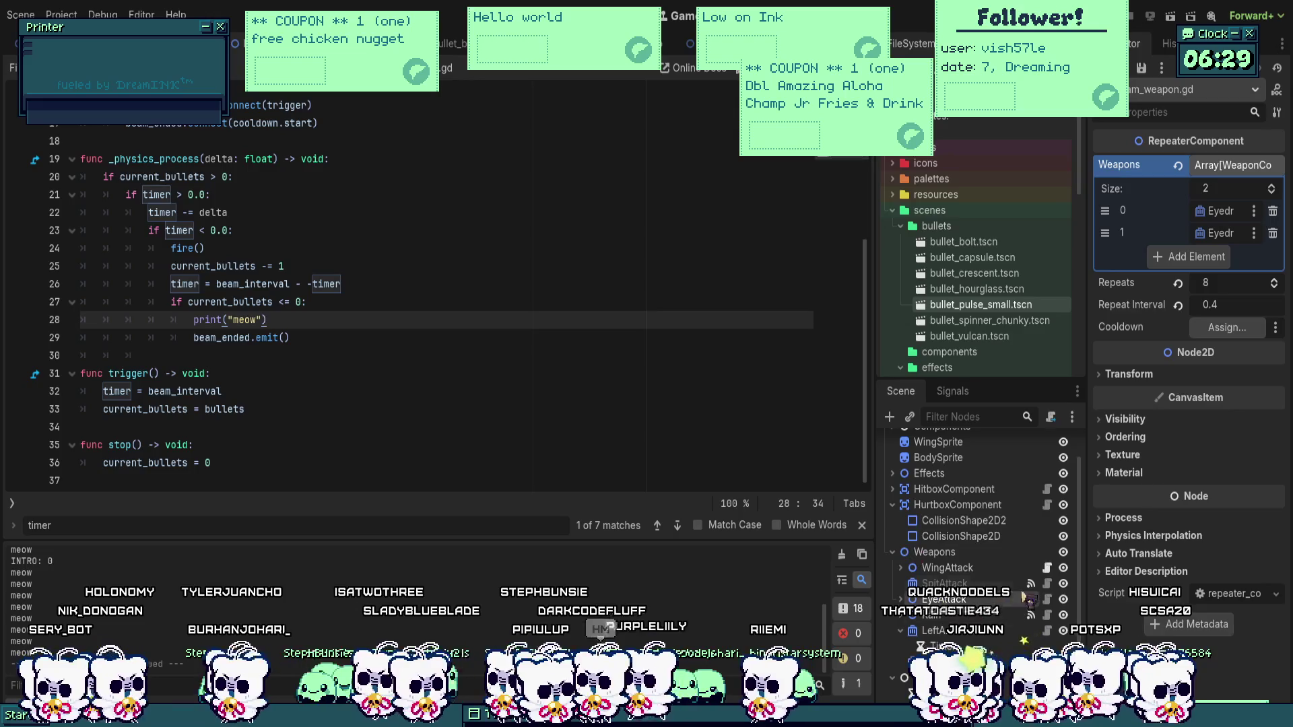
click(944, 583)
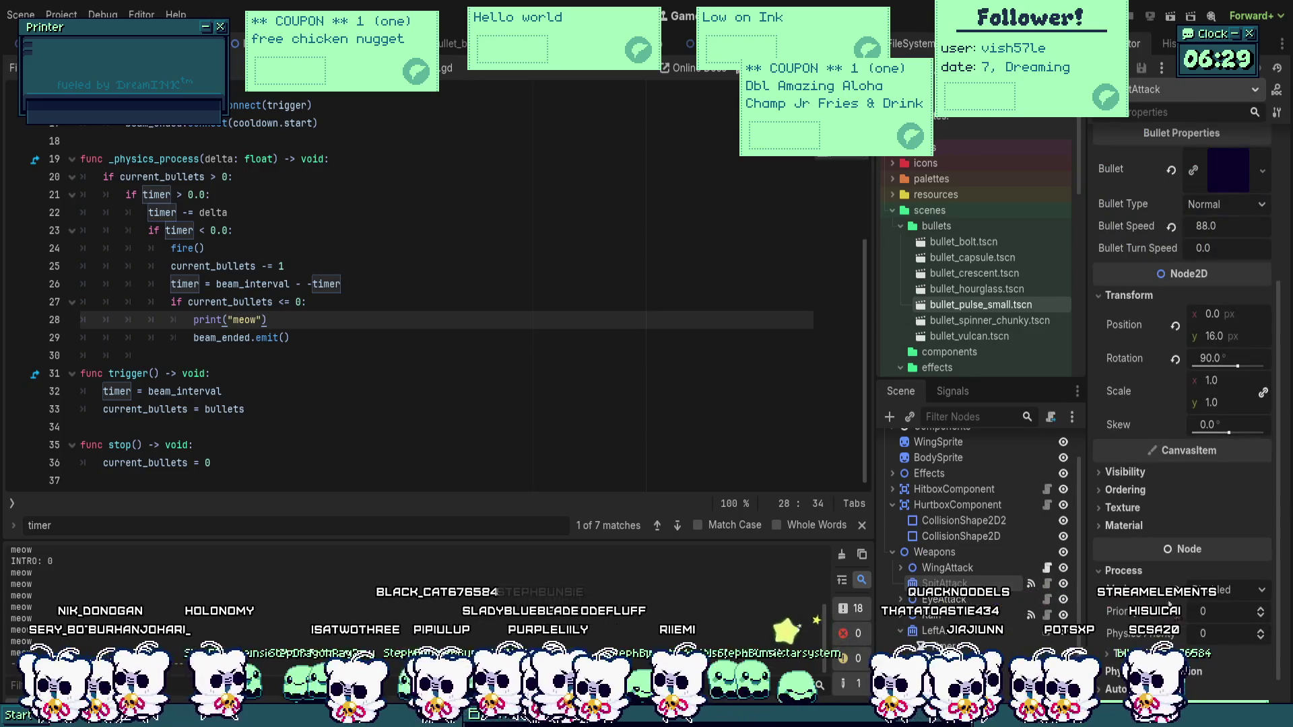
key(F5)
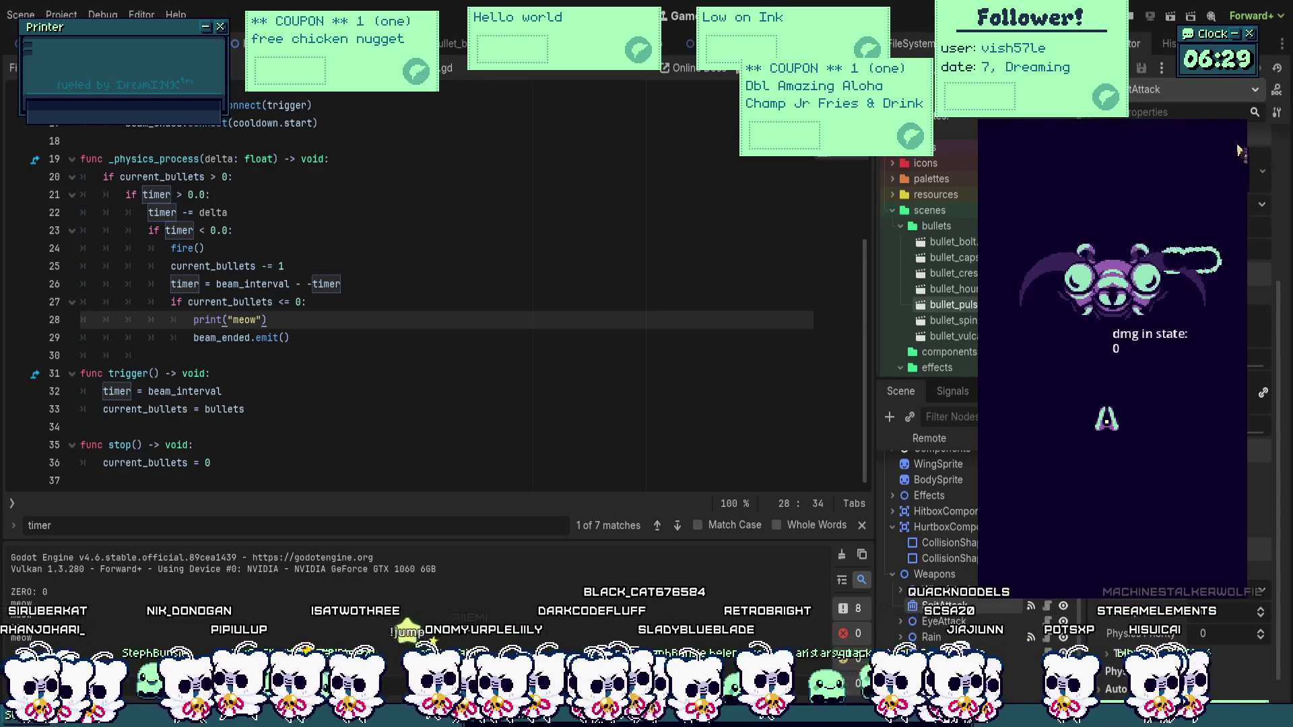
key(F8)
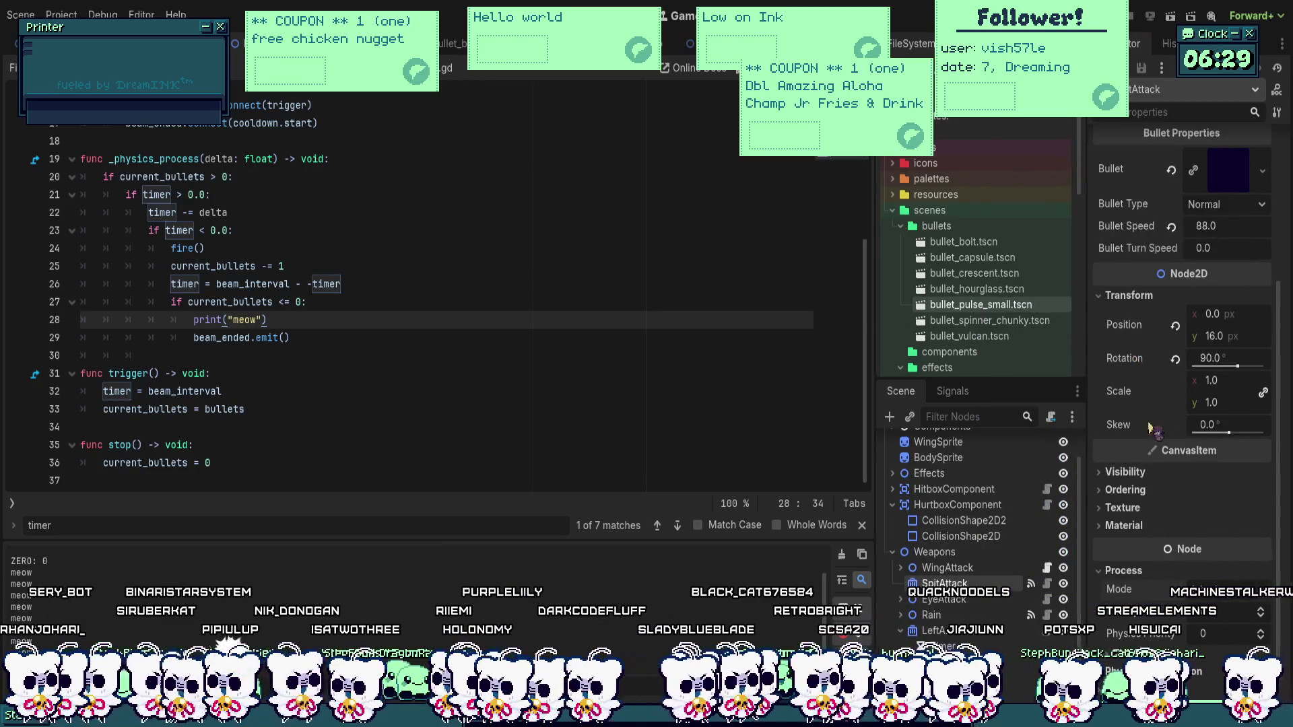
click(1008, 599)
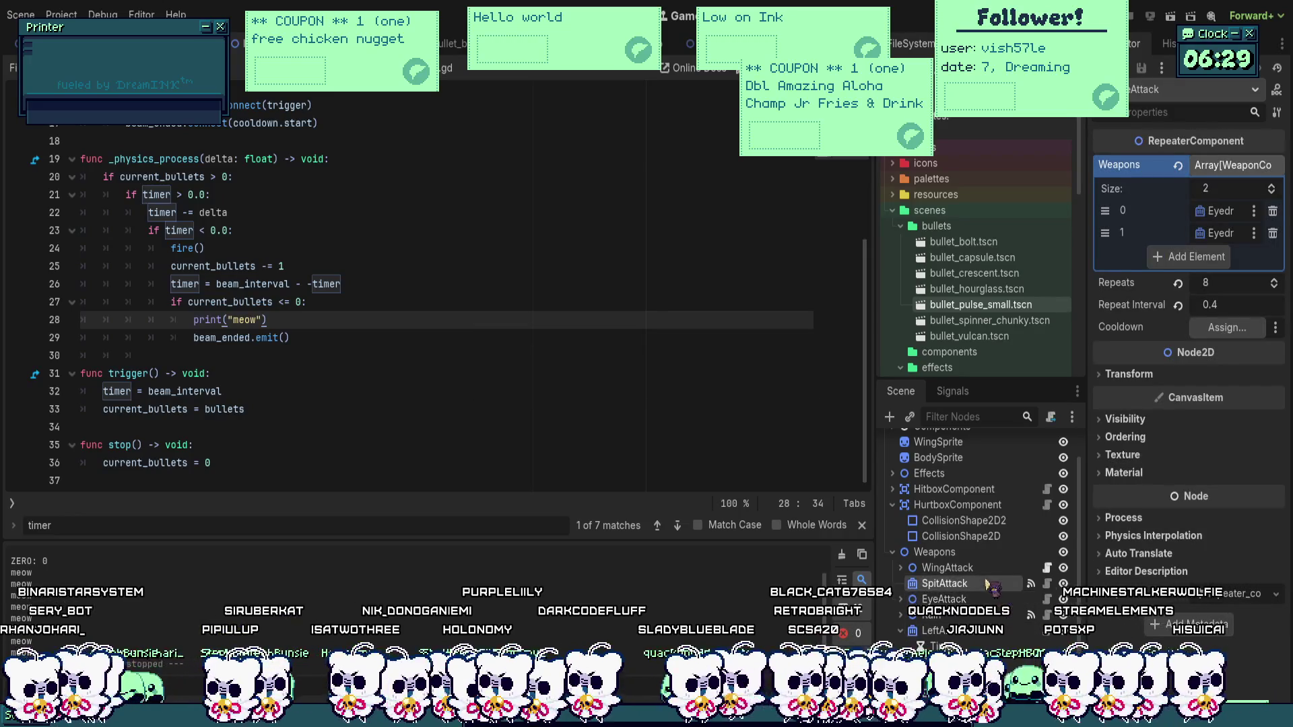
click(943, 583)
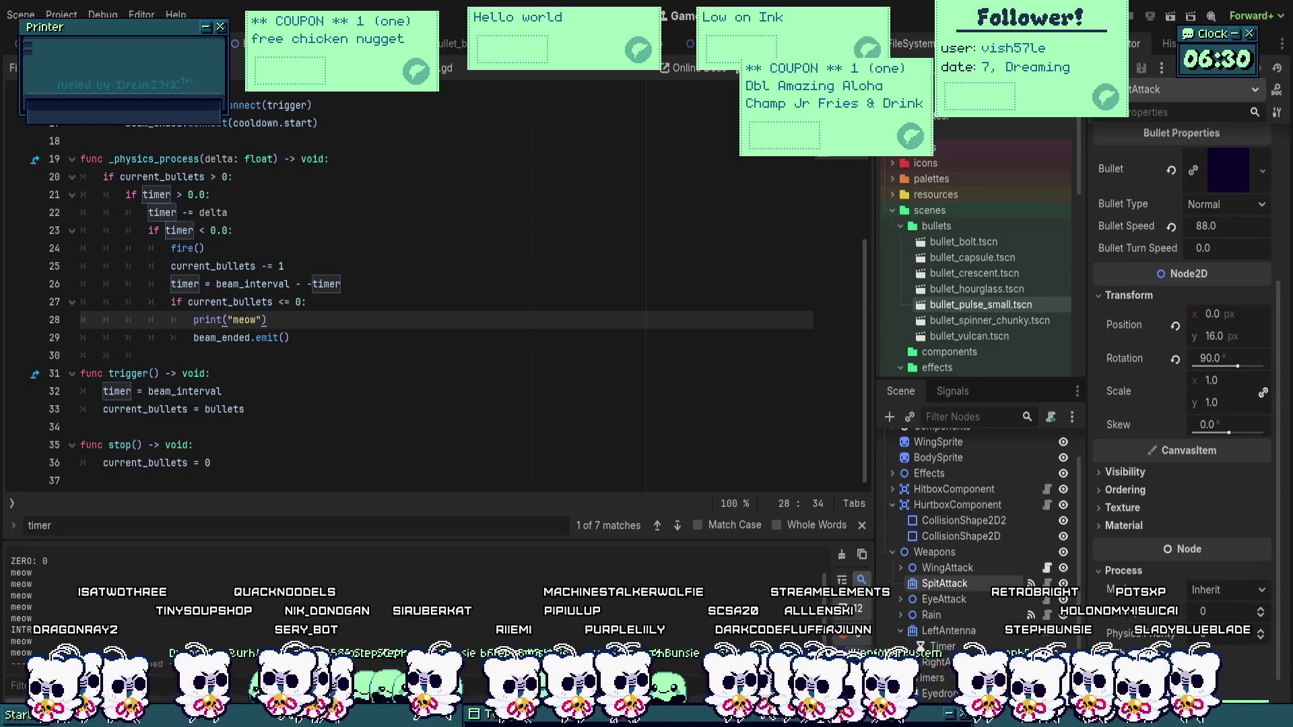
Step: Delete the print("meow") line from beam_weapon.gd and save the script
click(360, 373)
click(322, 319)
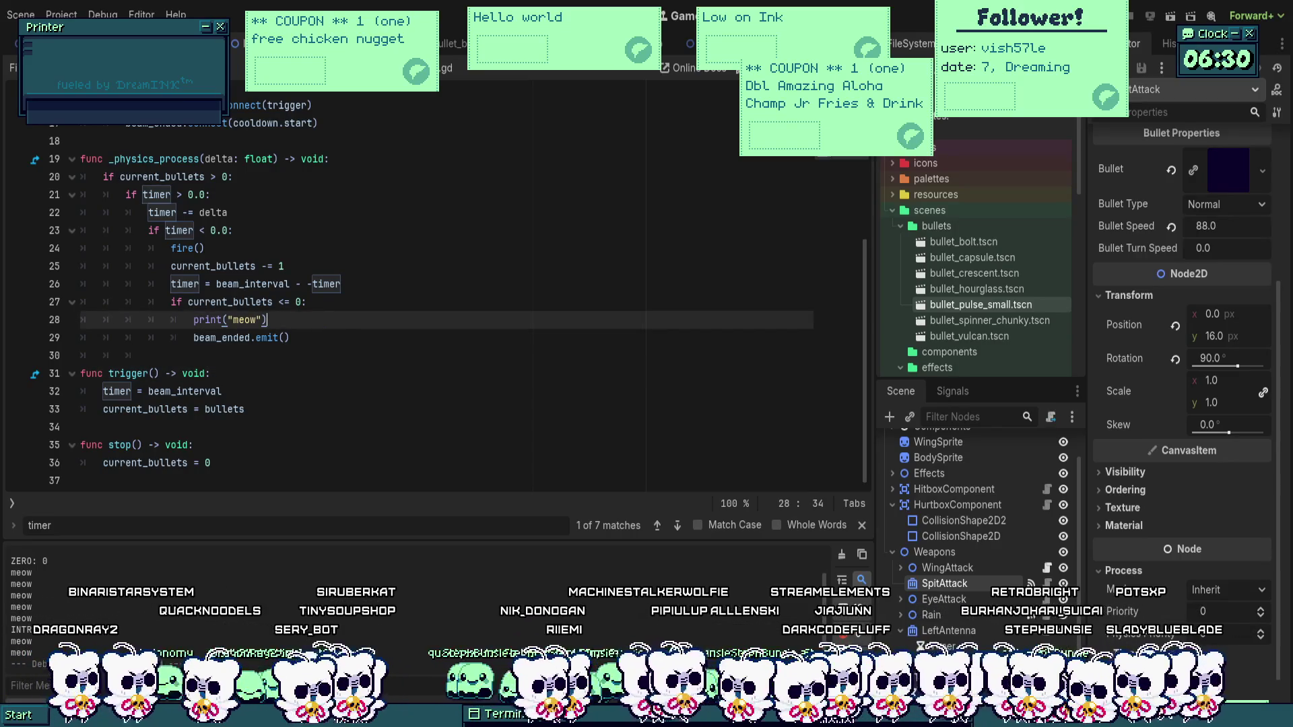
key(shift+Home)
key(shift+Home)
key(BackSpace)
key(Delete)
key(End)
key(ctrl+s)
Step: Select the antenna node to review its beam weapon settings
scroll(450, 330, up, 4)
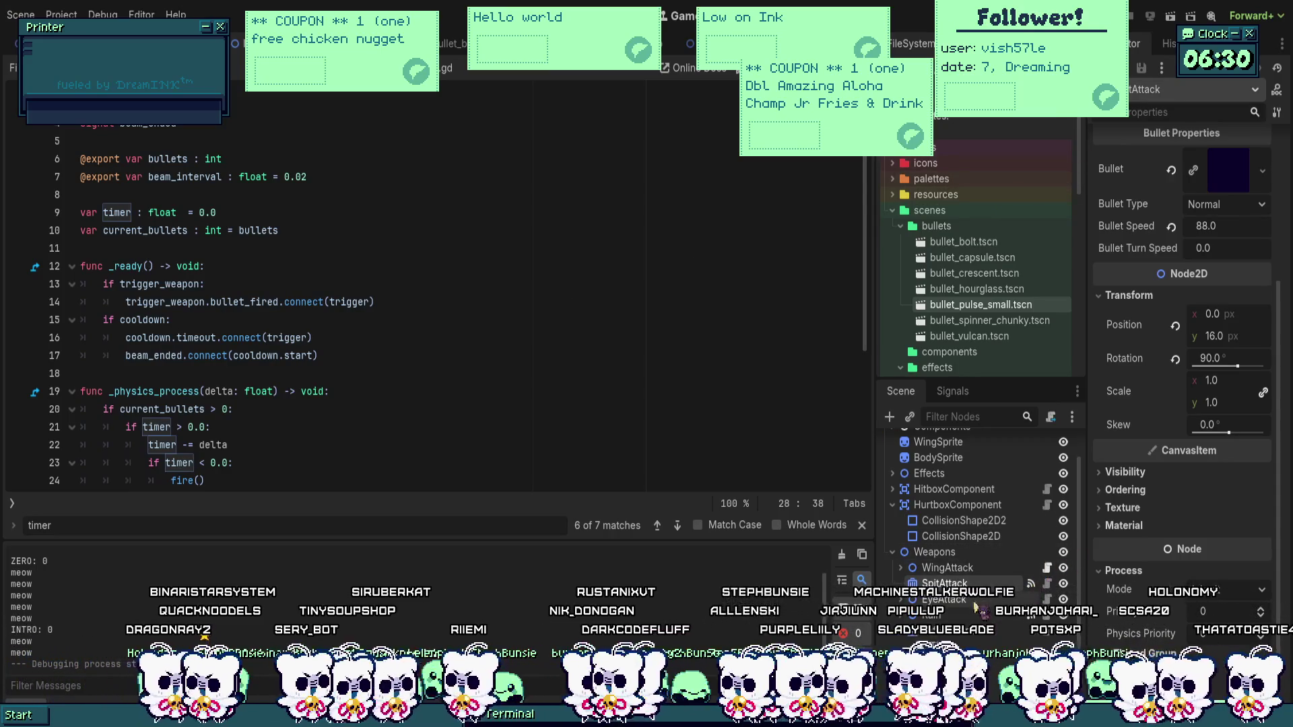
click(972, 633)
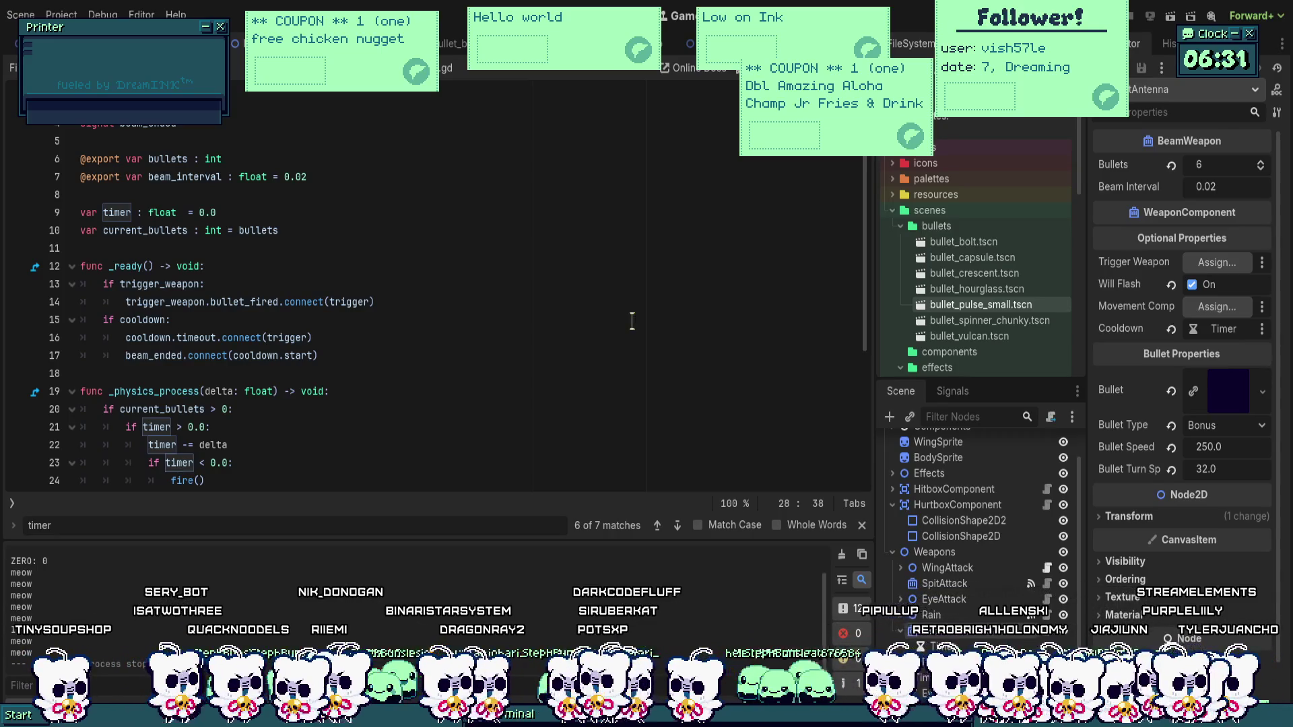
scroll(573, 318, up, 1)
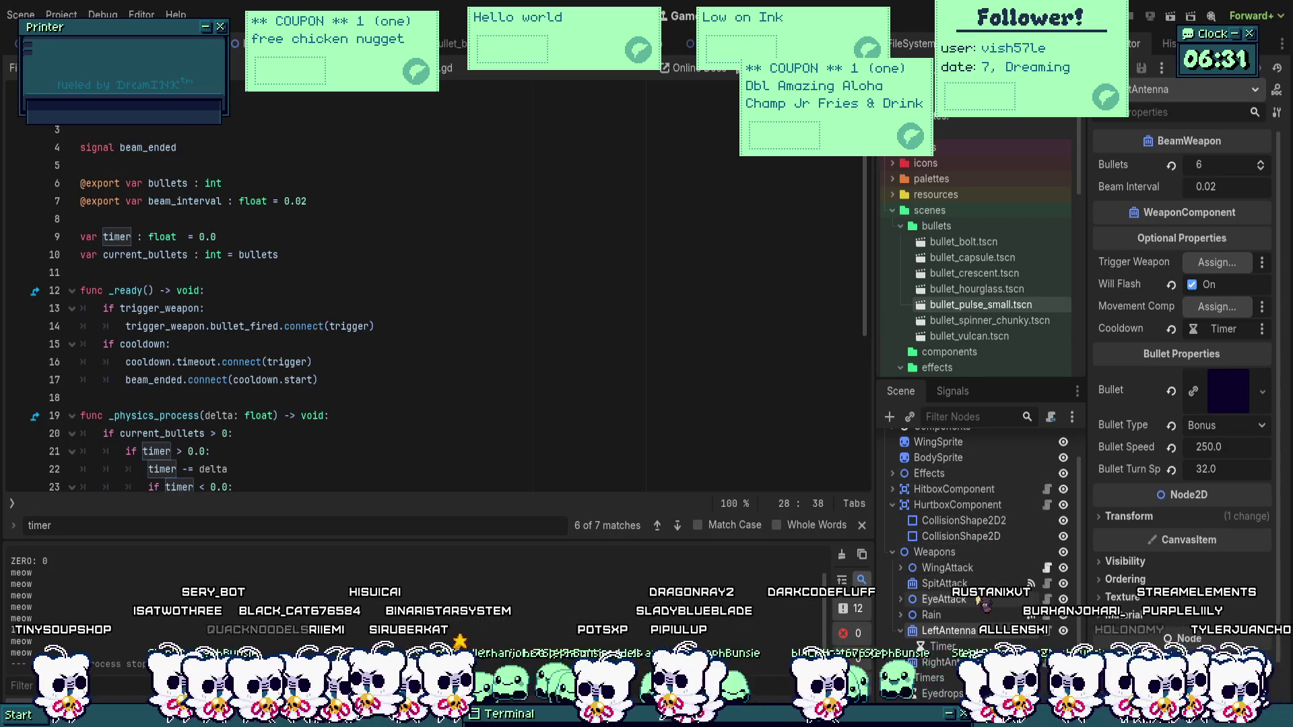
scroll(451, 404, down, 2)
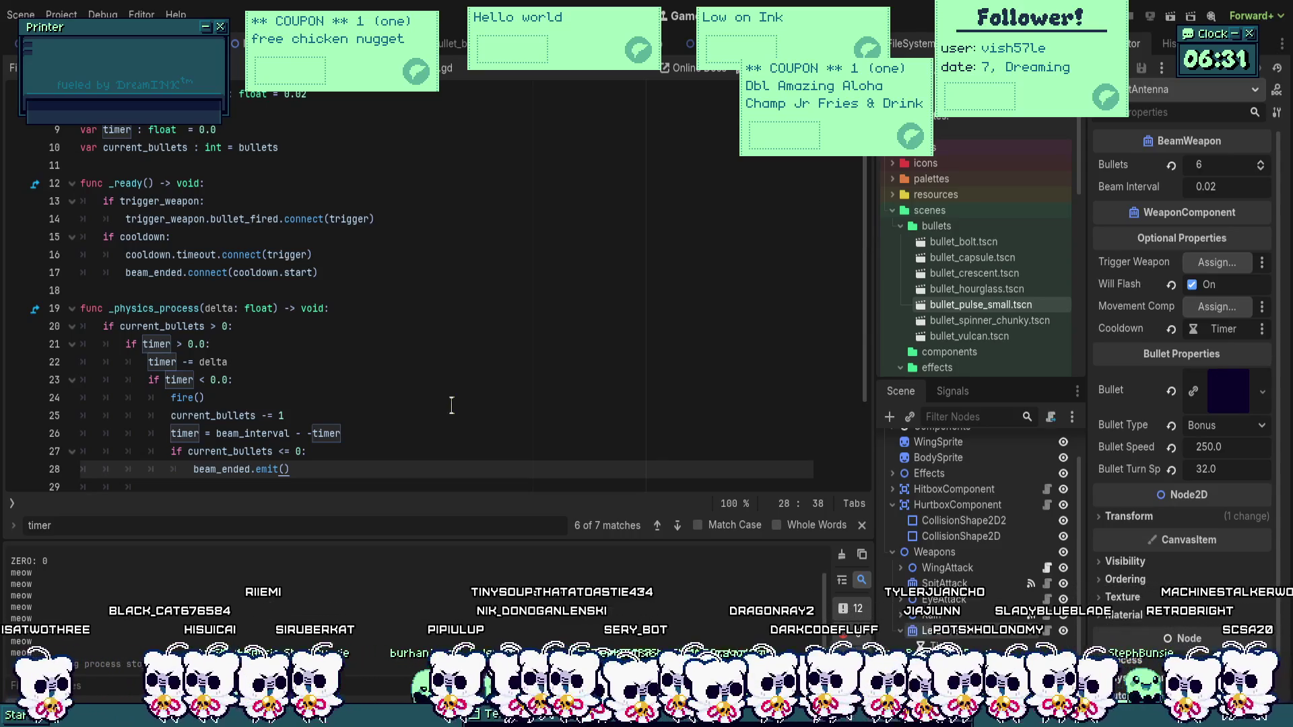
scroll(932, 536, up, 2)
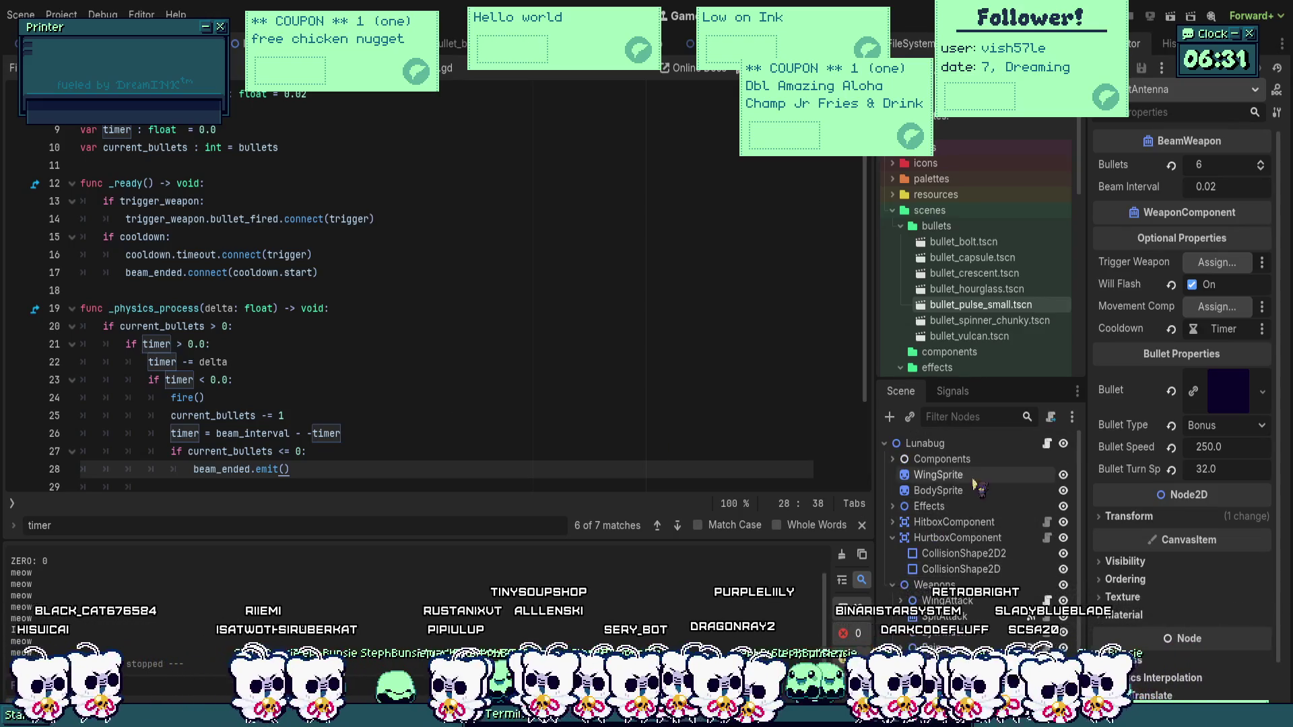
click(1047, 443)
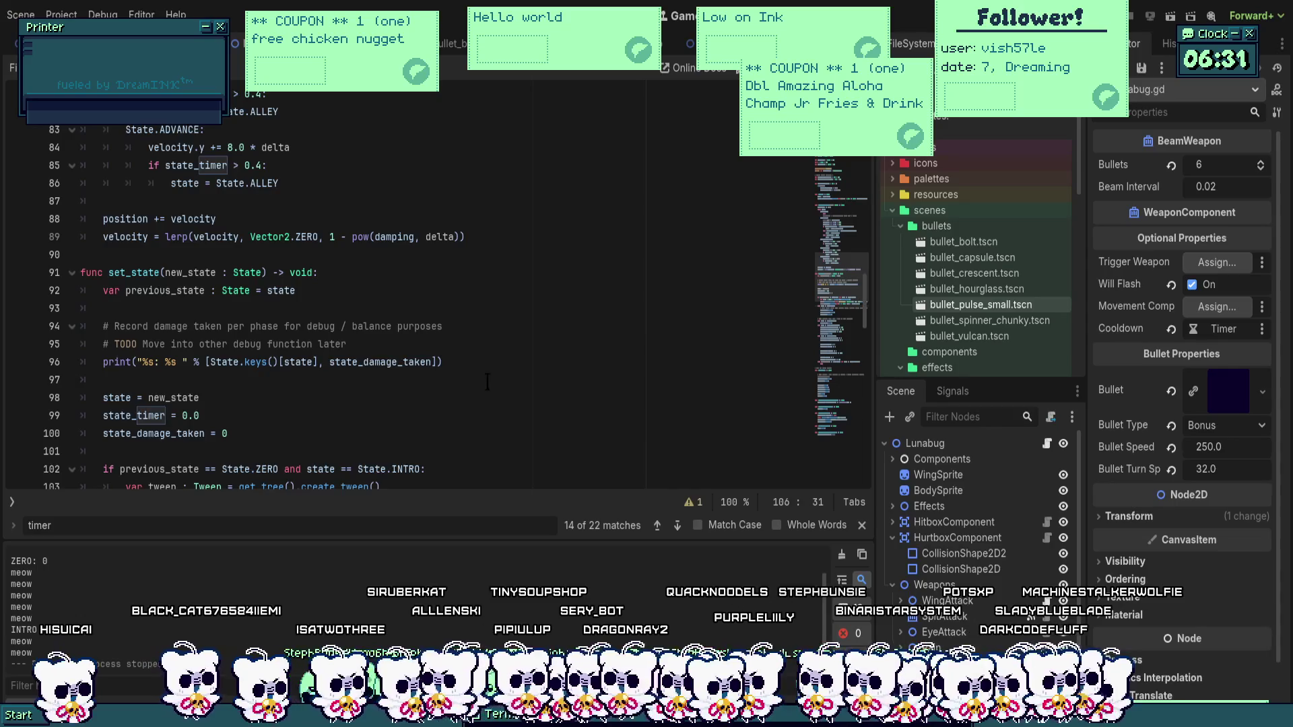
scroll(479, 391, up, 10)
scroll(479, 392, up, 2)
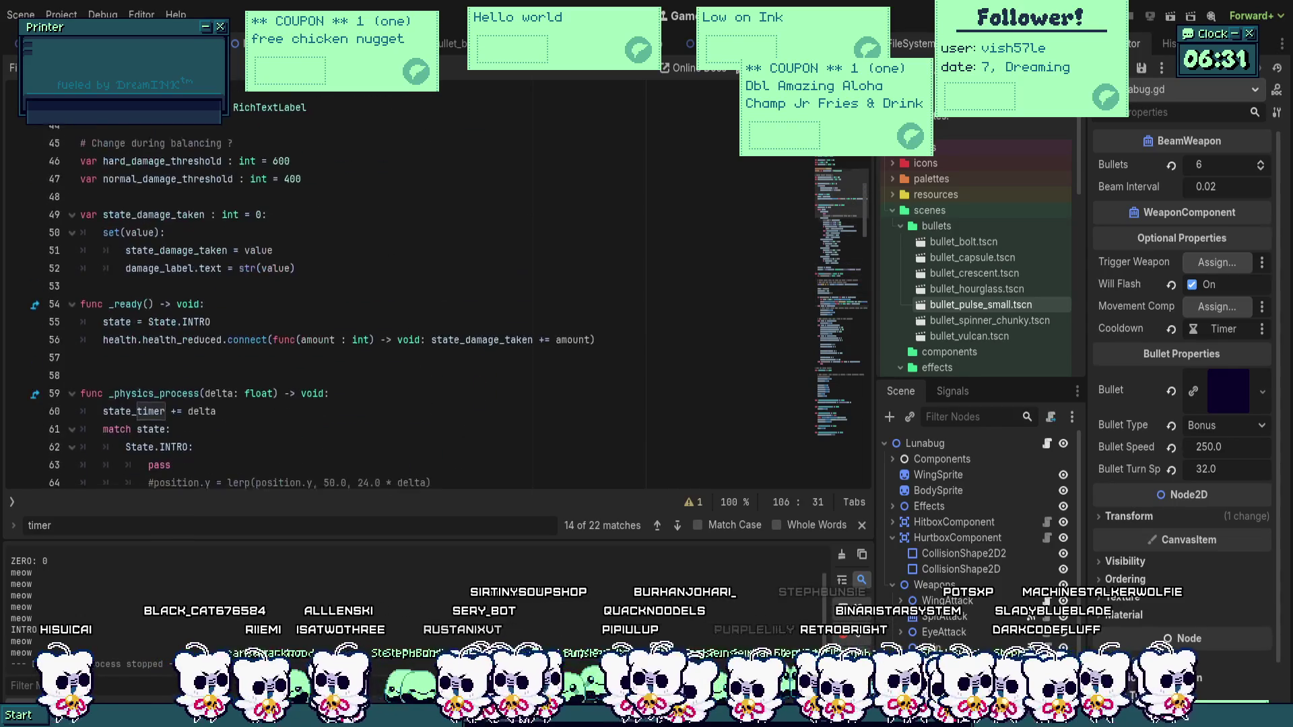
scroll(481, 381, up, 7)
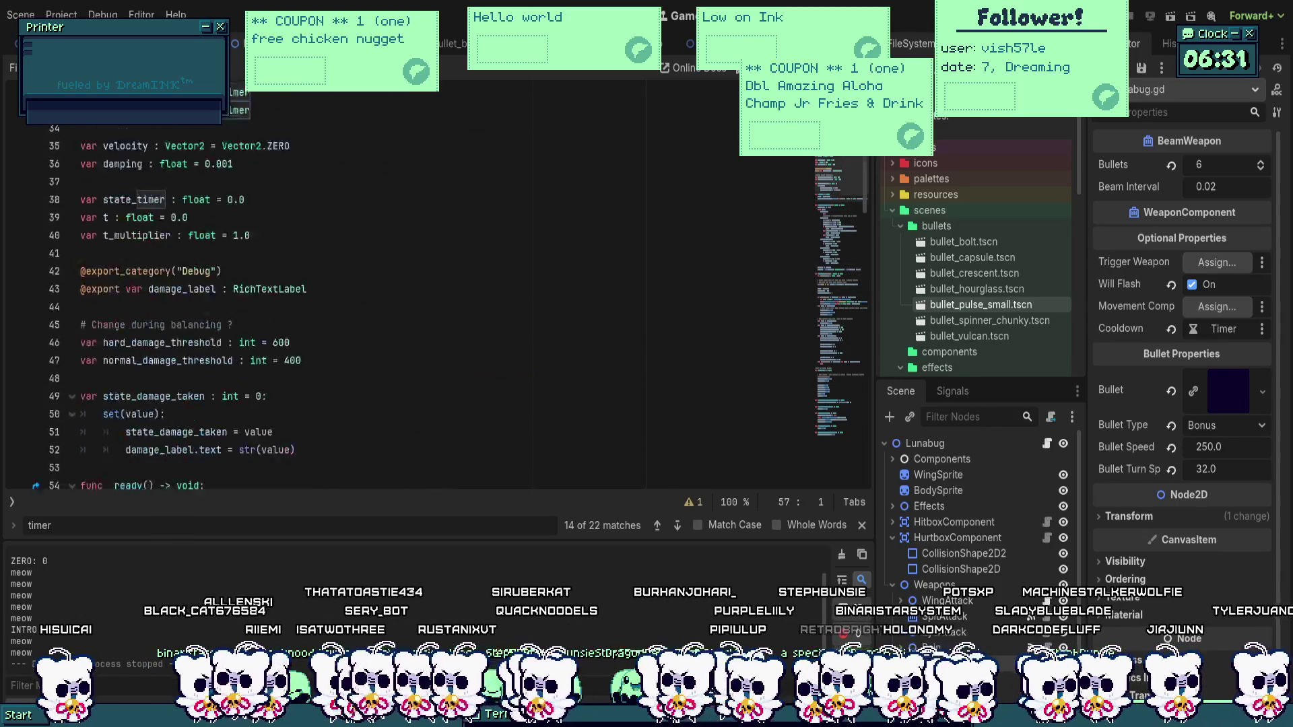
click(299, 326)
scroll(313, 326, up, 2)
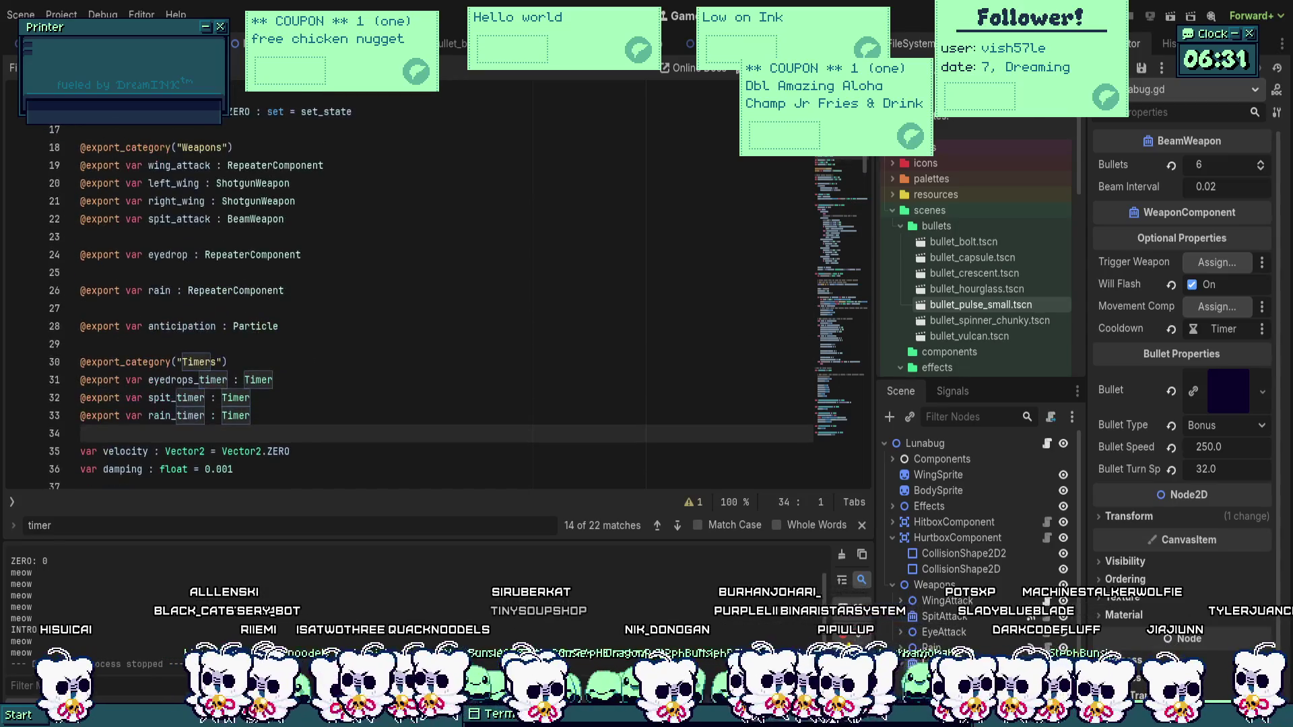
click(335, 290)
click(345, 255)
click(361, 236)
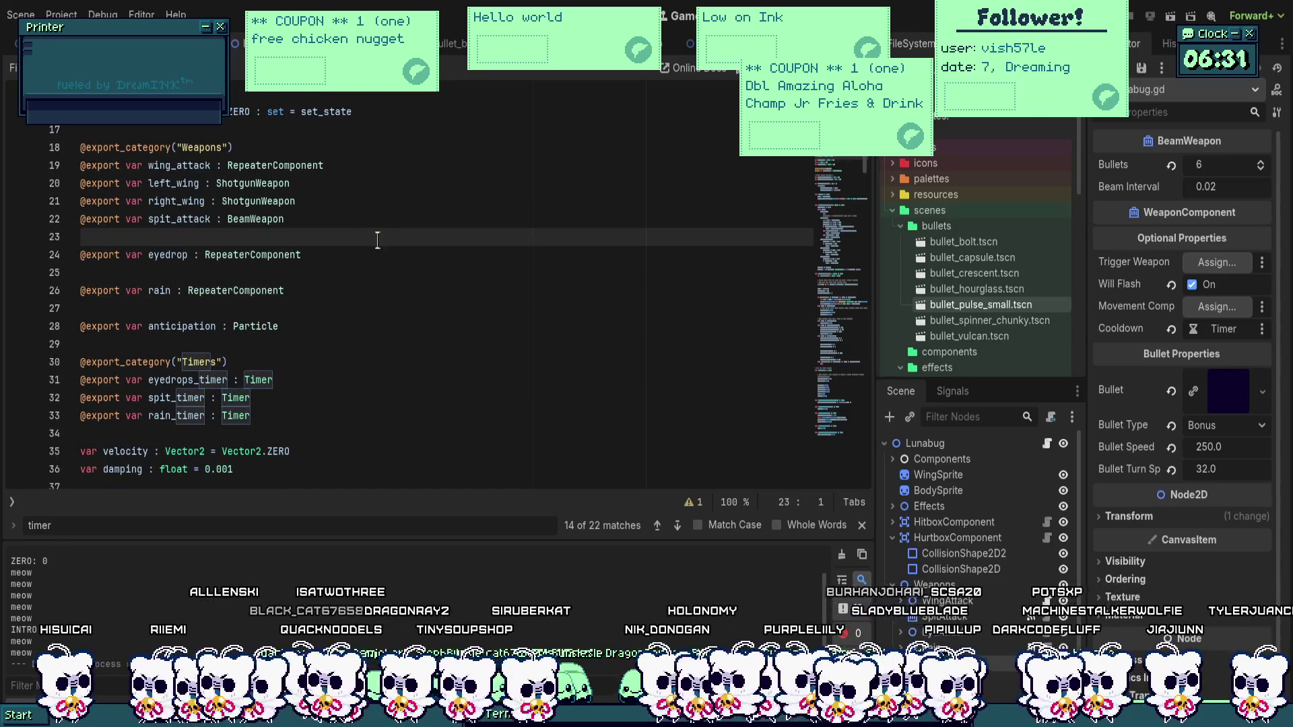
key(Return)
text(@export var )
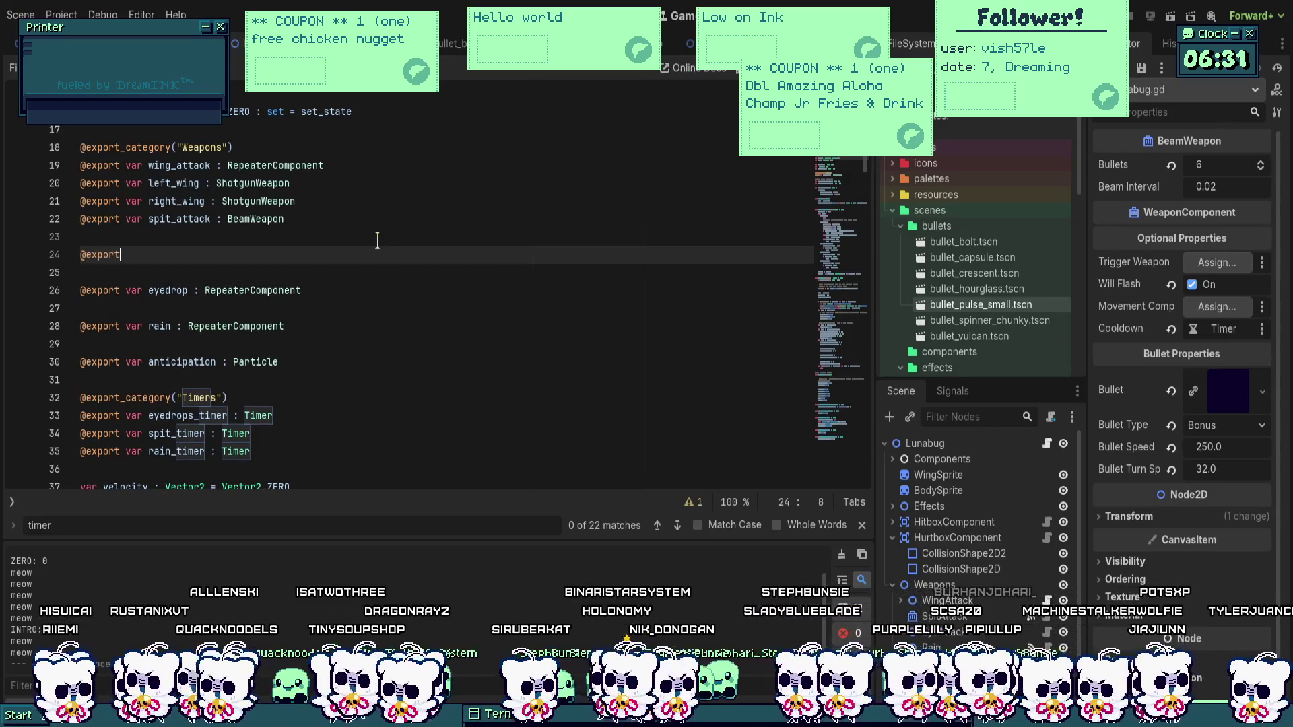
text(ante)
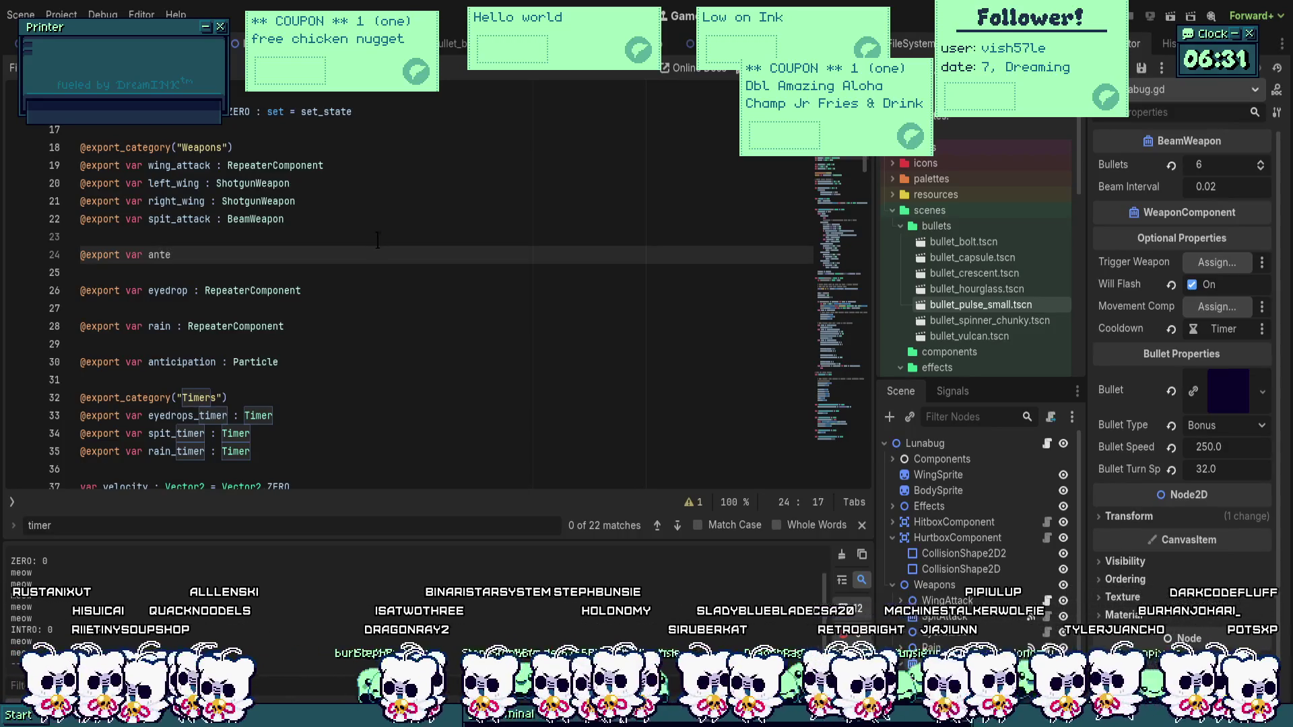
text(nna)
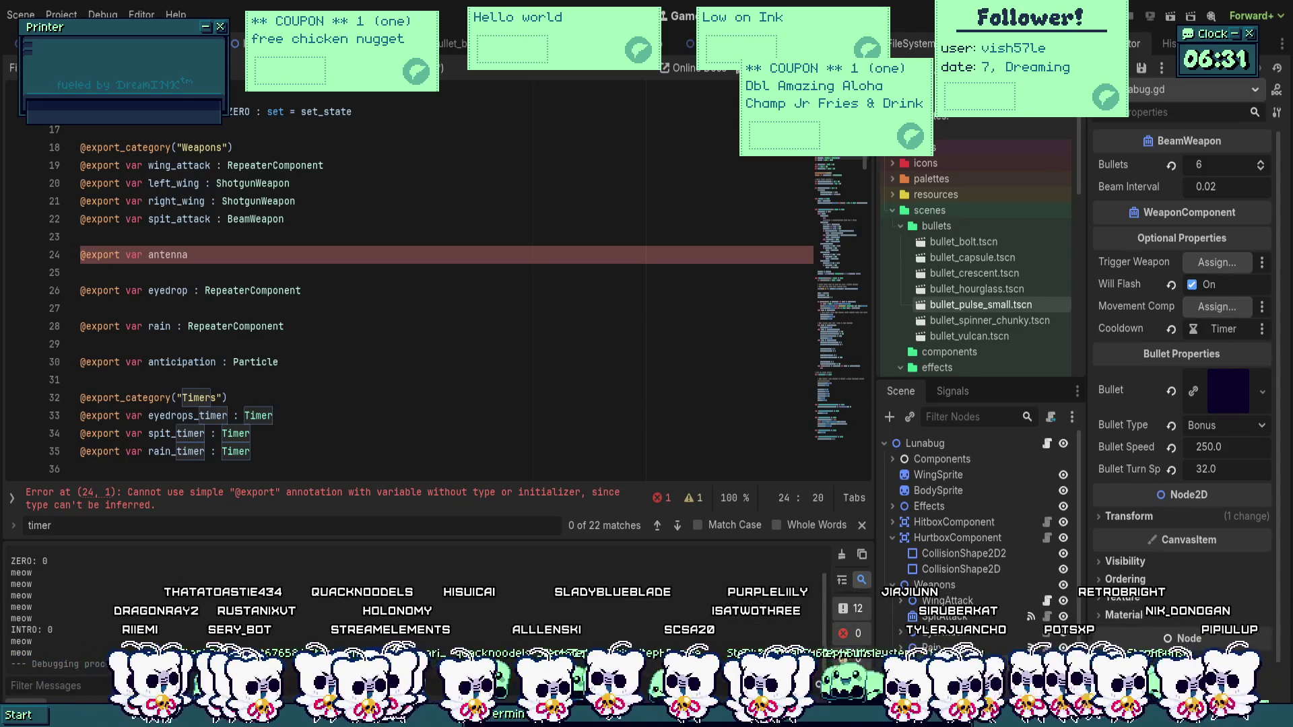
text(e :)
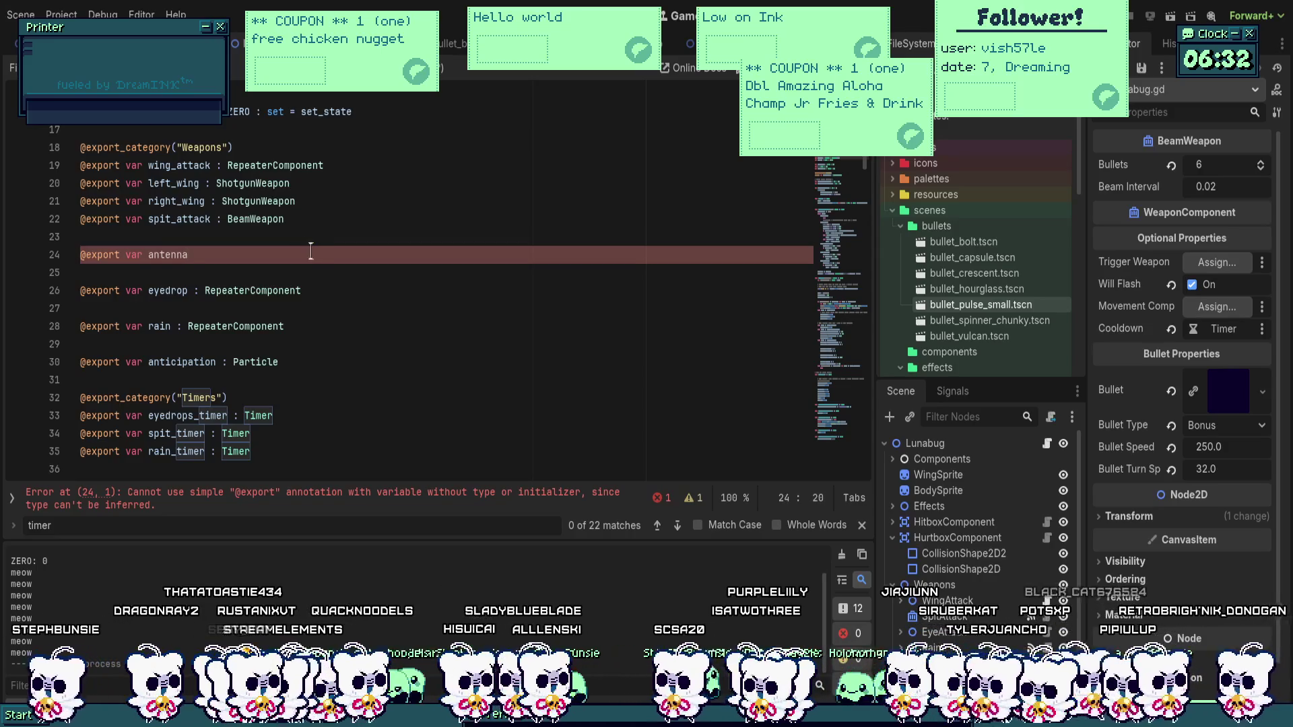
text( BeamW)
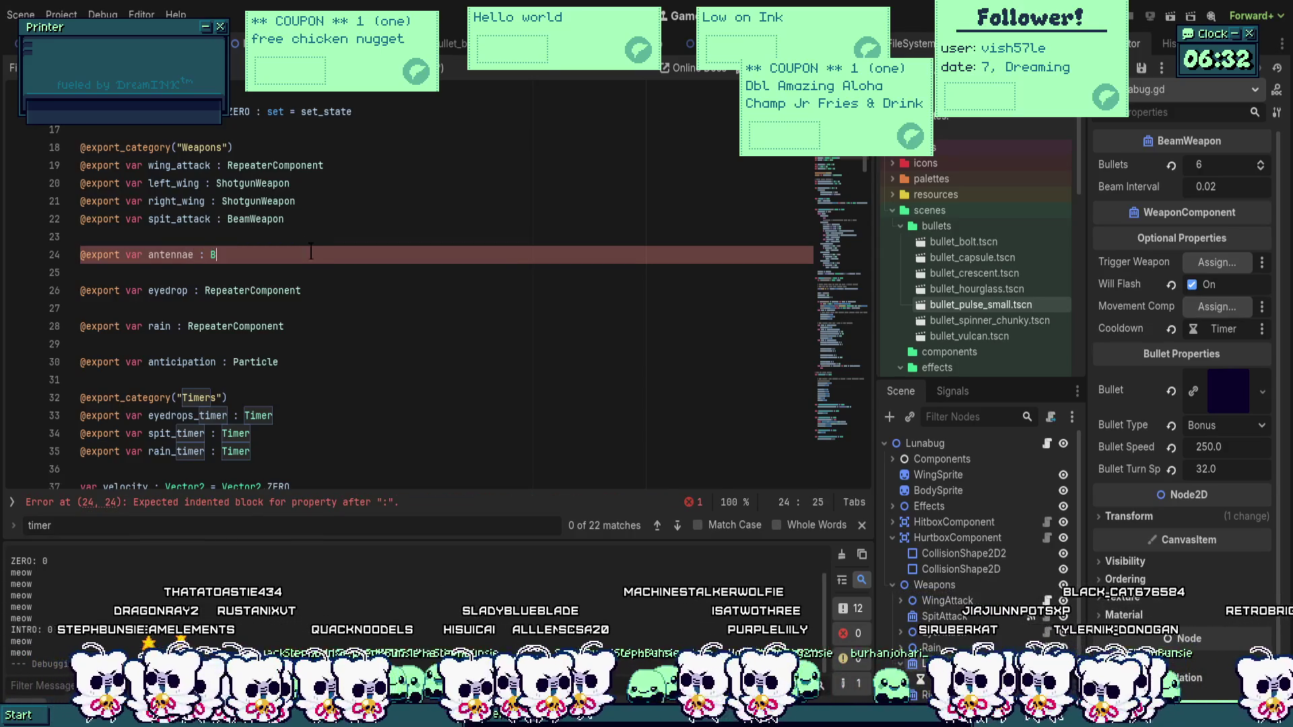
key(Return)
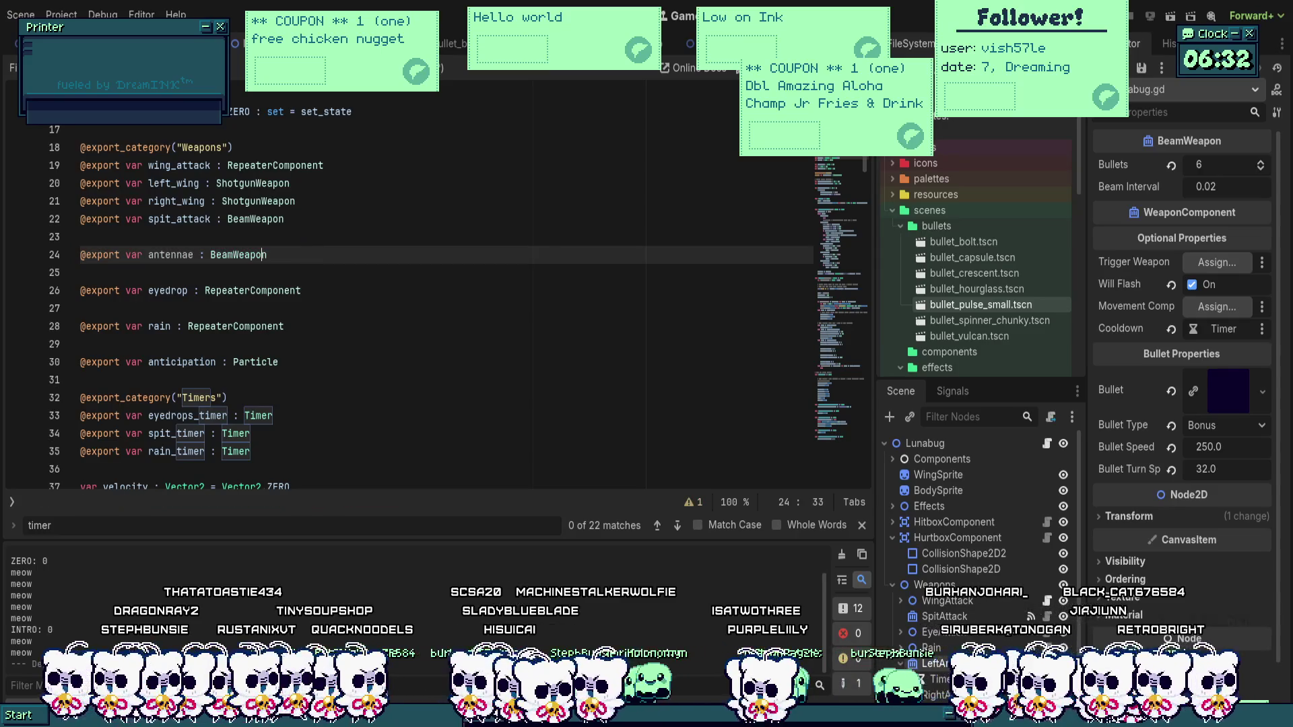
Step: Change the type to Array[BeamWeapon], save, and select the Lunabug node
key(Left)
text(Array[)
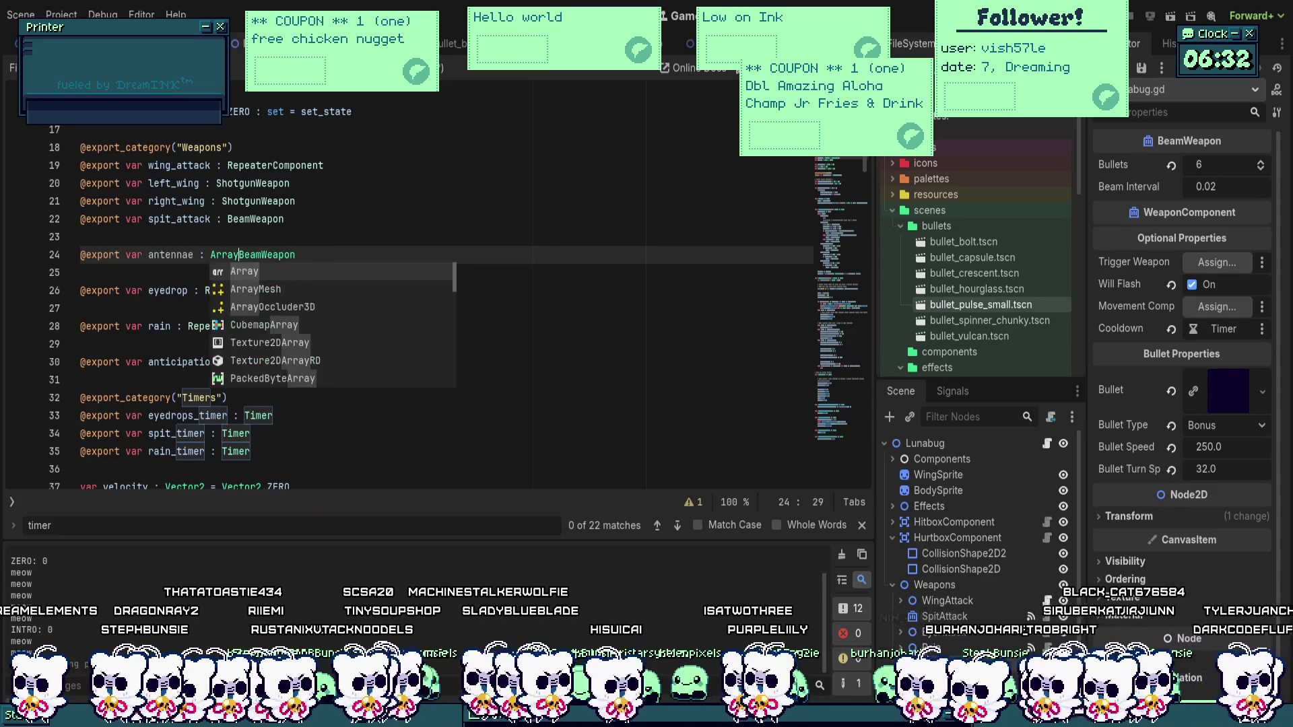
click(311, 253)
text(])
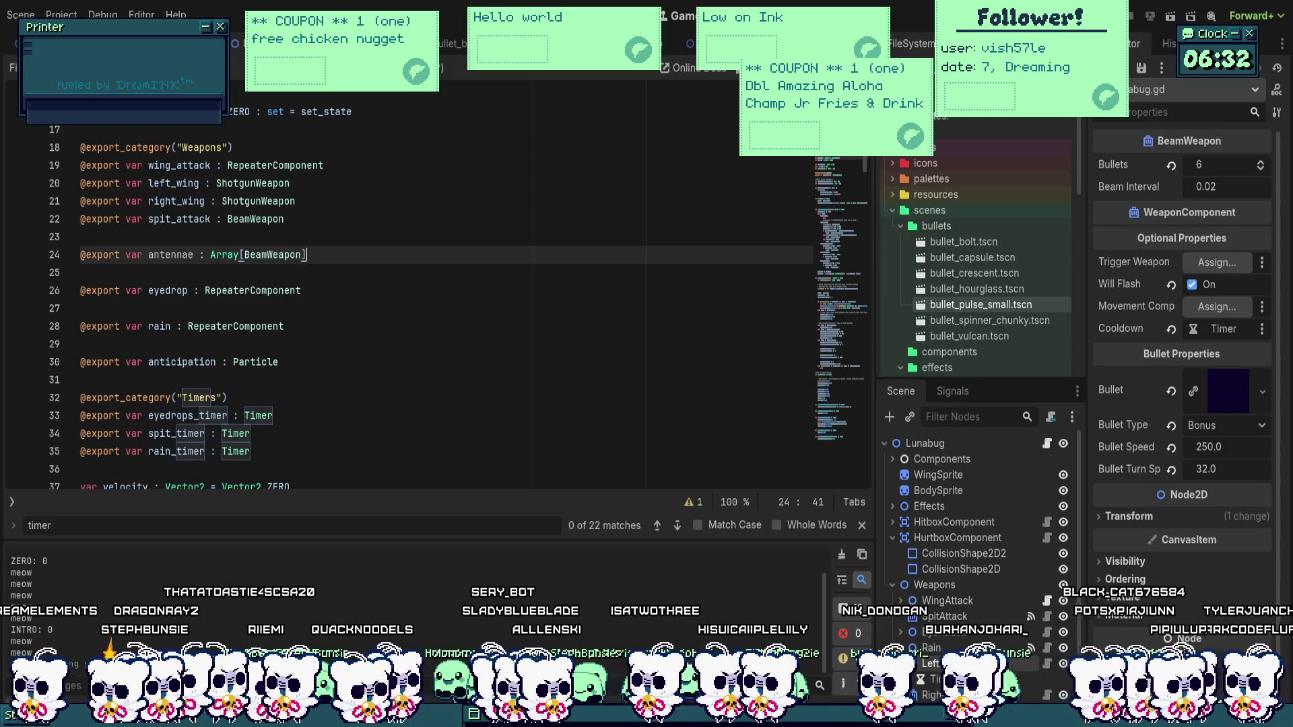
key(ctrl+s)
click(924, 443)
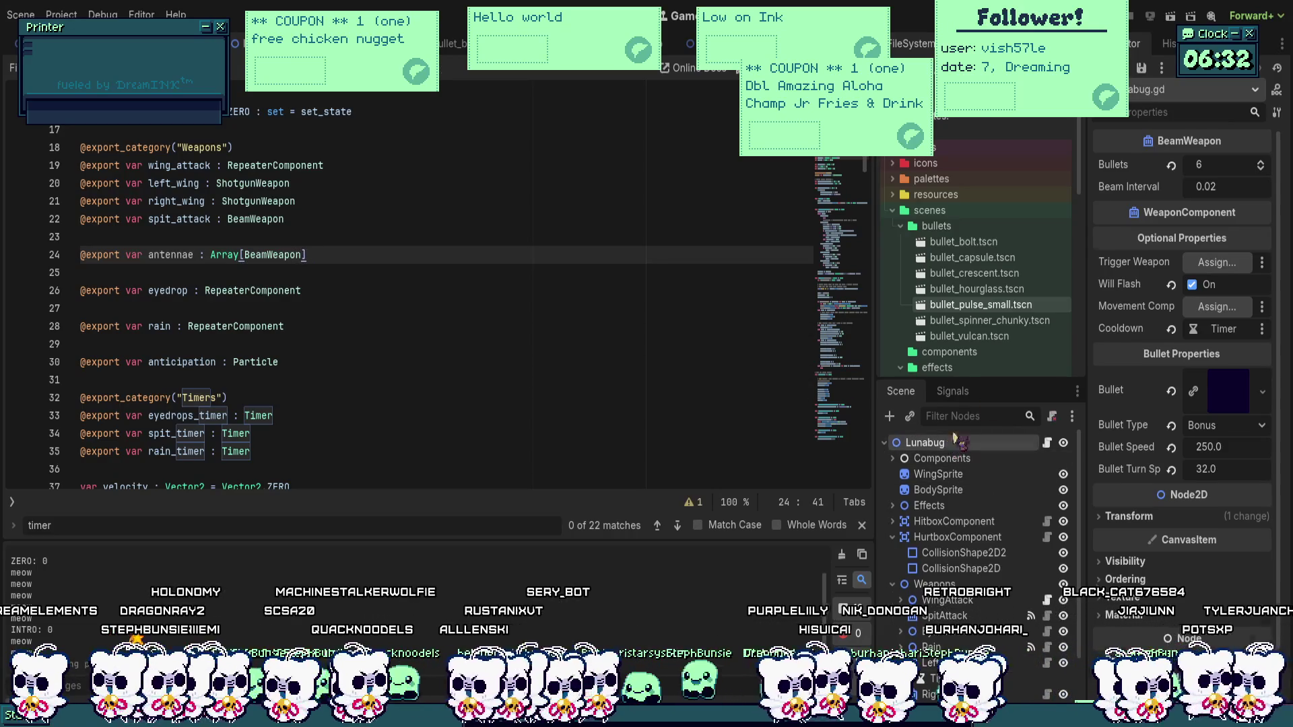
Step: Give Lunabug's Antennae array two elements: LeftAntenna and RightAntenna
click(1218, 279)
click(1188, 325)
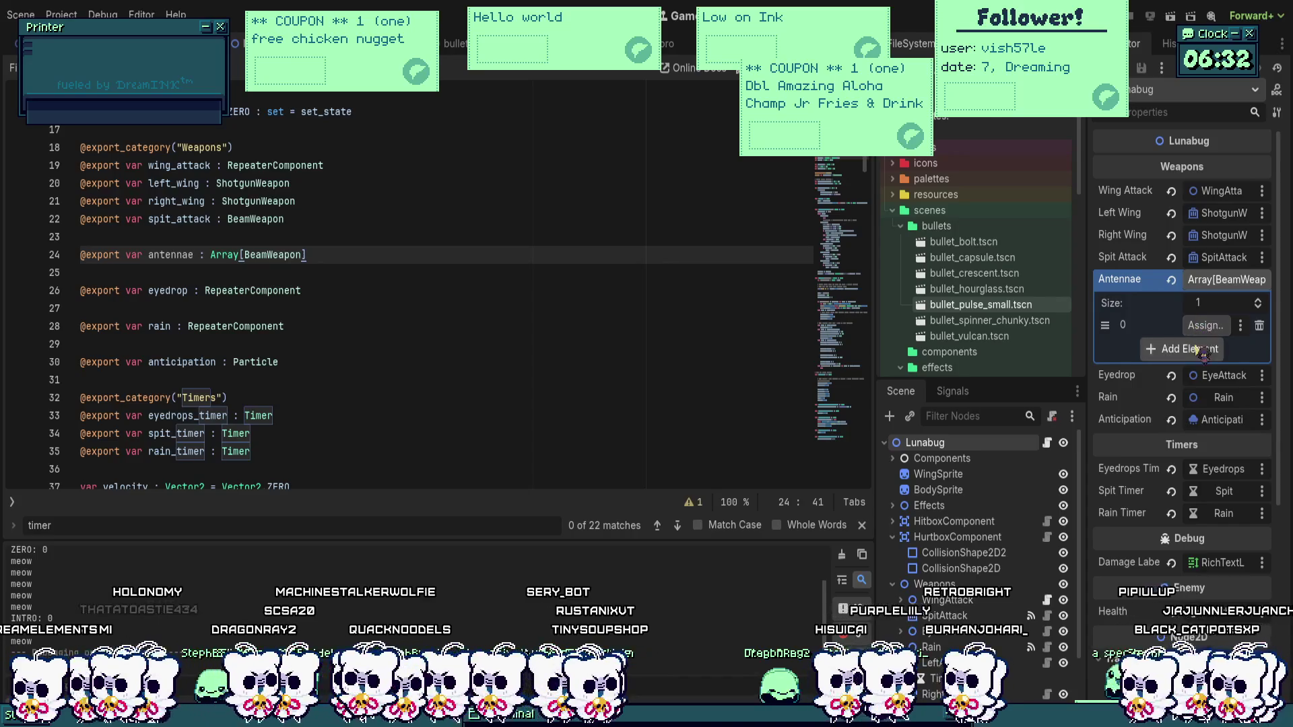
click(1201, 346)
click(1203, 326)
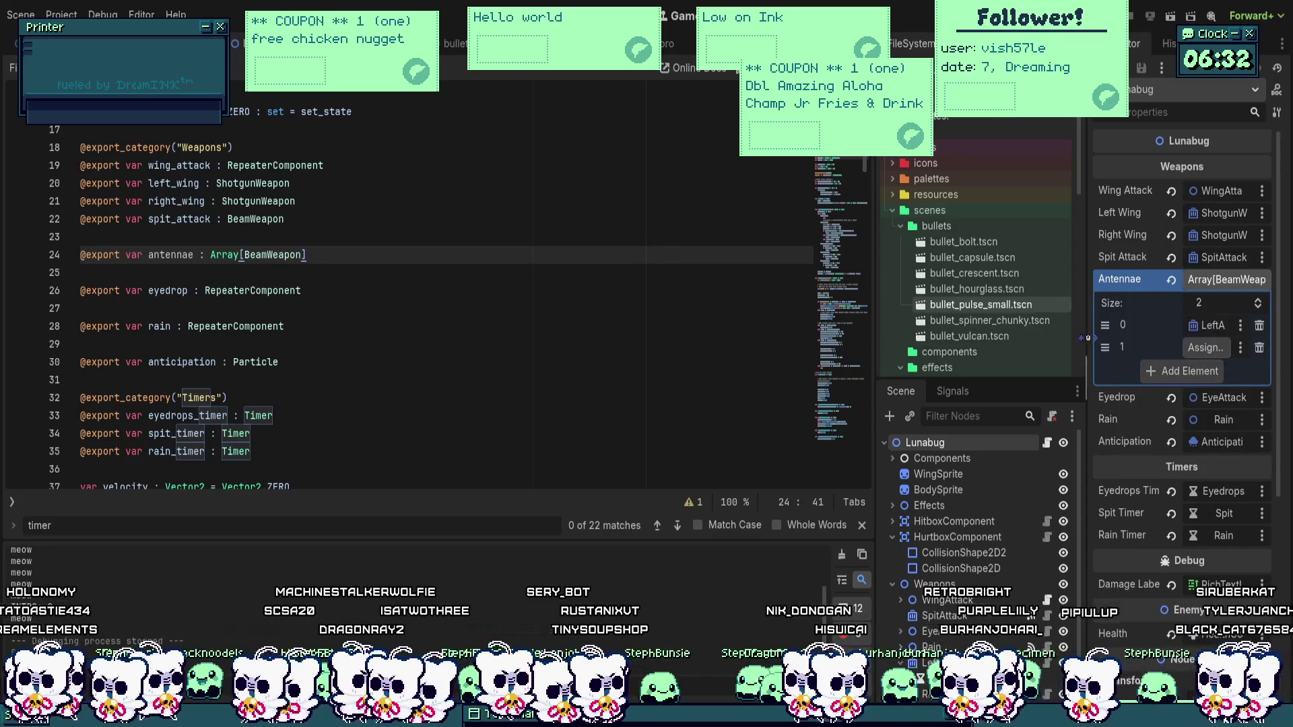
click(417, 327)
Step: Scroll lunabug.gd to the state movement code and place the caret after the velocity update
scroll(417, 330, down, 7)
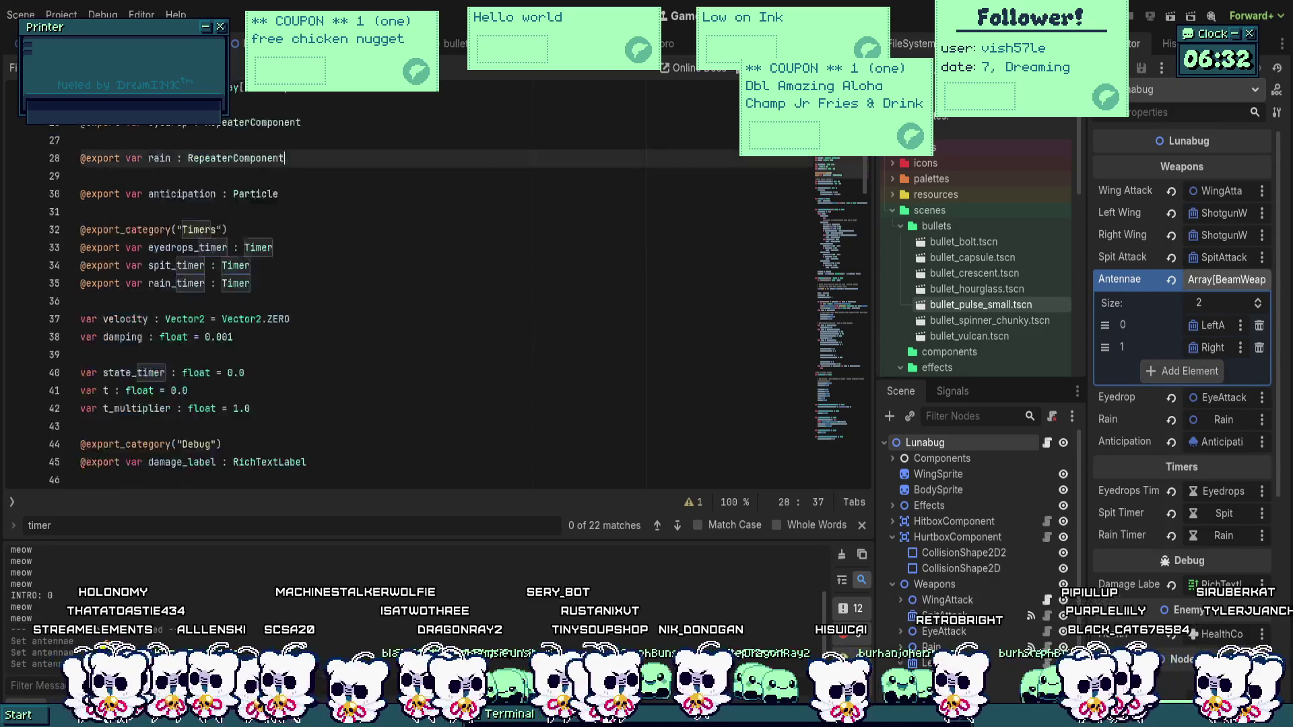
scroll(417, 332, down, 8)
click(269, 147)
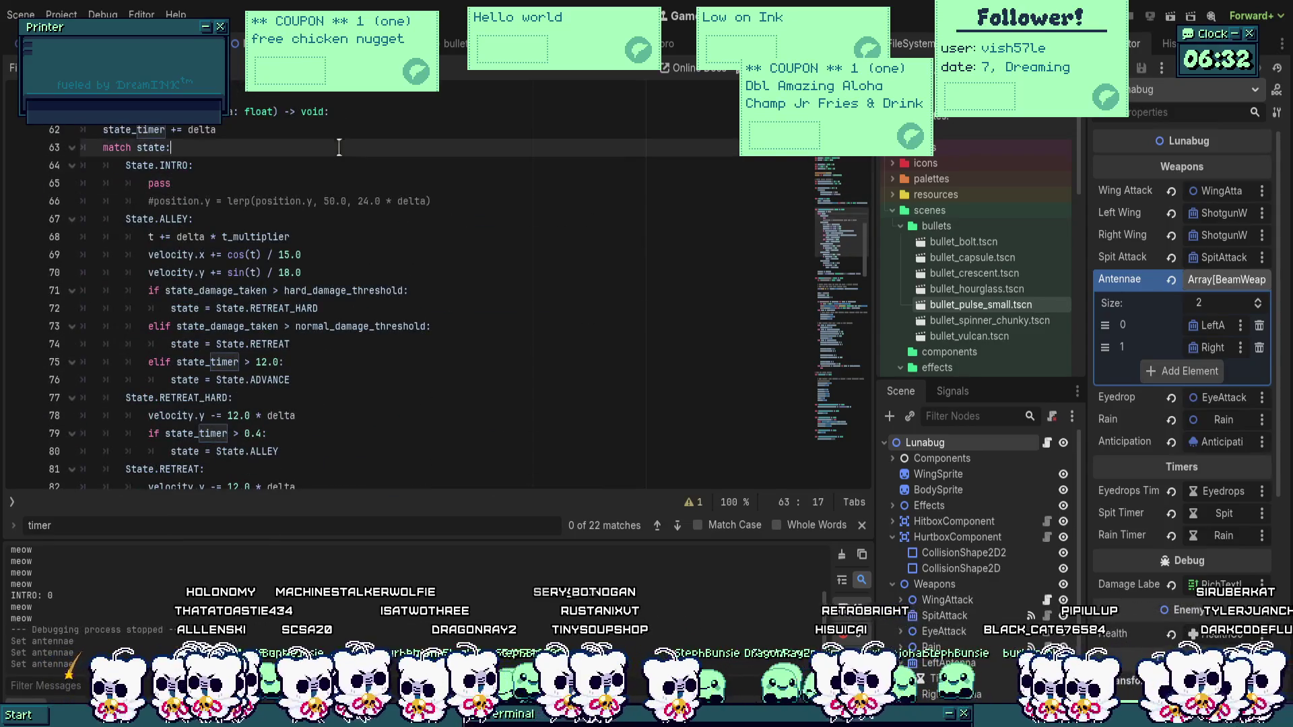
scroll(269, 147, down, 5)
click(340, 344)
click(466, 380)
Step: Add '# Target antennae' with a loop calling antenna.look_at(Globals.player.position), and save
key(Return)
key(Return)
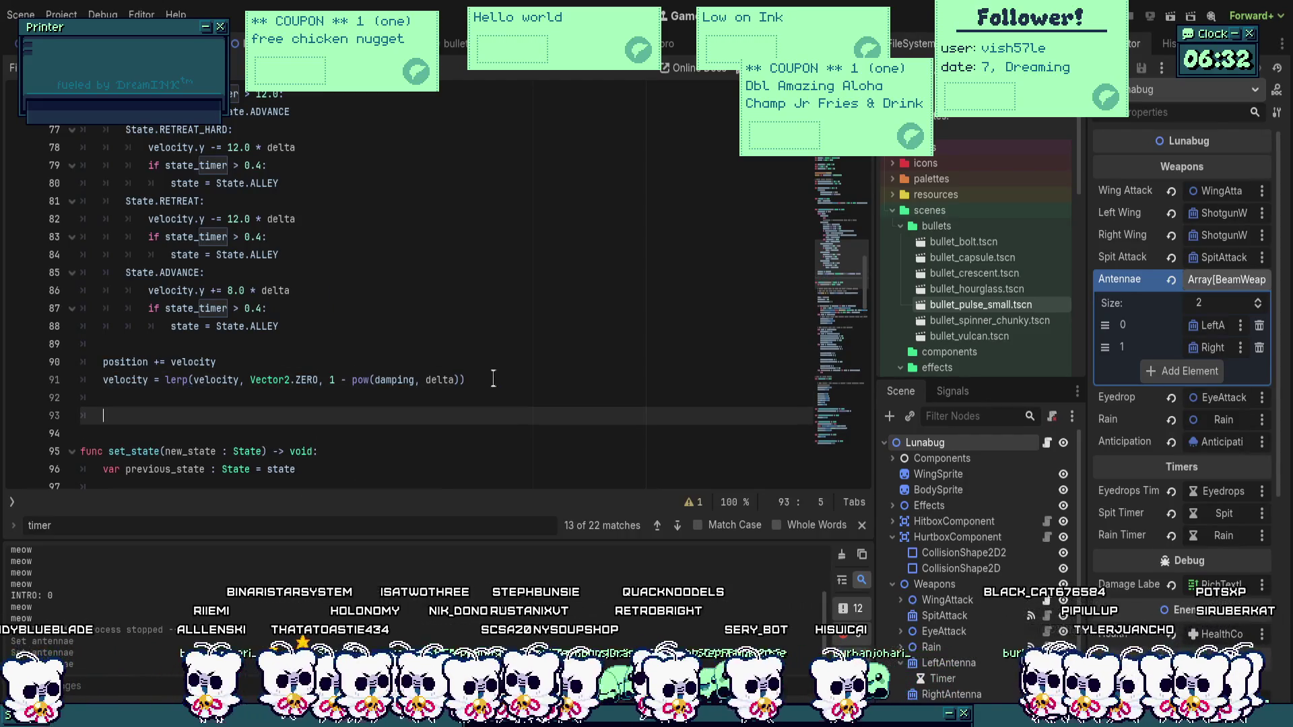
text(# Target an)
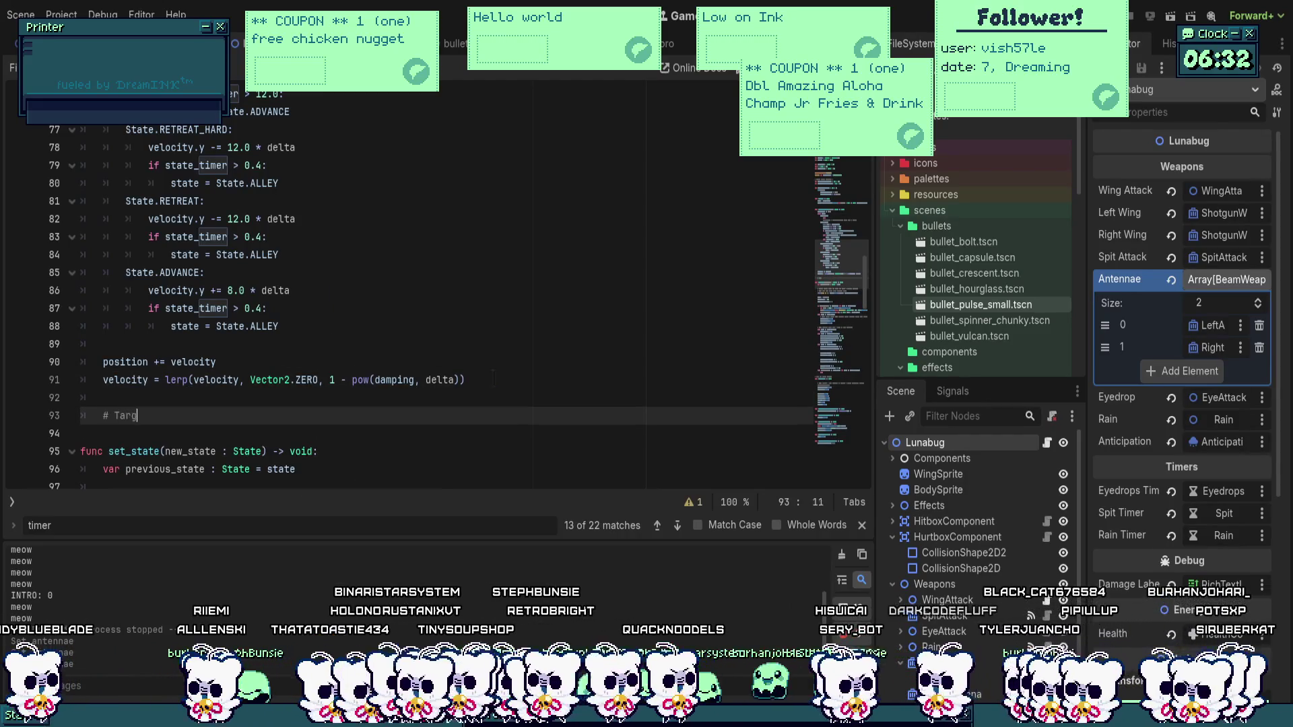
text(tennae)
key(Return)
text(for antenna in an)
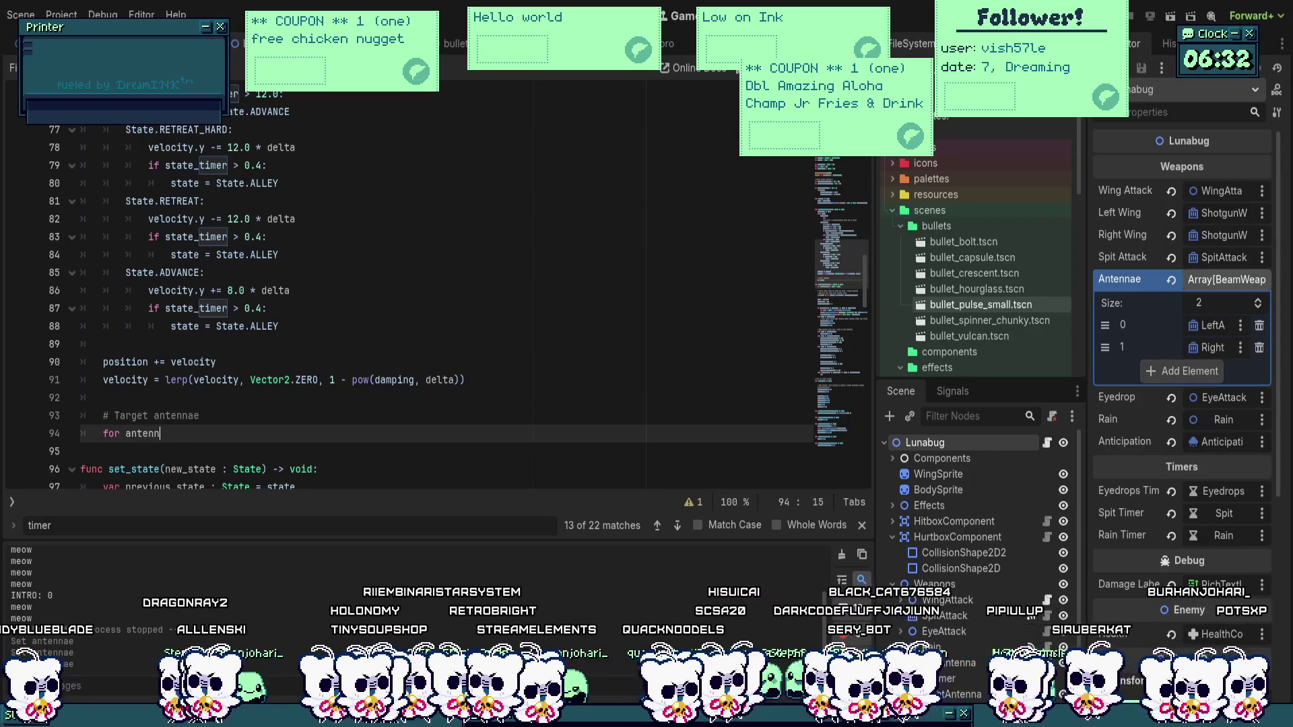
text(tennae:)
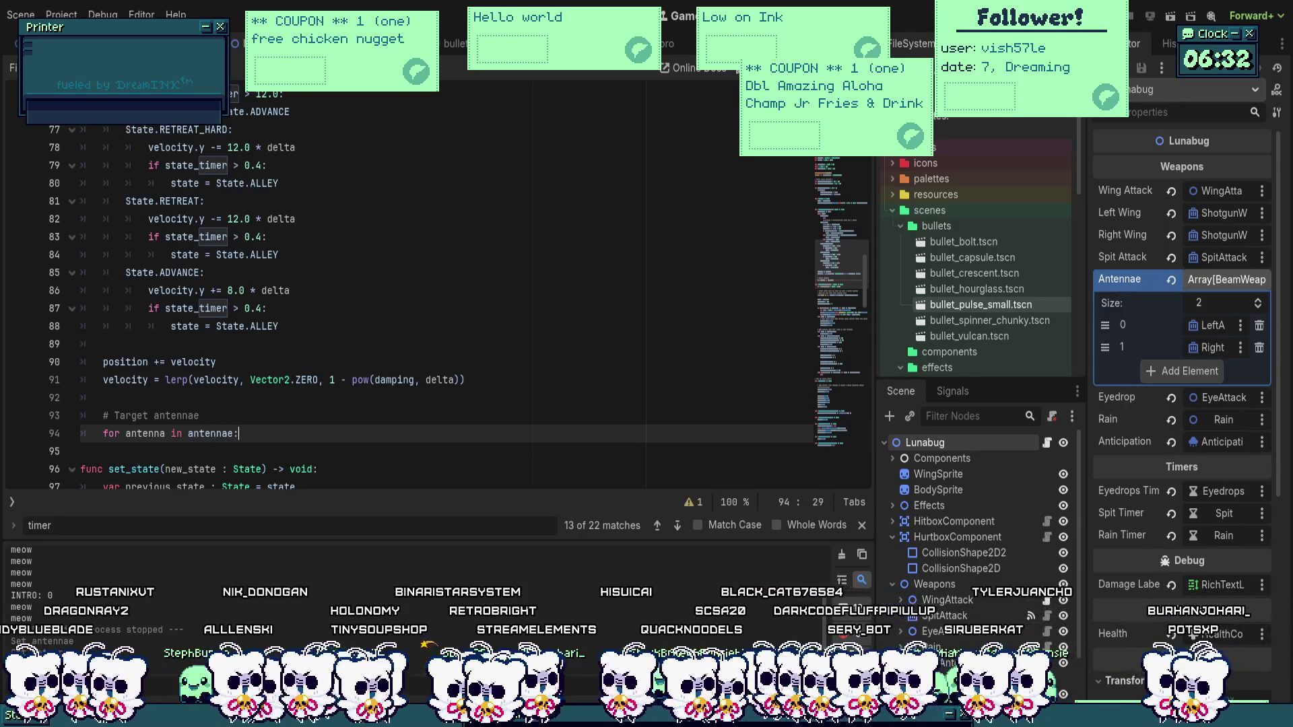
key(Return)
text(n)
key(Escape)
key(BackSpace)
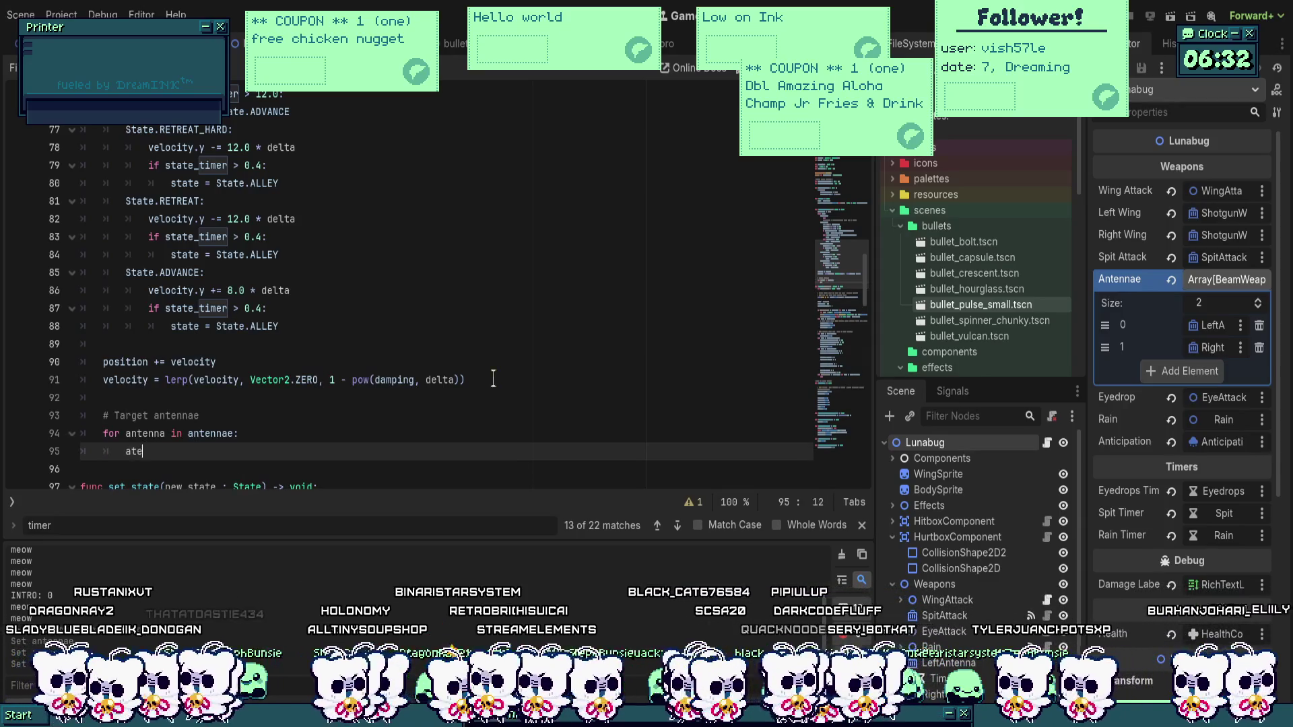
text(antenna.look)
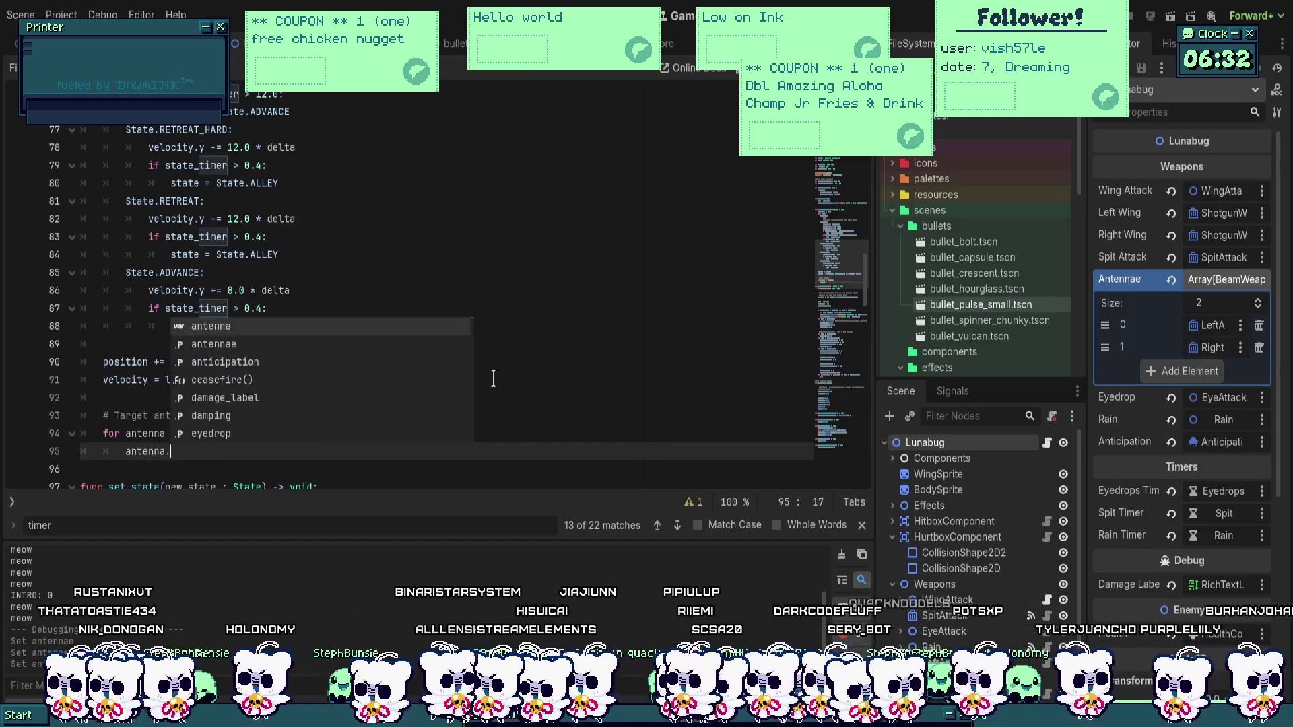
key(Return)
text(Glob)
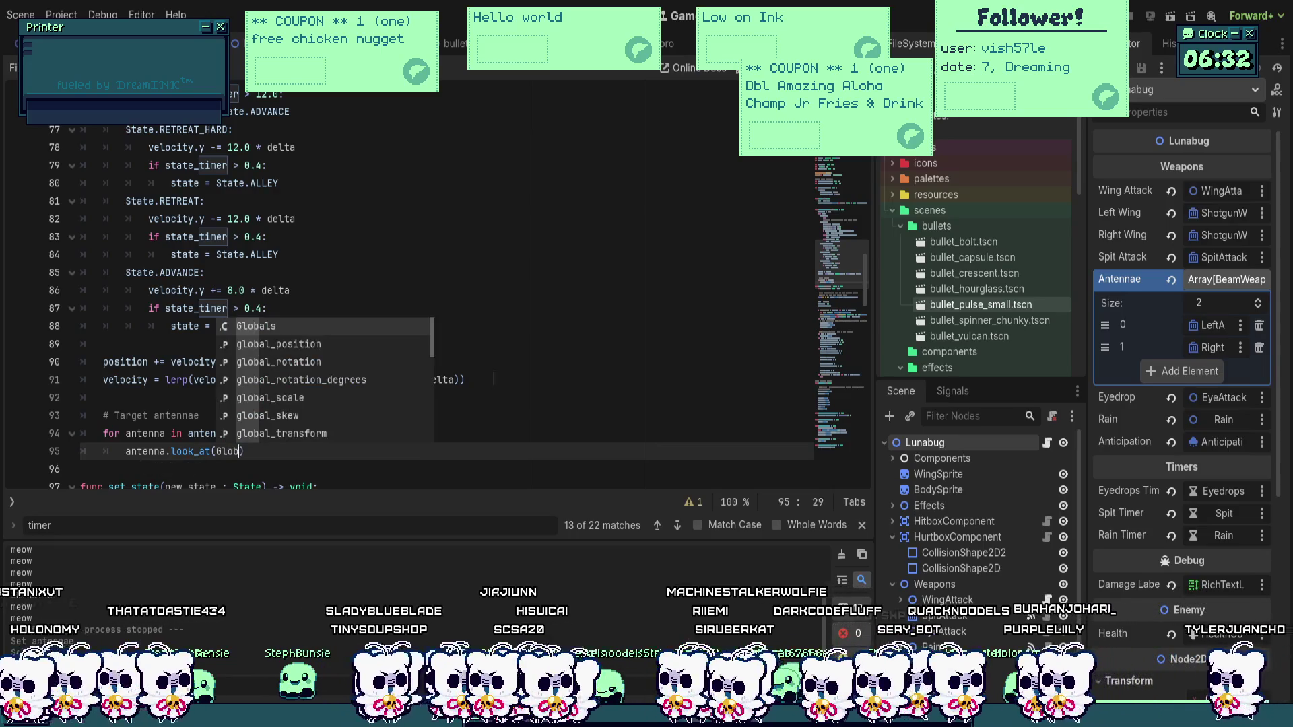
key(Return)
text(.player.)
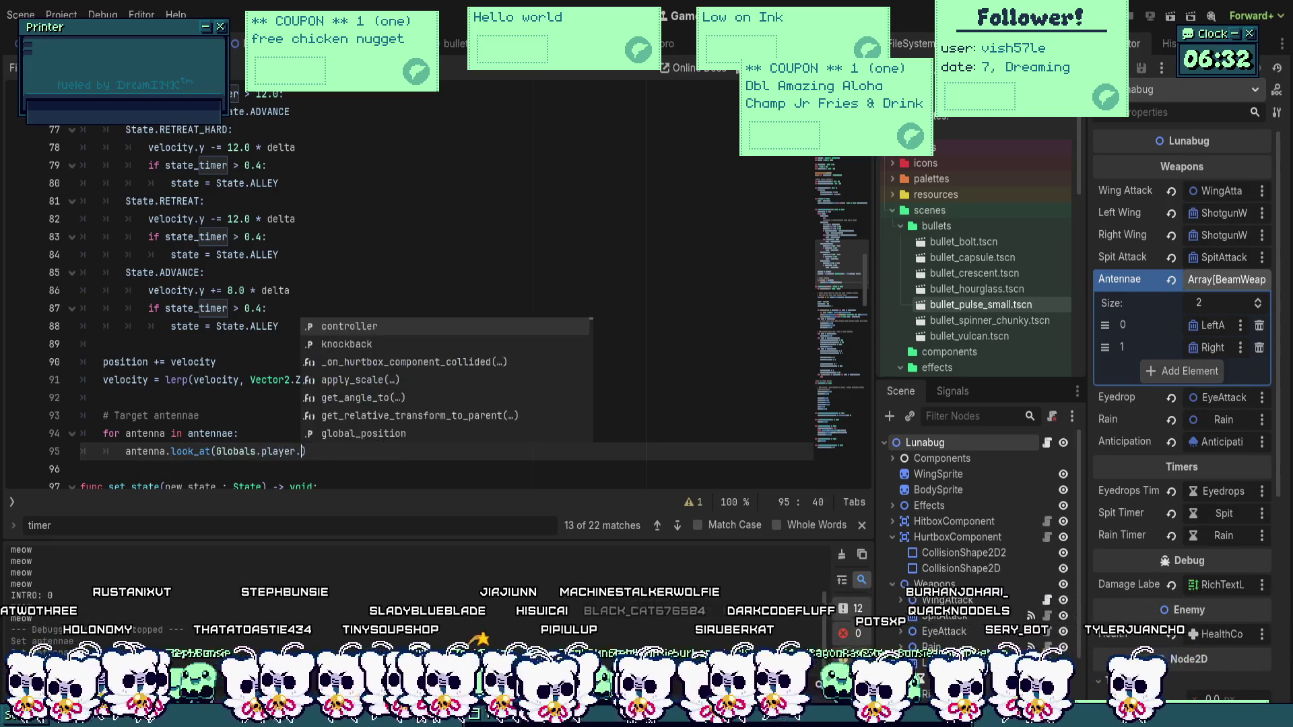
text(position)
key(ctrl+s)
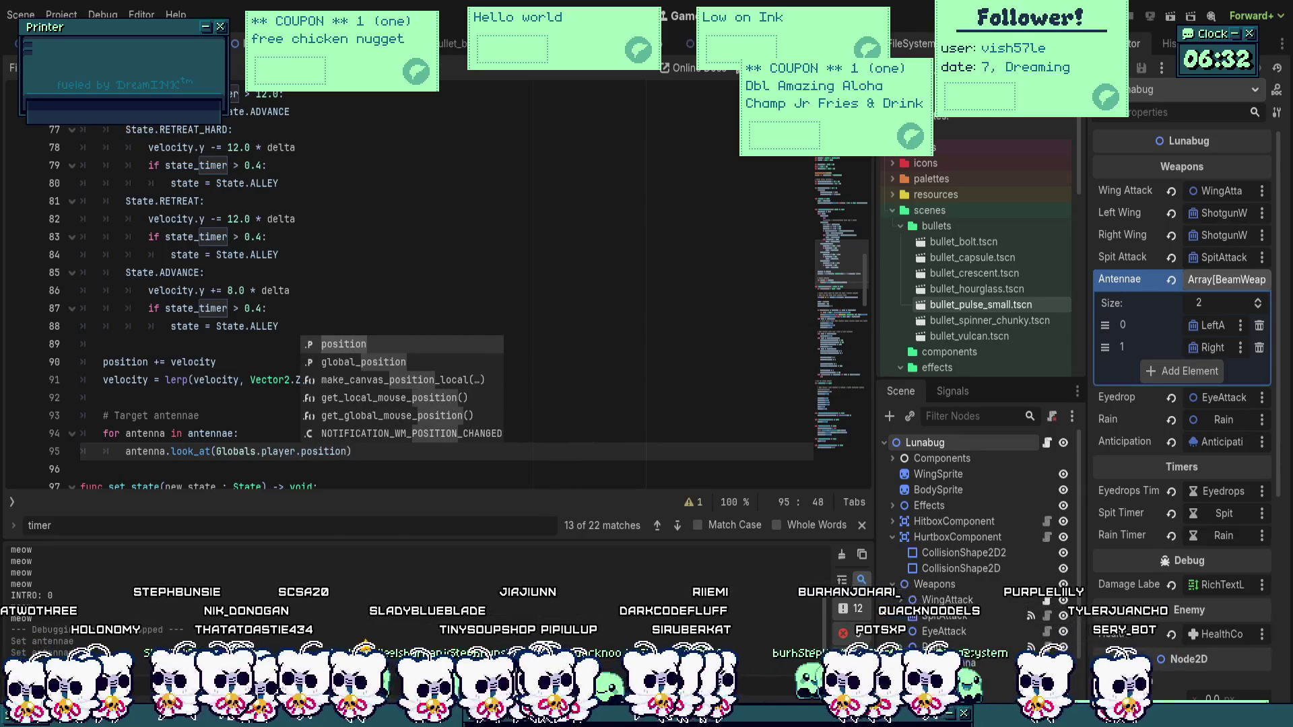
Step: Scroll through the rest of the script and run the game to test the antennae
scroll(574, 424, down, 4)
click(487, 201)
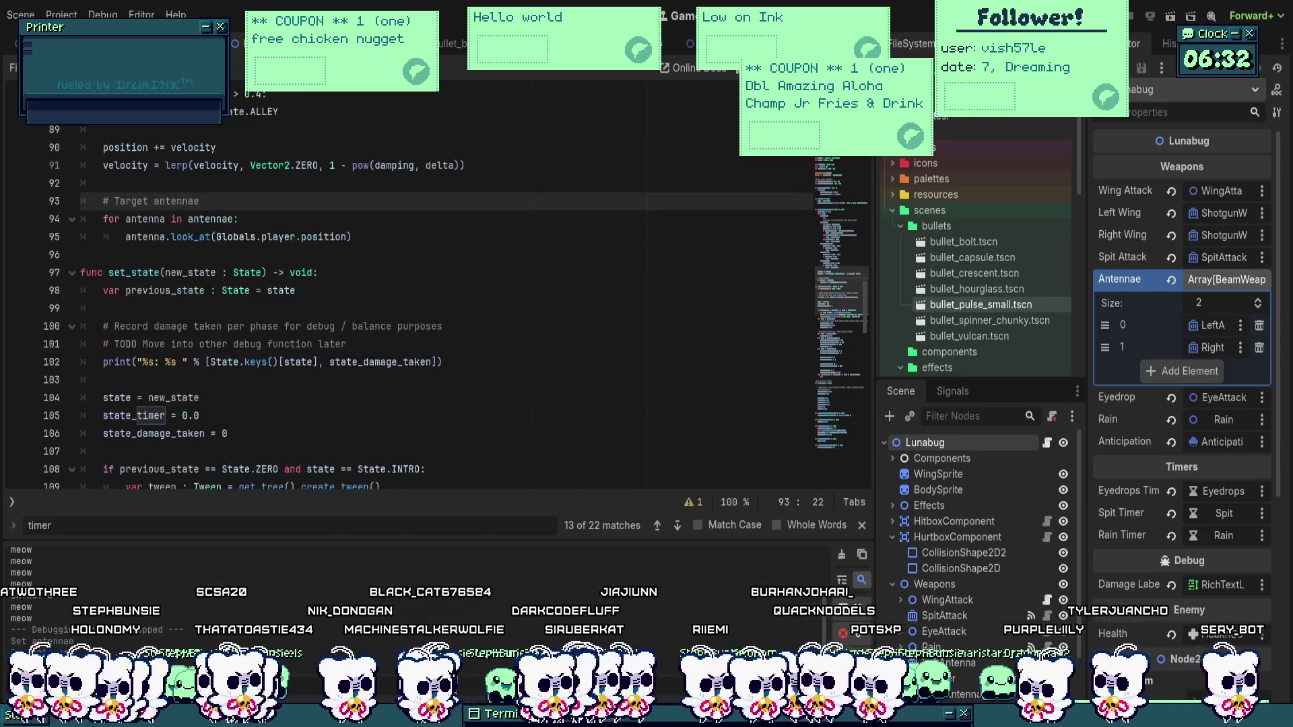
scroll(496, 340, down, 5)
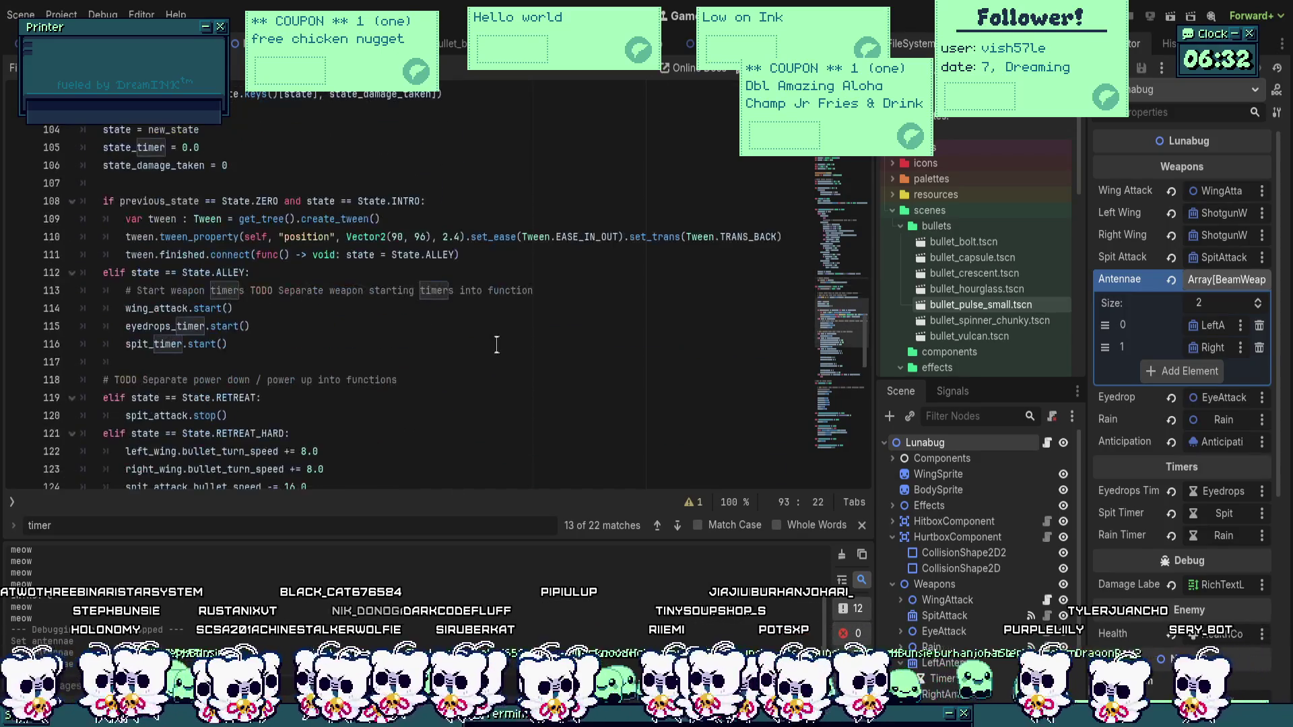
click(496, 344)
scroll(492, 350, down, 4)
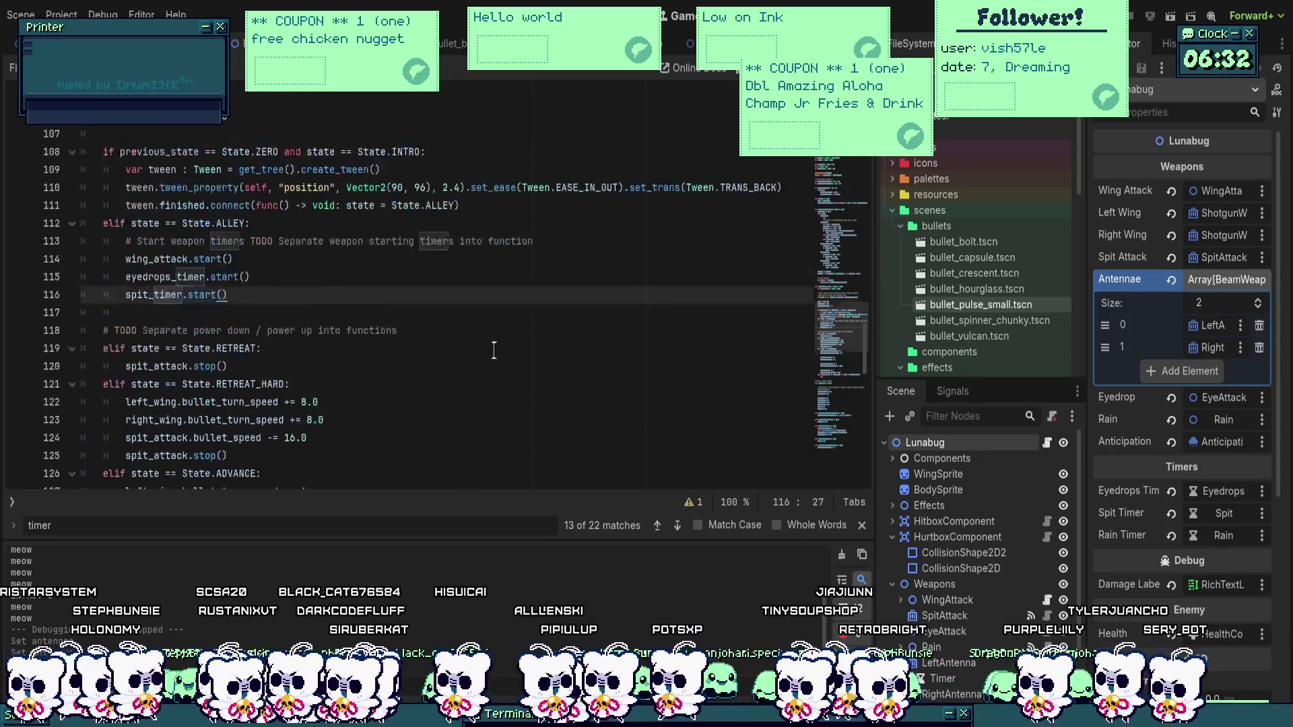
scroll(492, 355, down, 4)
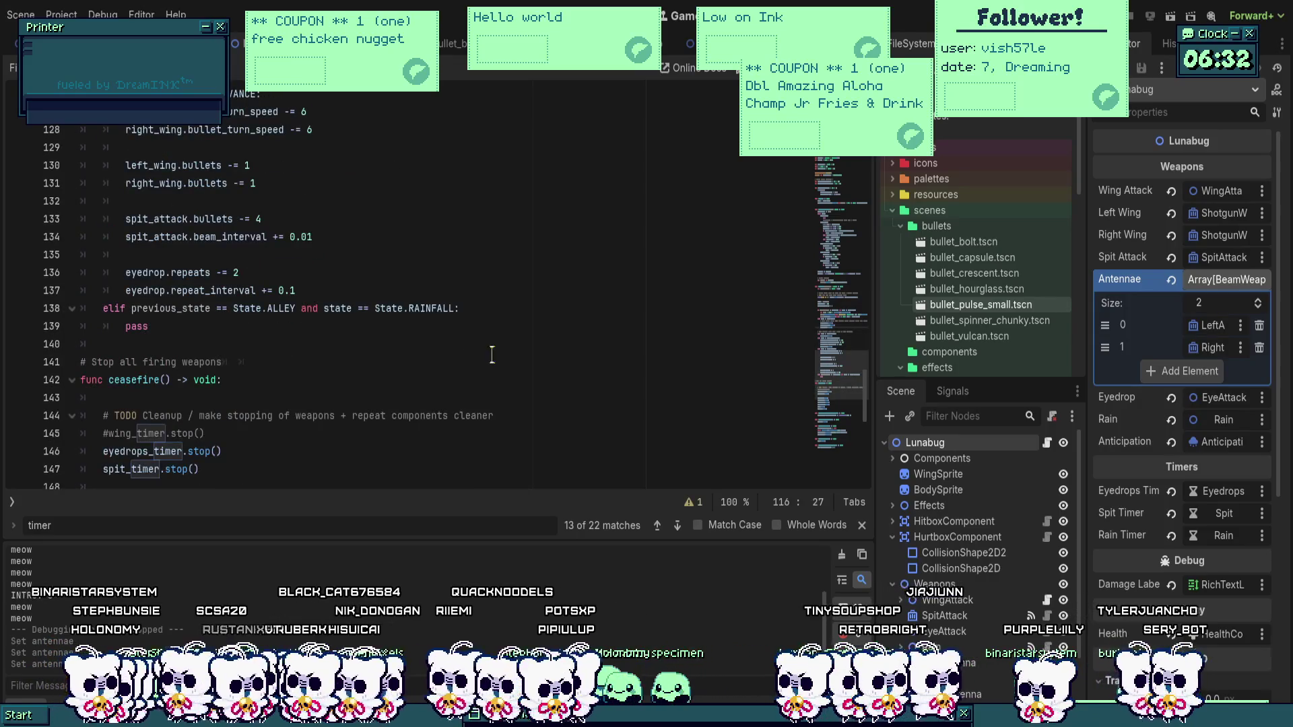
key(F5)
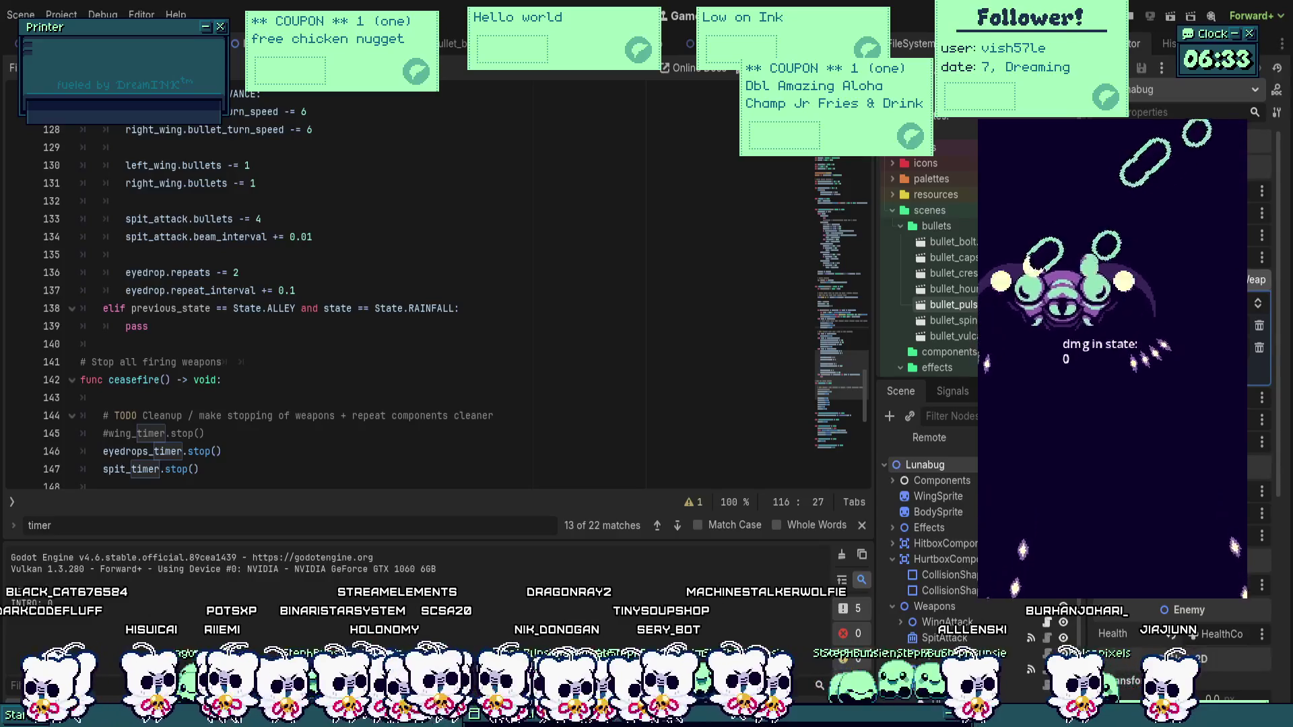
Step: Stop the Lunabug boss playtest with F8 after watching the antenna beams
key(F8)
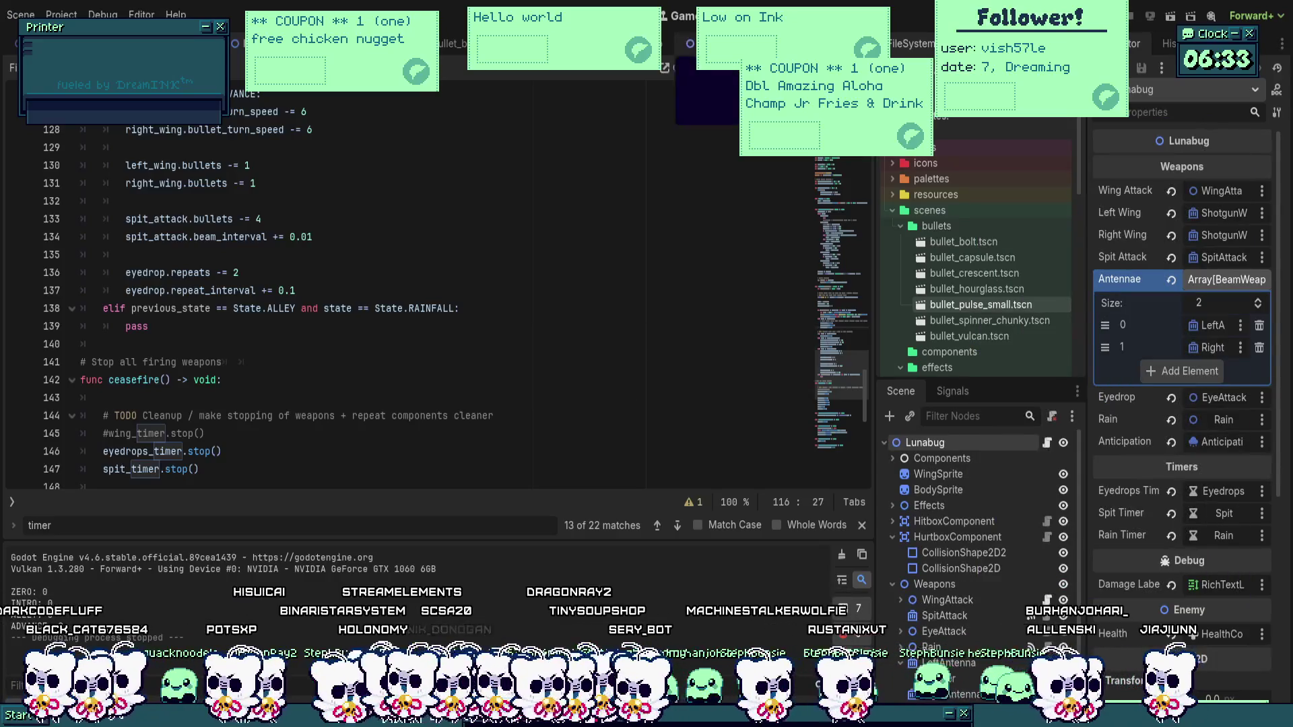
Step: Switch to the 2D view and bring up the Lunabug boss scene via the World scene
key(ctrl+F1)
click(266, 43)
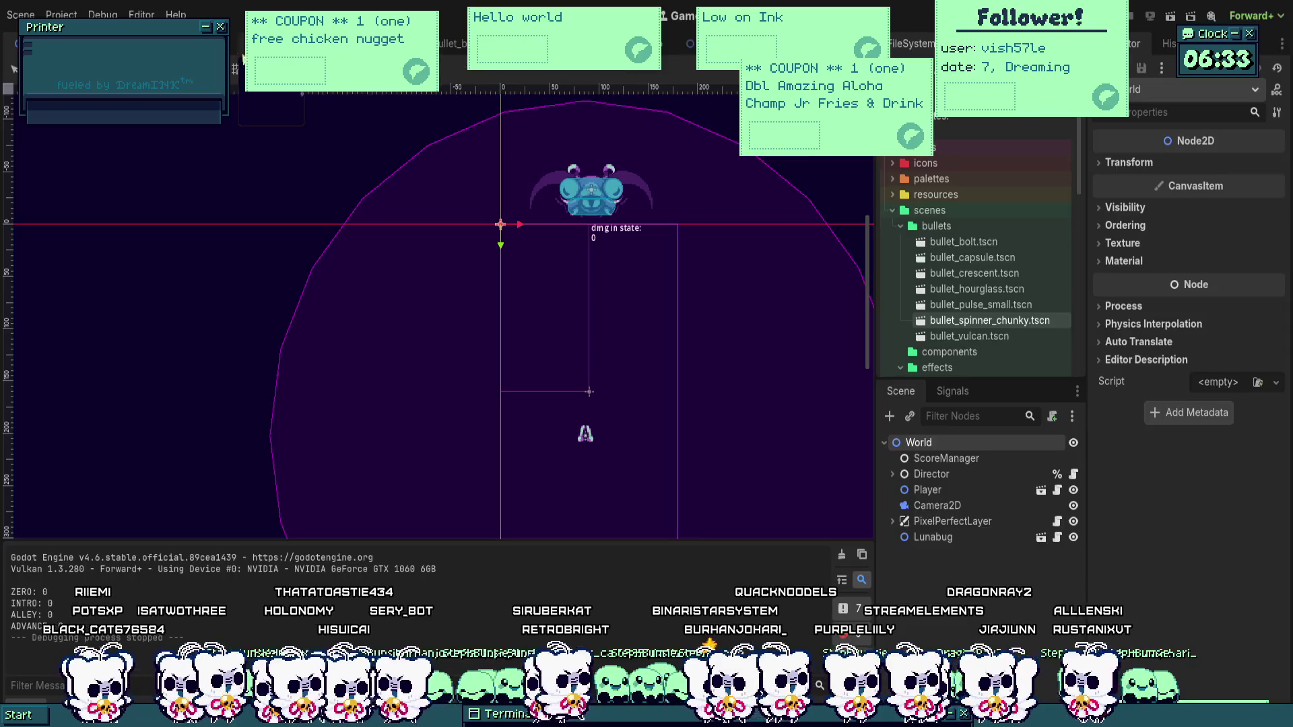
click(457, 44)
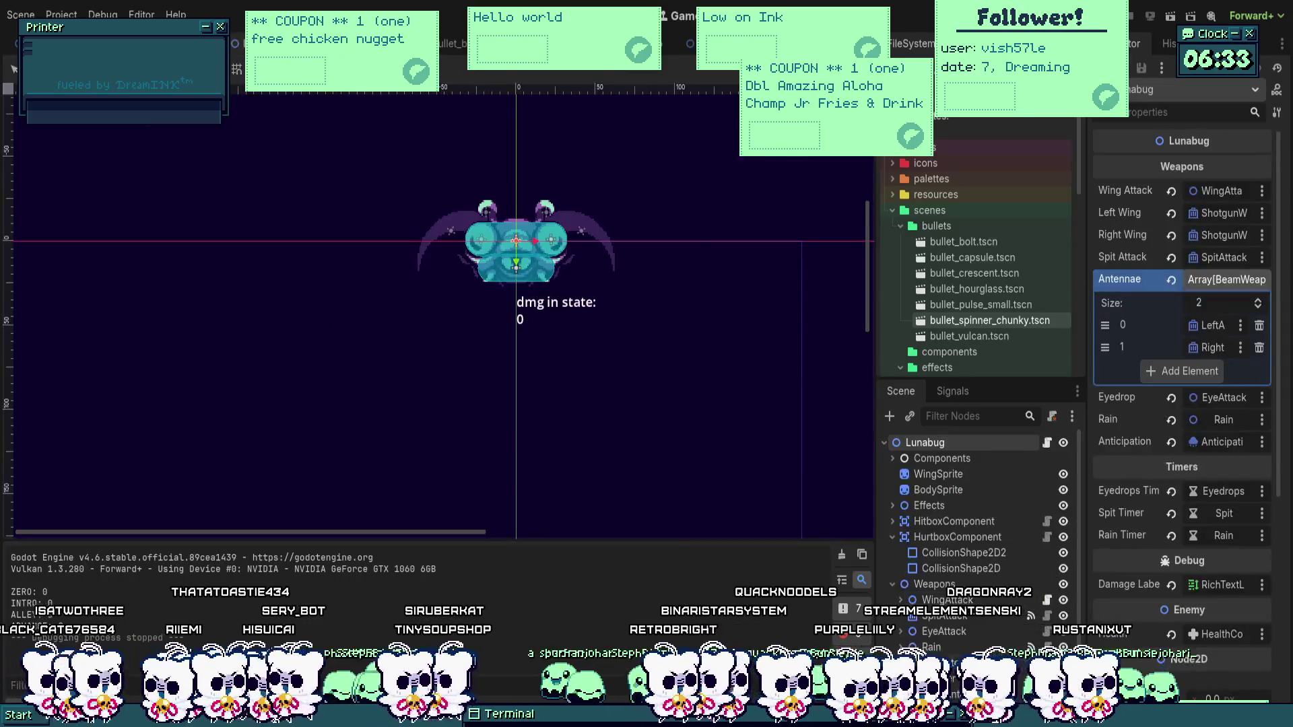
Step: Compare the RightAntenna and LeftAntenna beam weapon settings, then run the scene to test the beams
click(1211, 347)
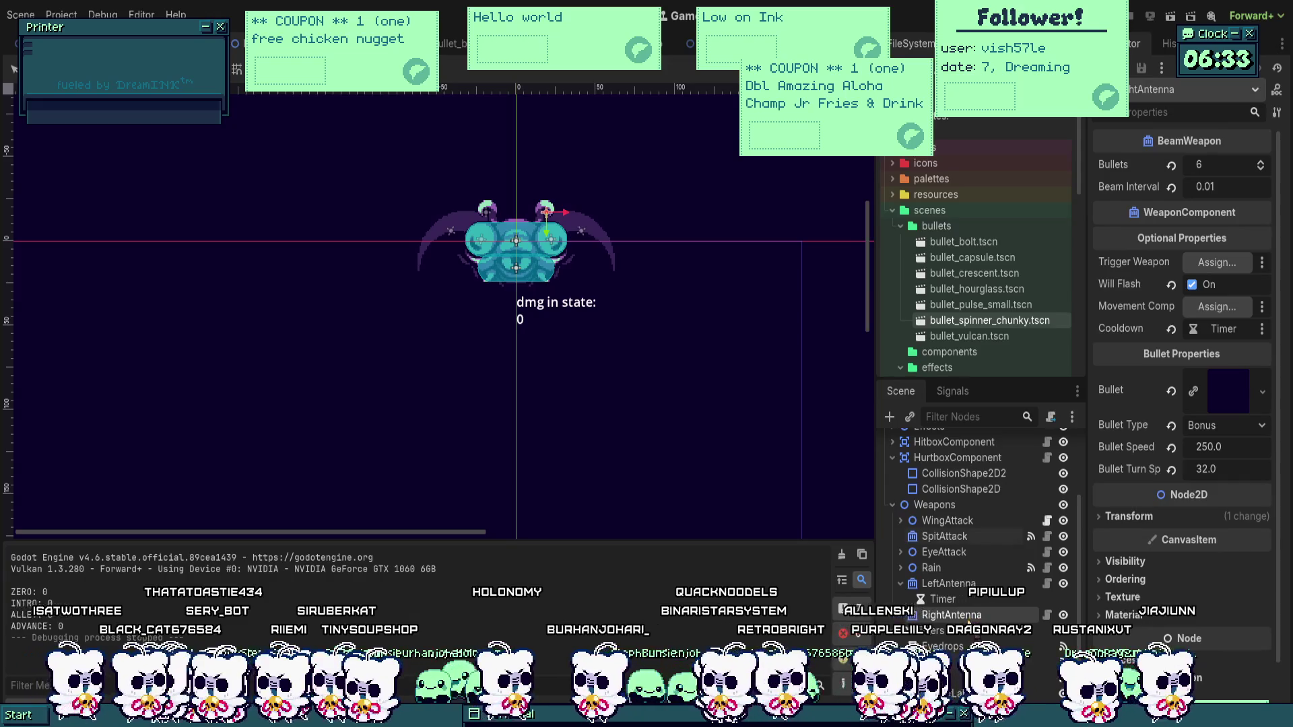
click(946, 583)
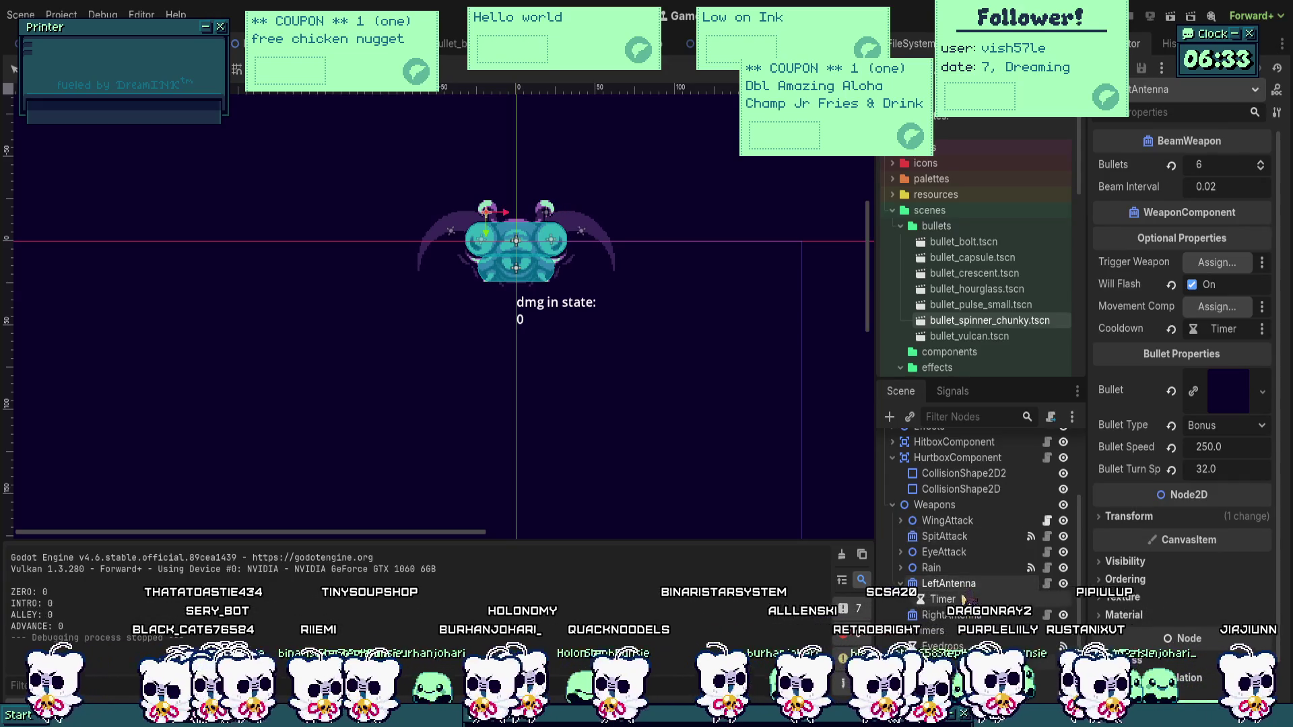
click(939, 615)
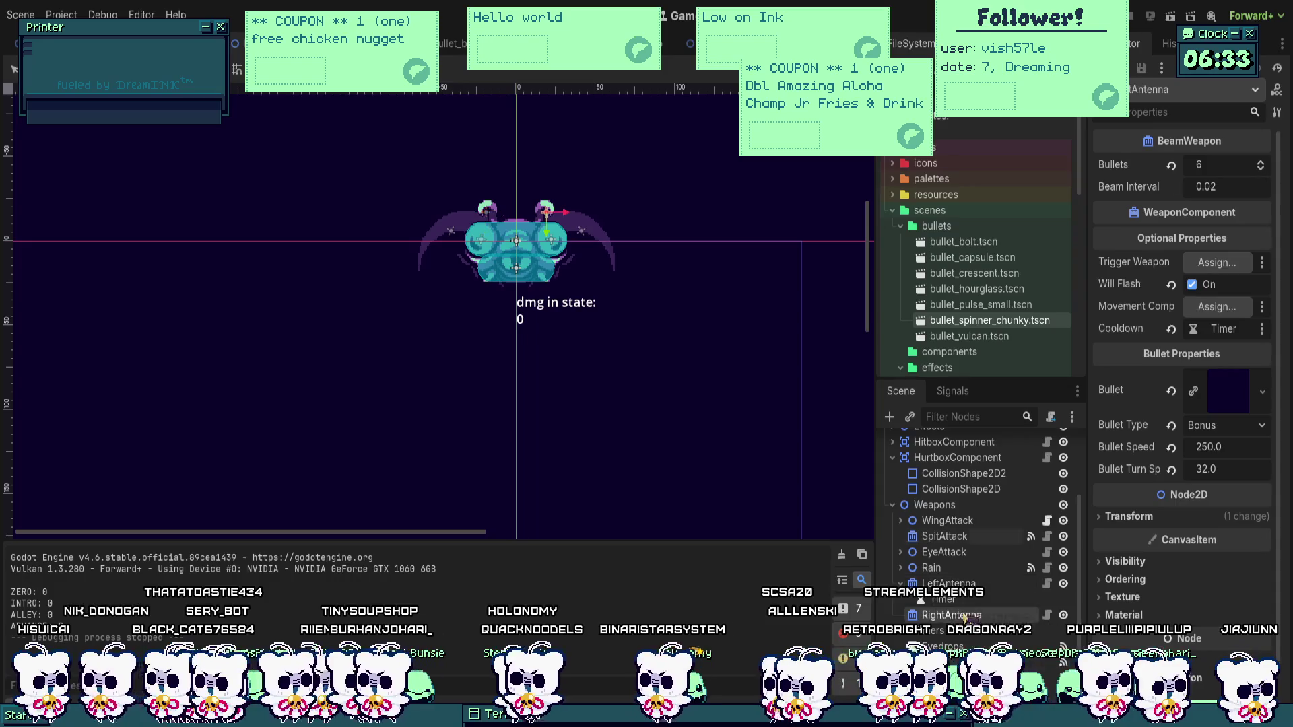
key(F6)
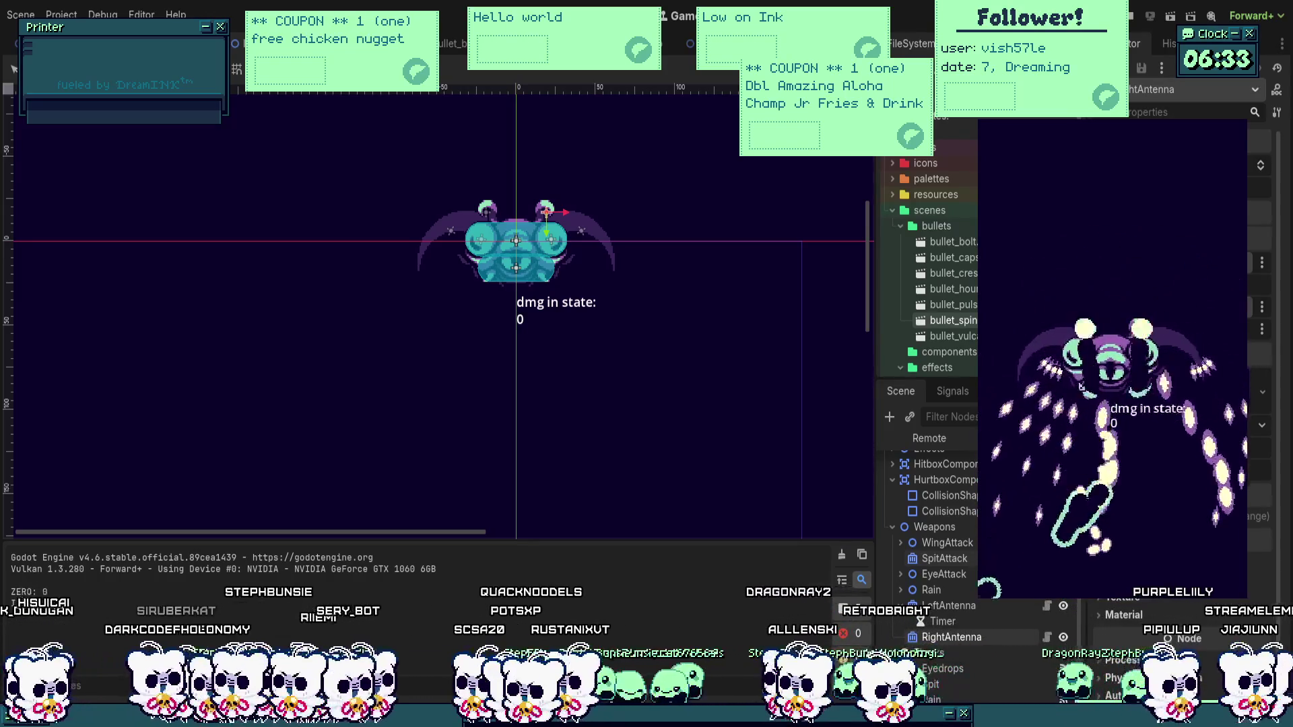
Step: Stop the game, lower RightAntenna's Bullet Turn Speed to 12, and save the boss scene
key(F8)
click(1205, 469)
text(12)
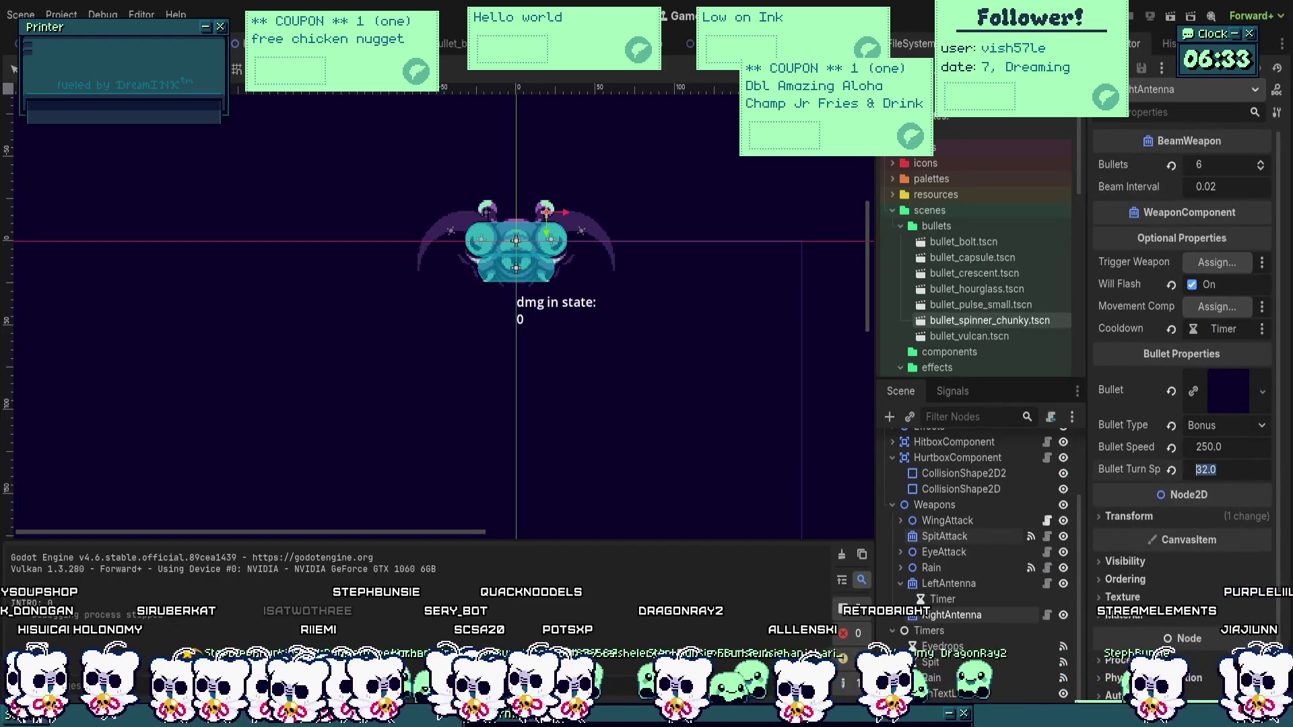
key(Return)
key(ctrl+s)
Step: Playtest the boss fight with the slower-turning beam, then stop the game
key(F5)
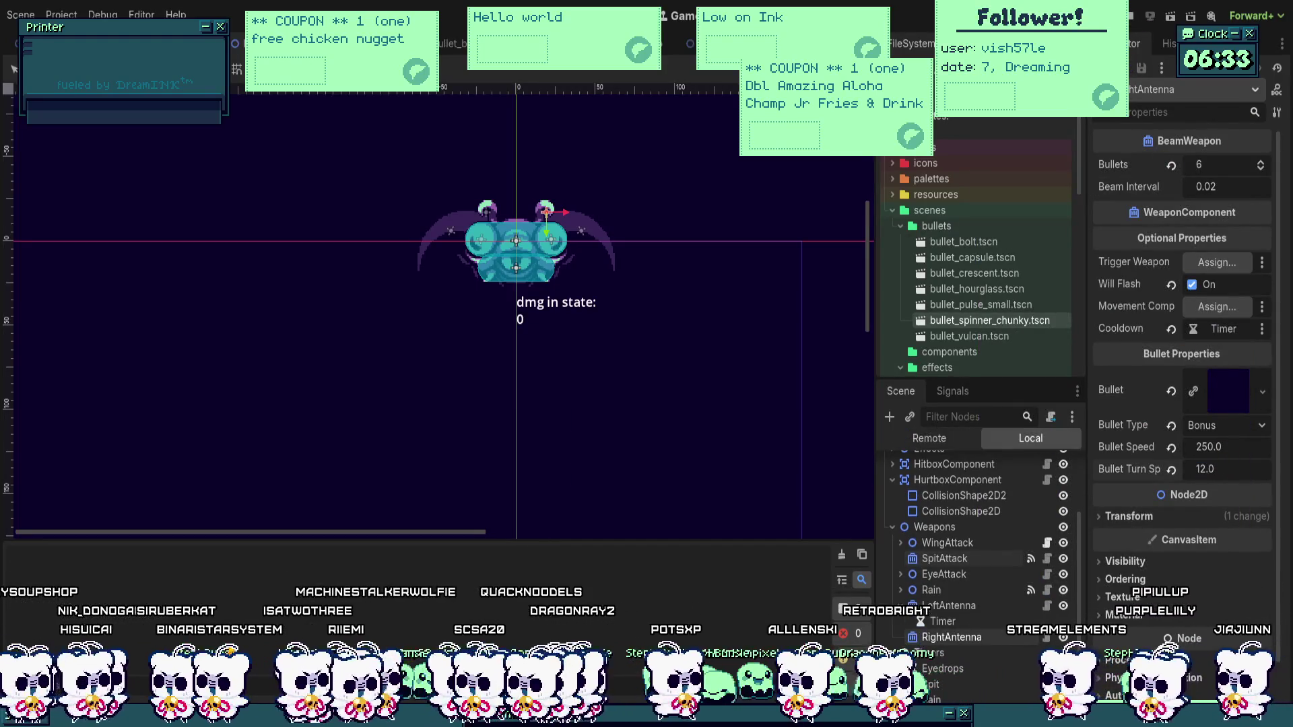
key(Left)
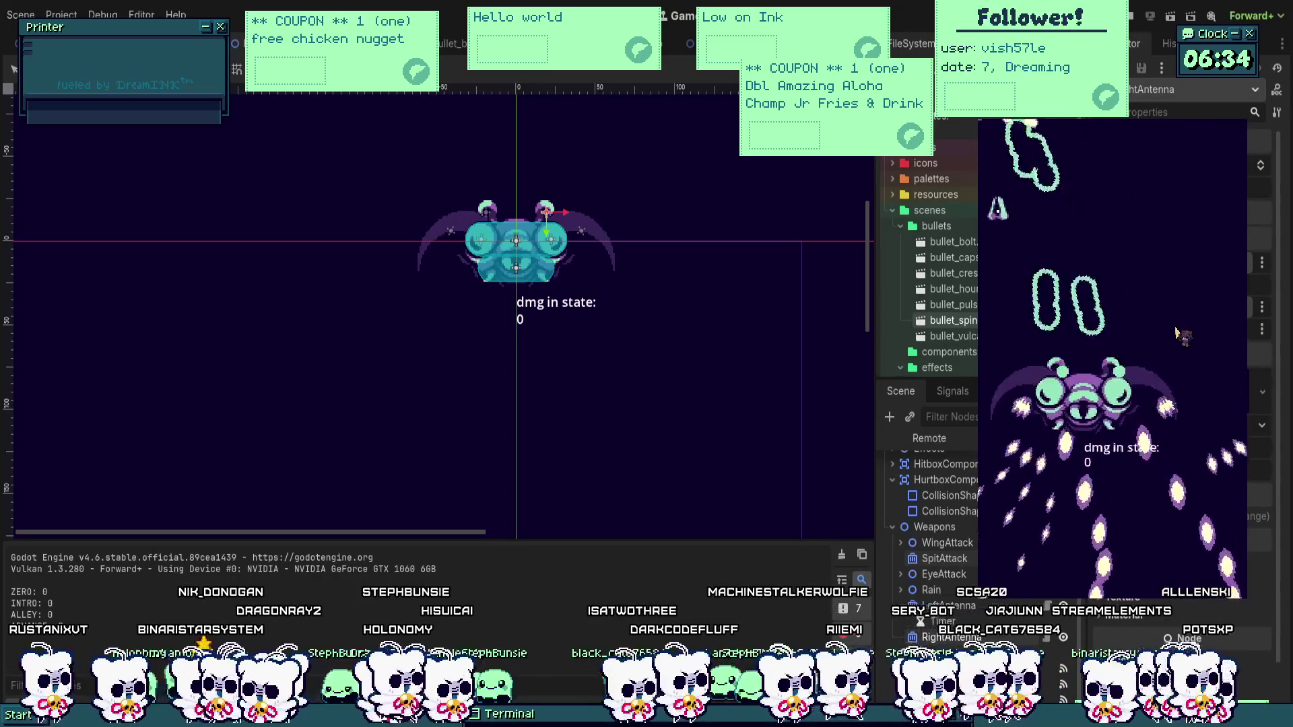
key(F8)
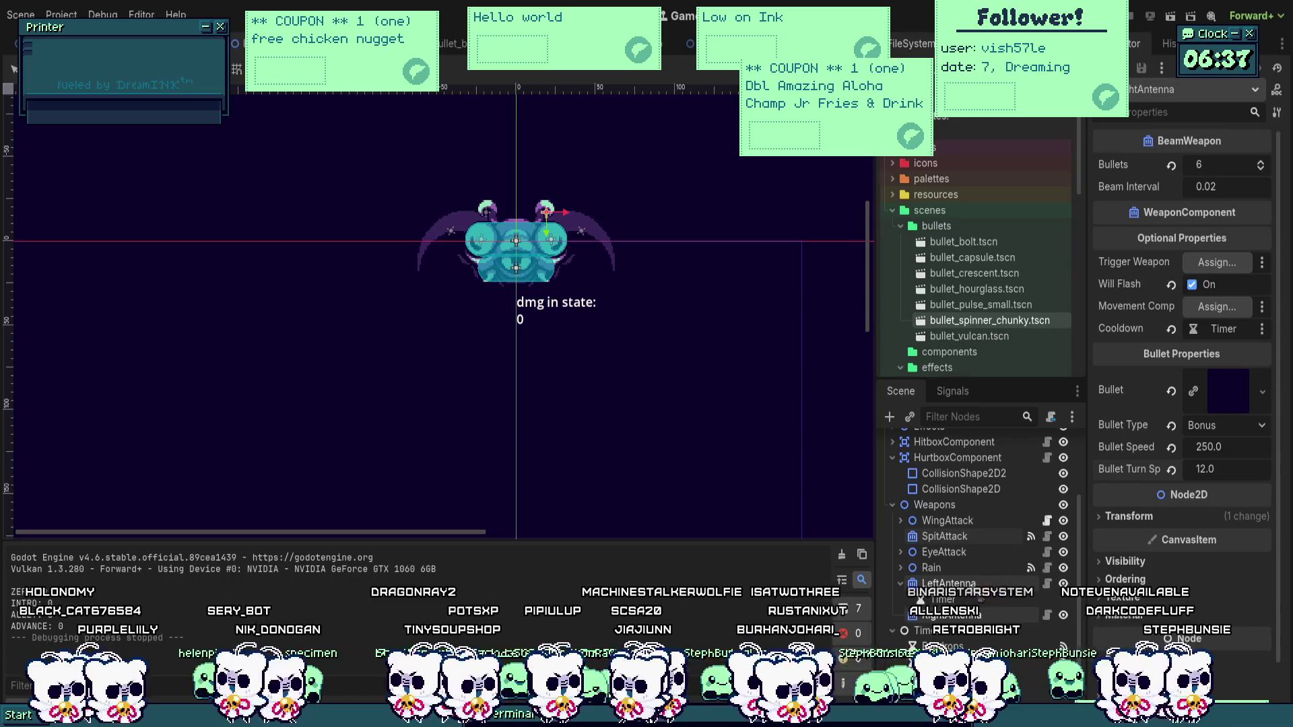
Step: Open lunabug.gd in the Script editor from the Lunabug root node's script icon
scroll(943, 583, up, 1)
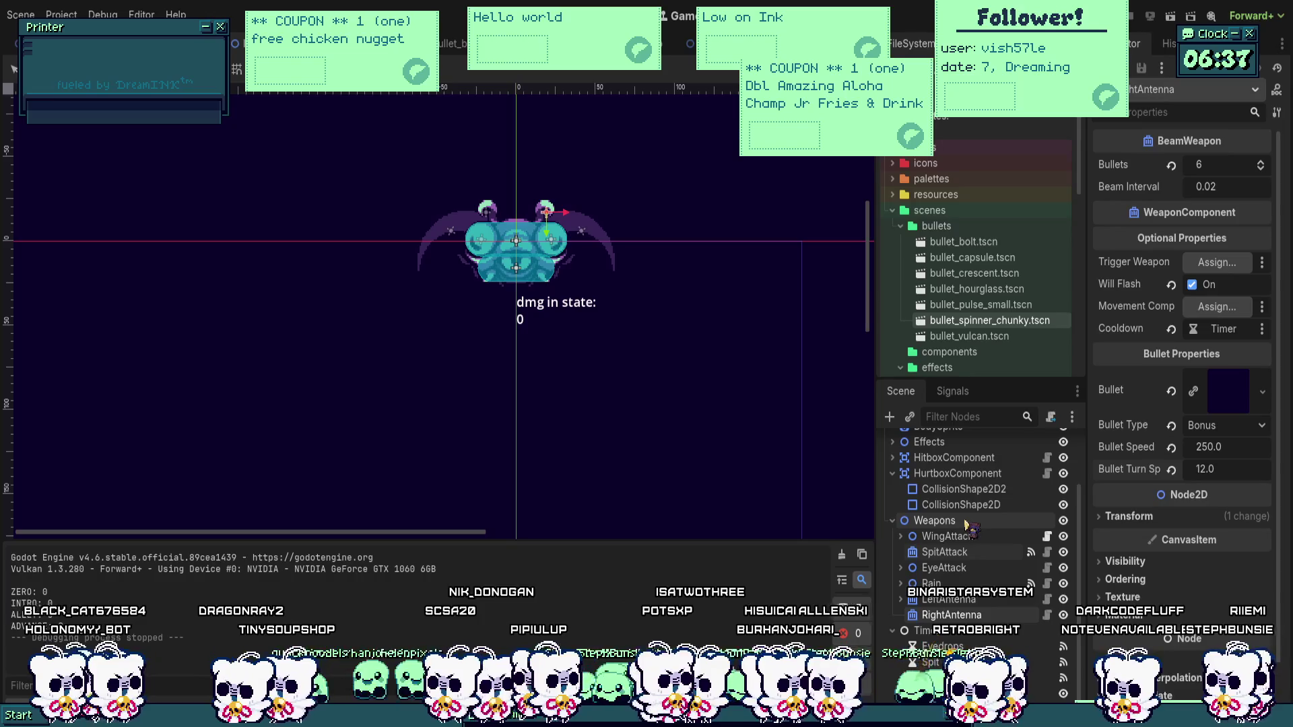
scroll(970, 525, up, 4)
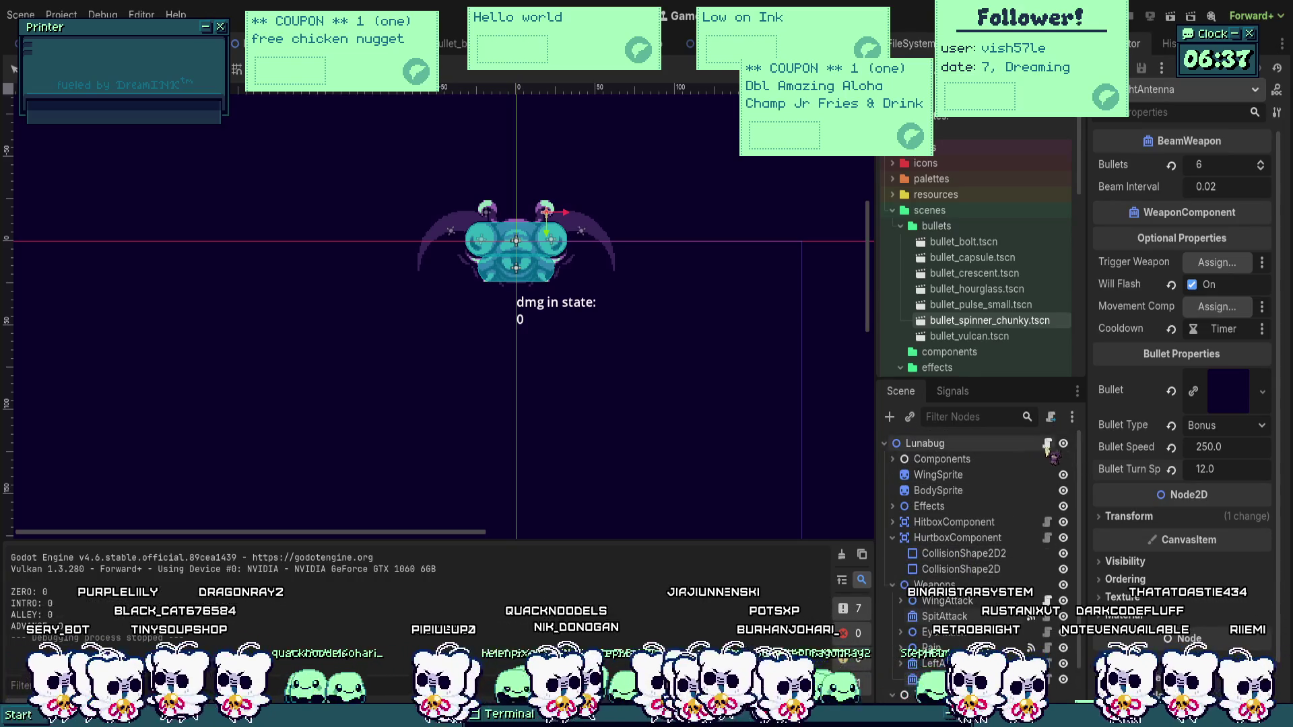
click(1046, 443)
click(458, 274)
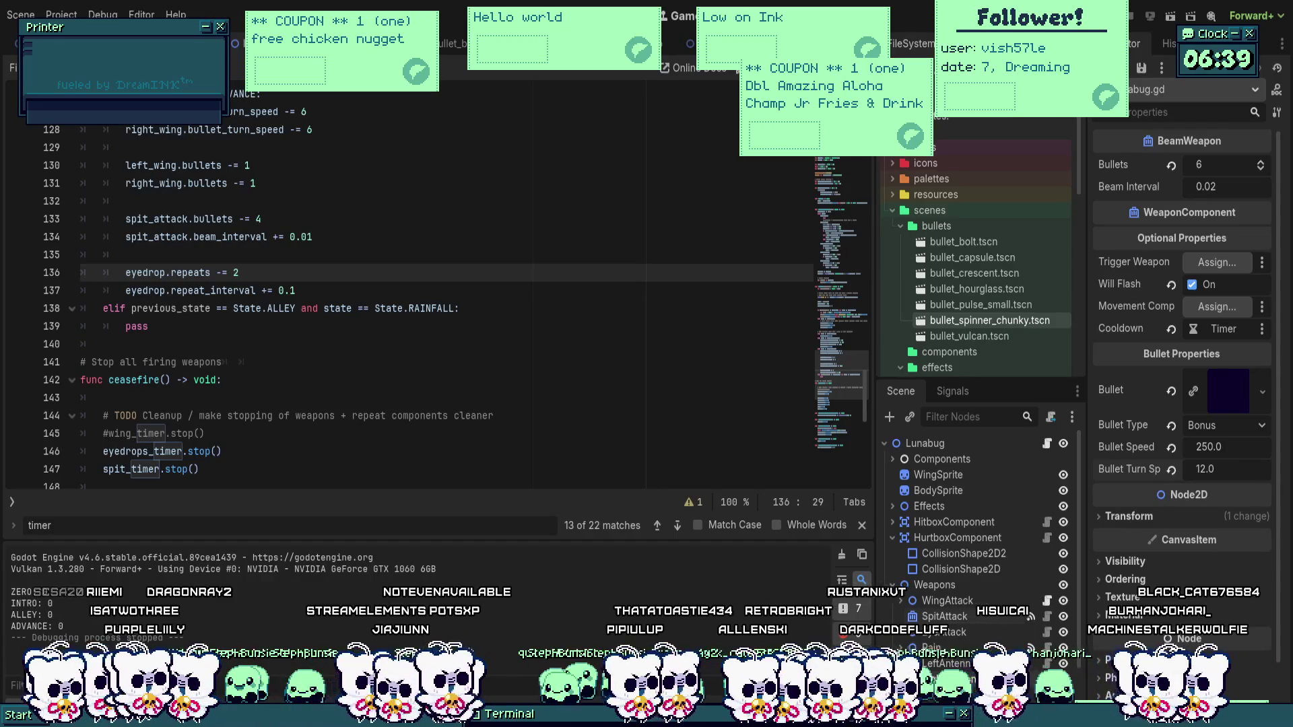
Step: Move to the left wing bullet_turn_speed line in the ADVANCE branch and run the game
key(Up)
key(Up)
key(Up)
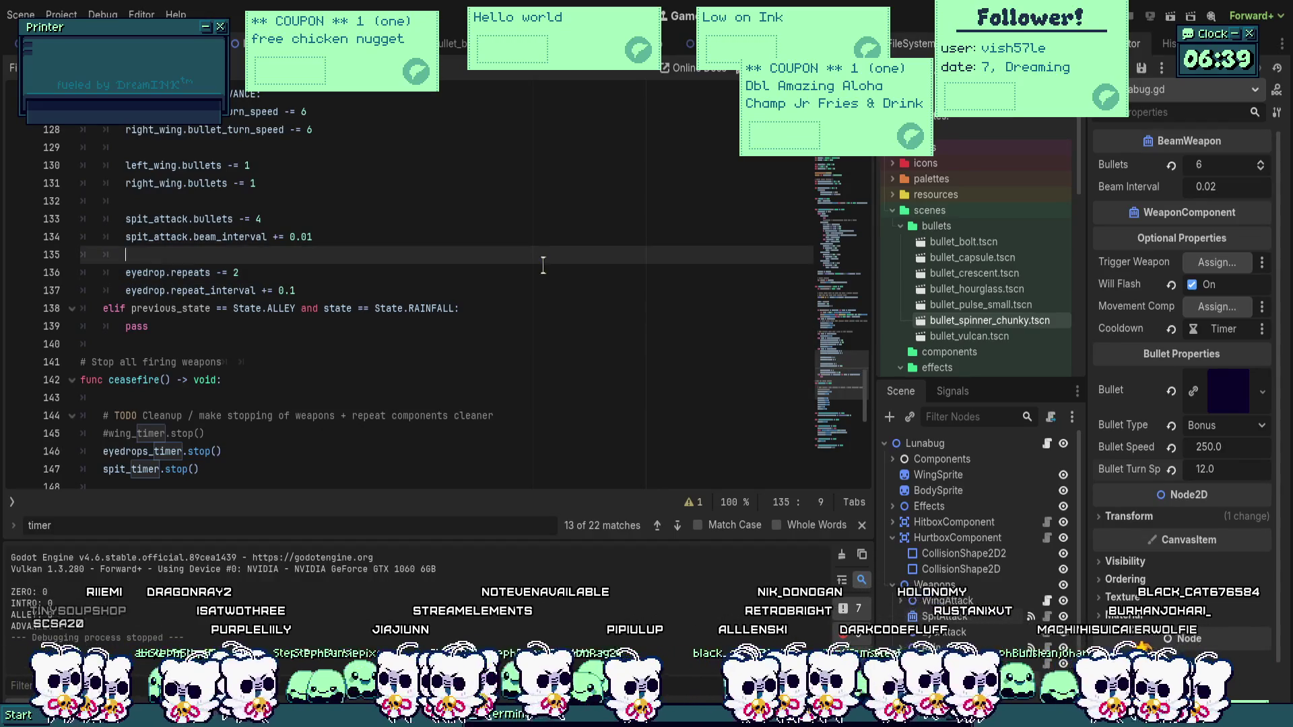
scroll(547, 281, down, 3)
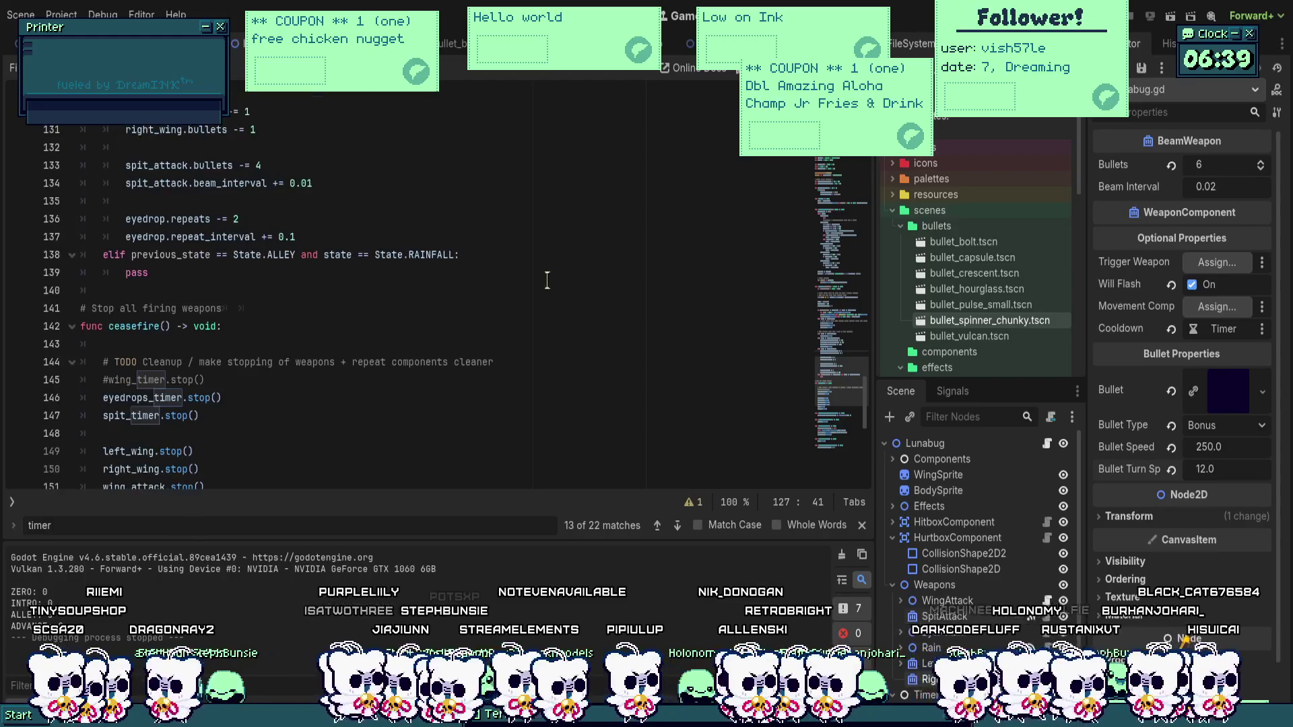
scroll(556, 310, up, 5)
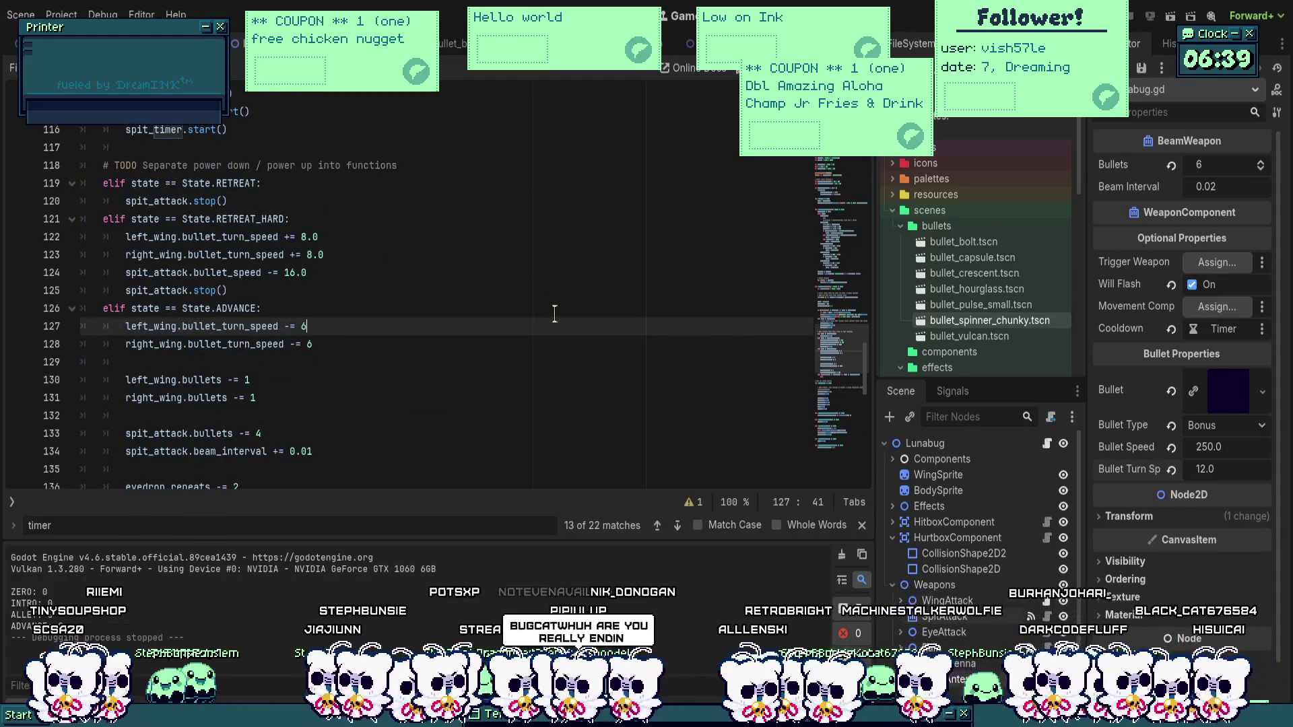
key(F5)
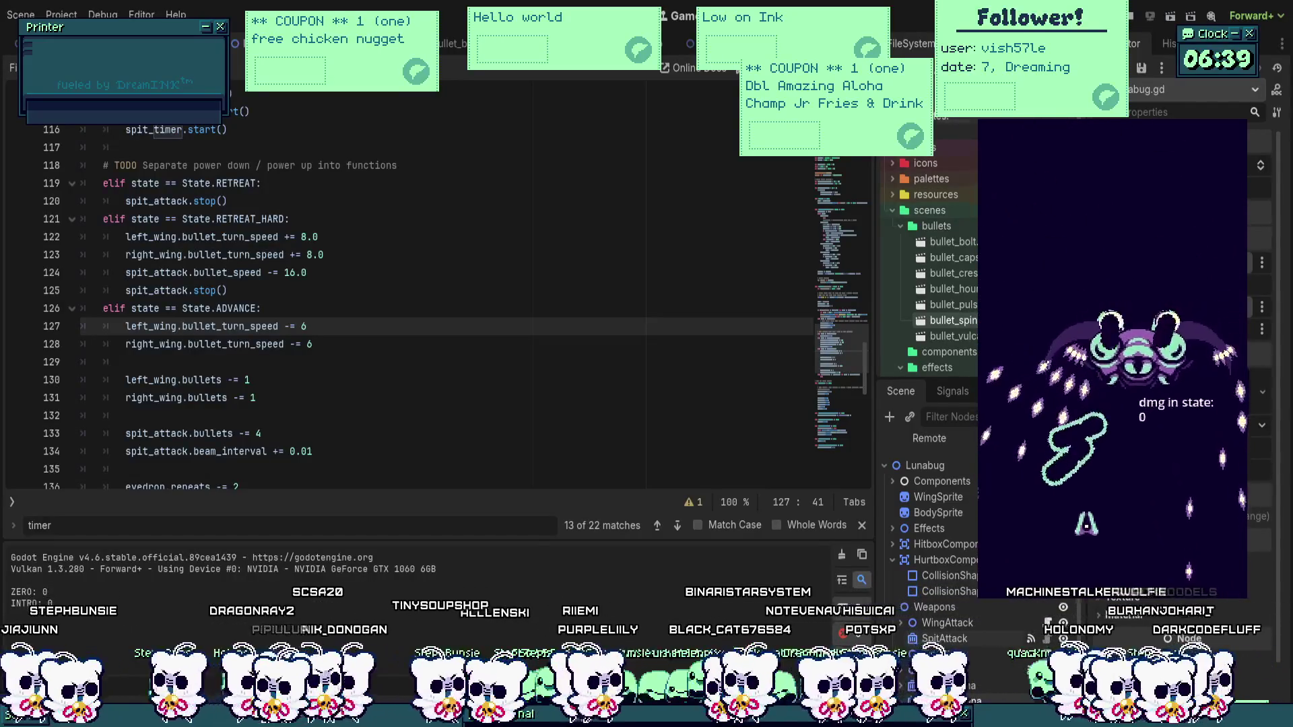
Step: Stop the playtest, rerun the boss fight once more, and stop it again
key(F8)
key(Down)
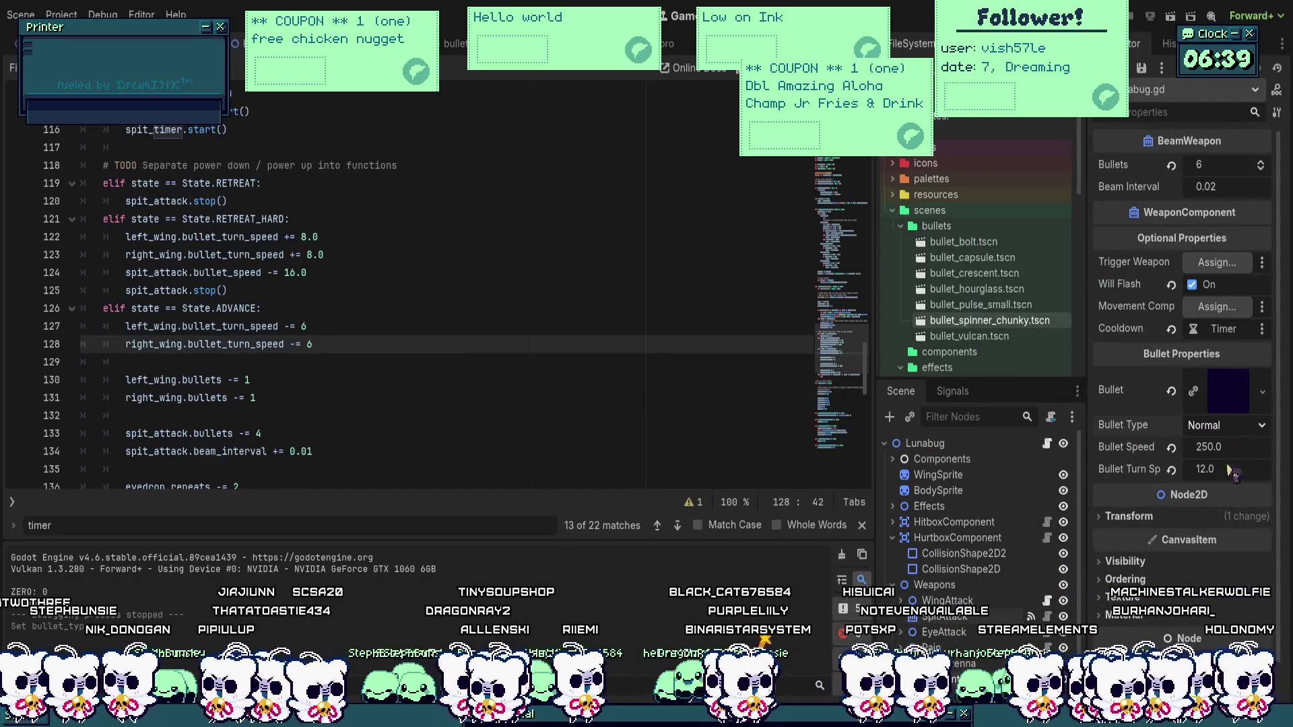
scroll(1212, 426, down, 3)
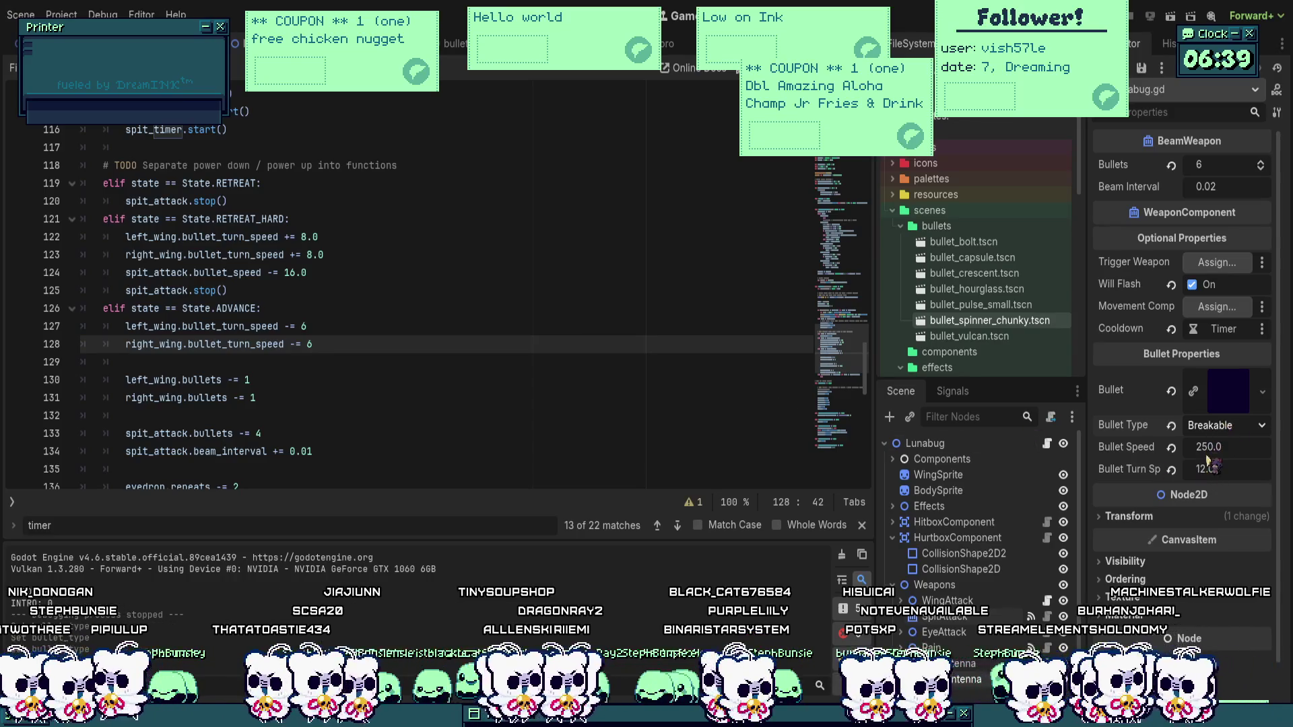
key(F5)
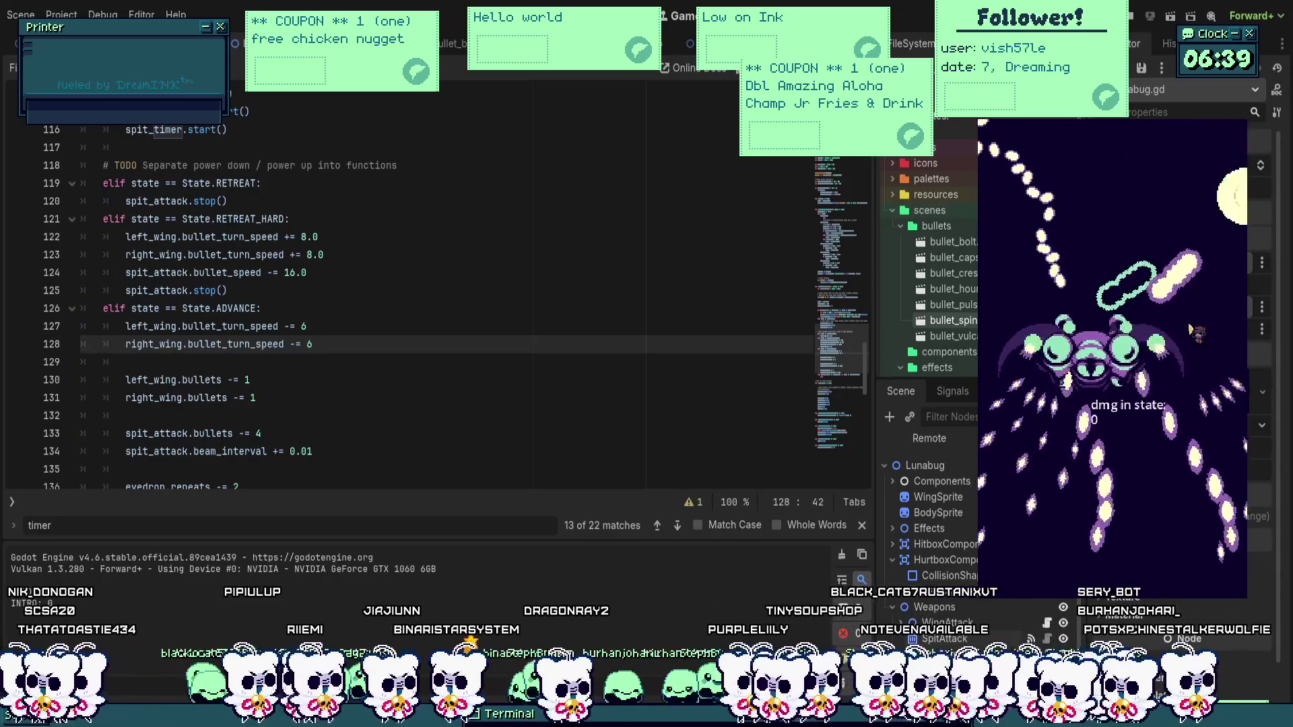
key(F8)
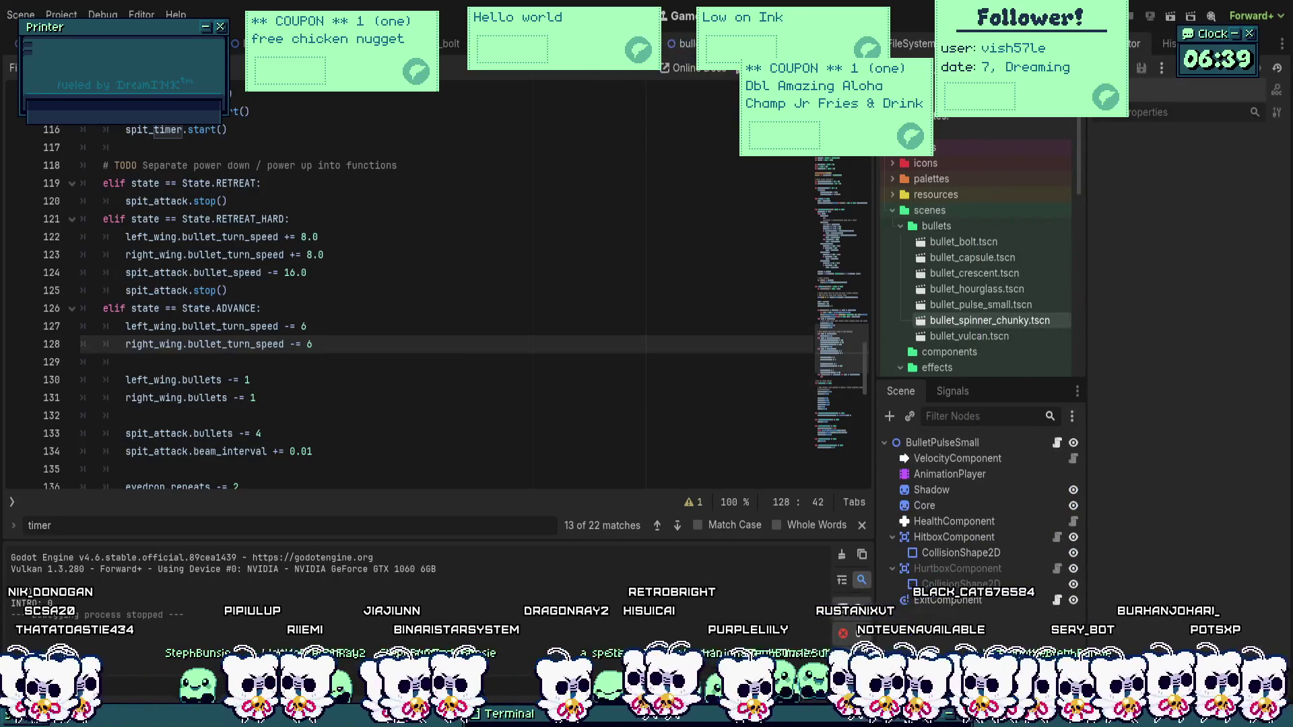
Step: In the pulse bullet's AnimationPlayer, move the Core frame keyframes earlier, from 4 to 2 and 6 to 4
key(ctrl+F1)
scroll(528, 294, down, 2)
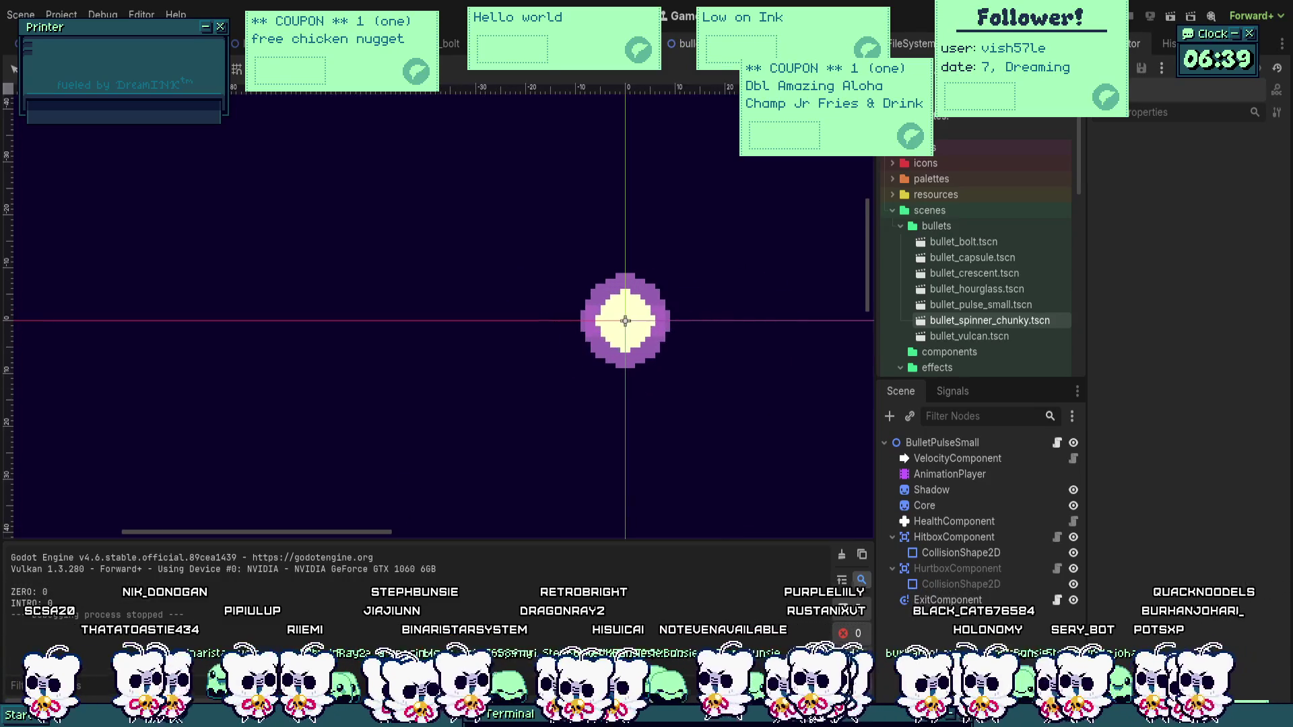
click(959, 473)
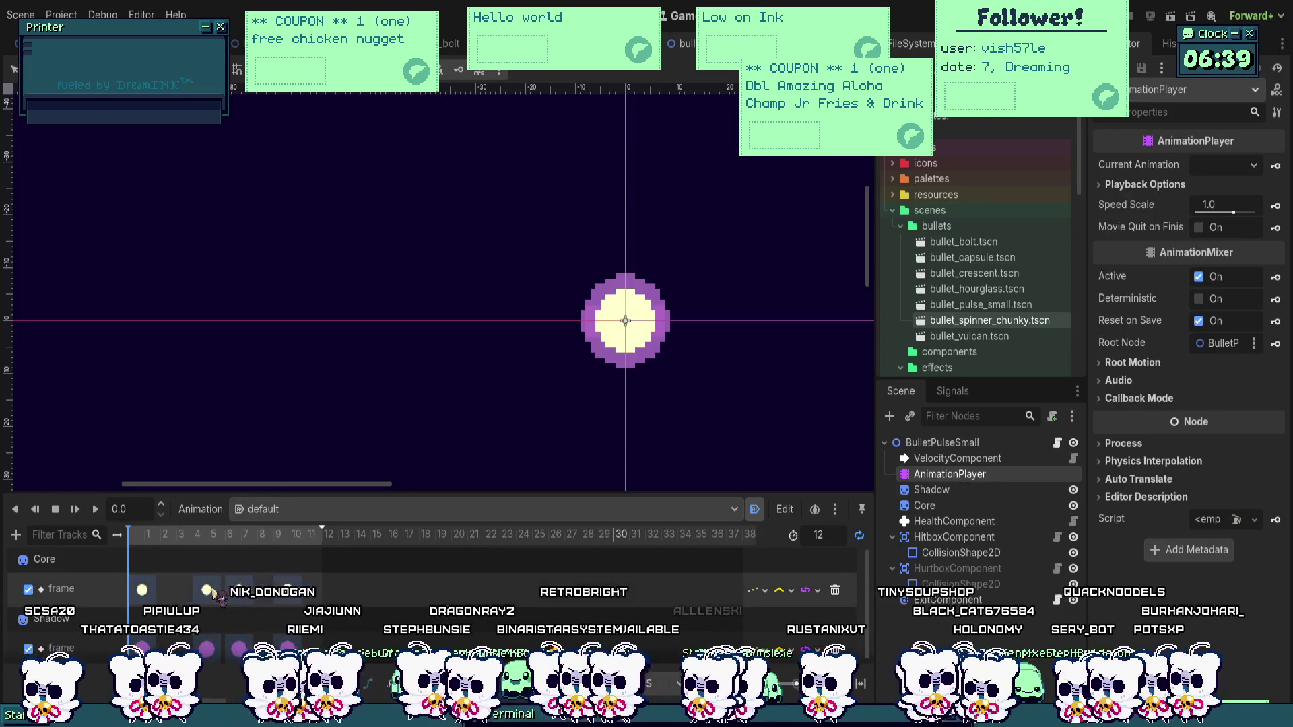
click(159, 590)
drag(183, 595, 207, 590)
click(287, 590)
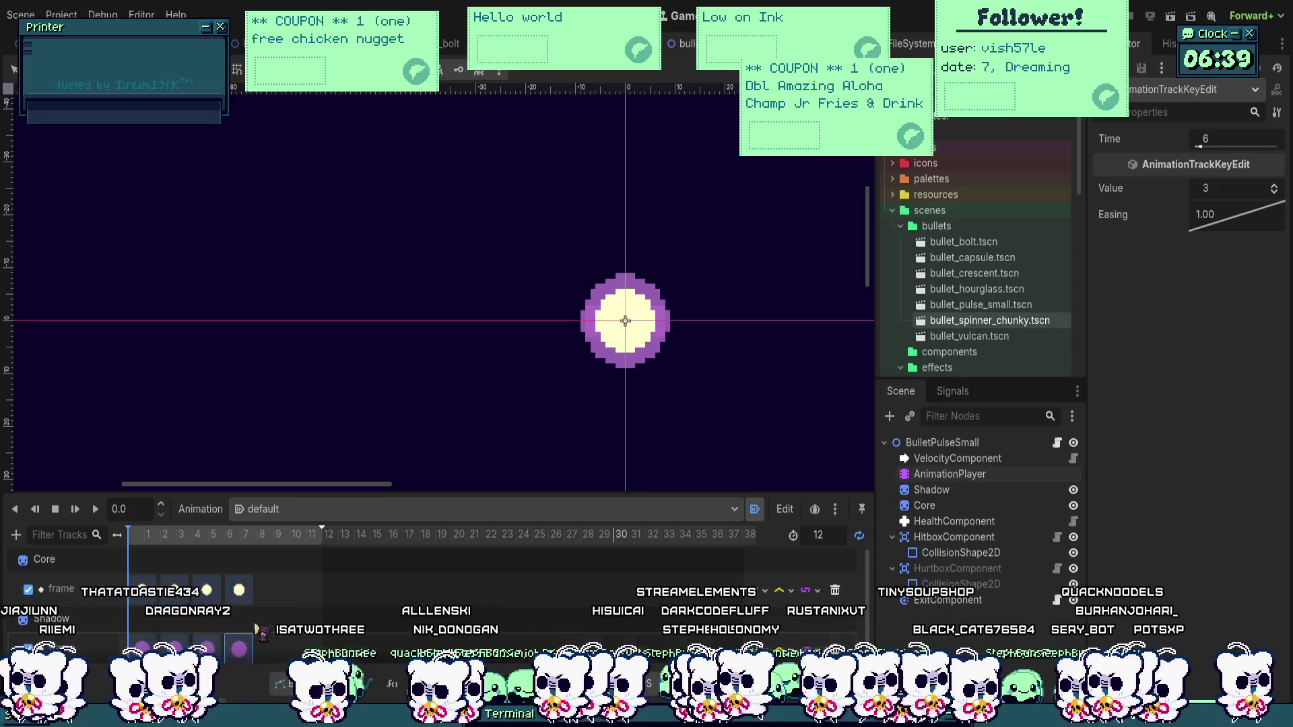
Step: Set the pulse animation's length to 8 and save the bullet scene
click(820, 534)
text(7)
key(Return)
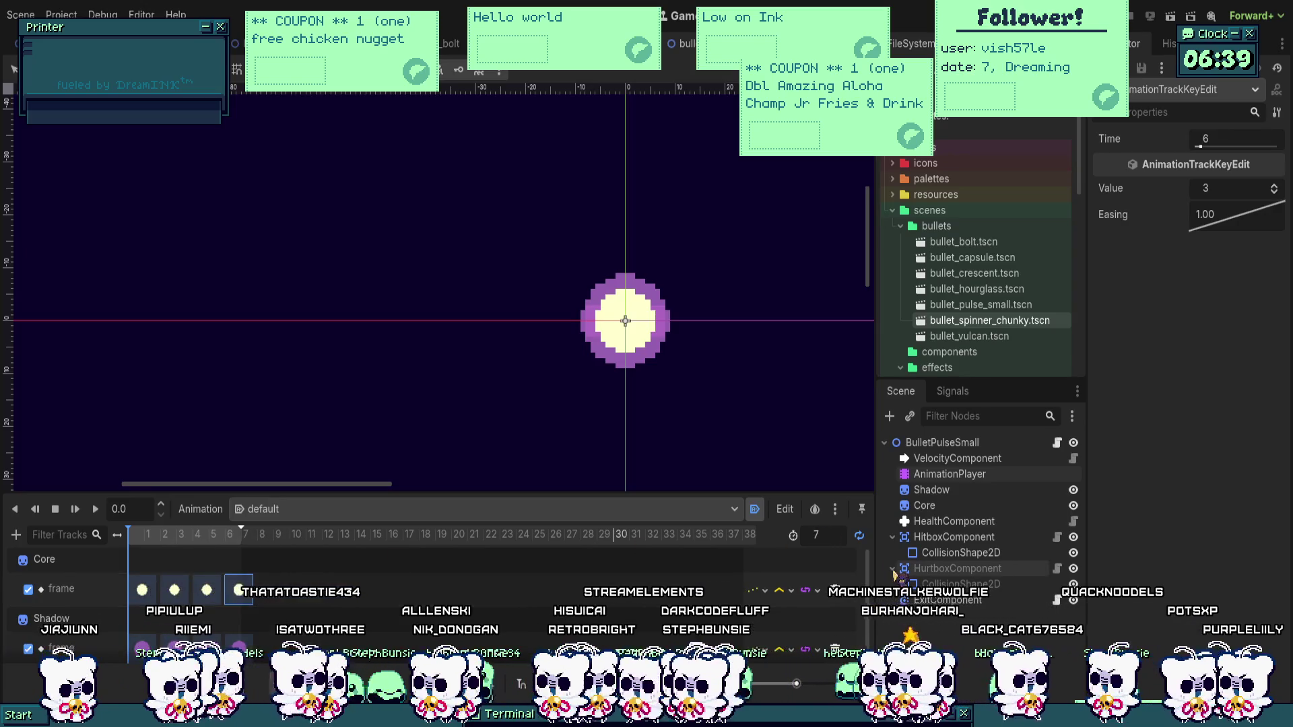
click(839, 539)
text(9)
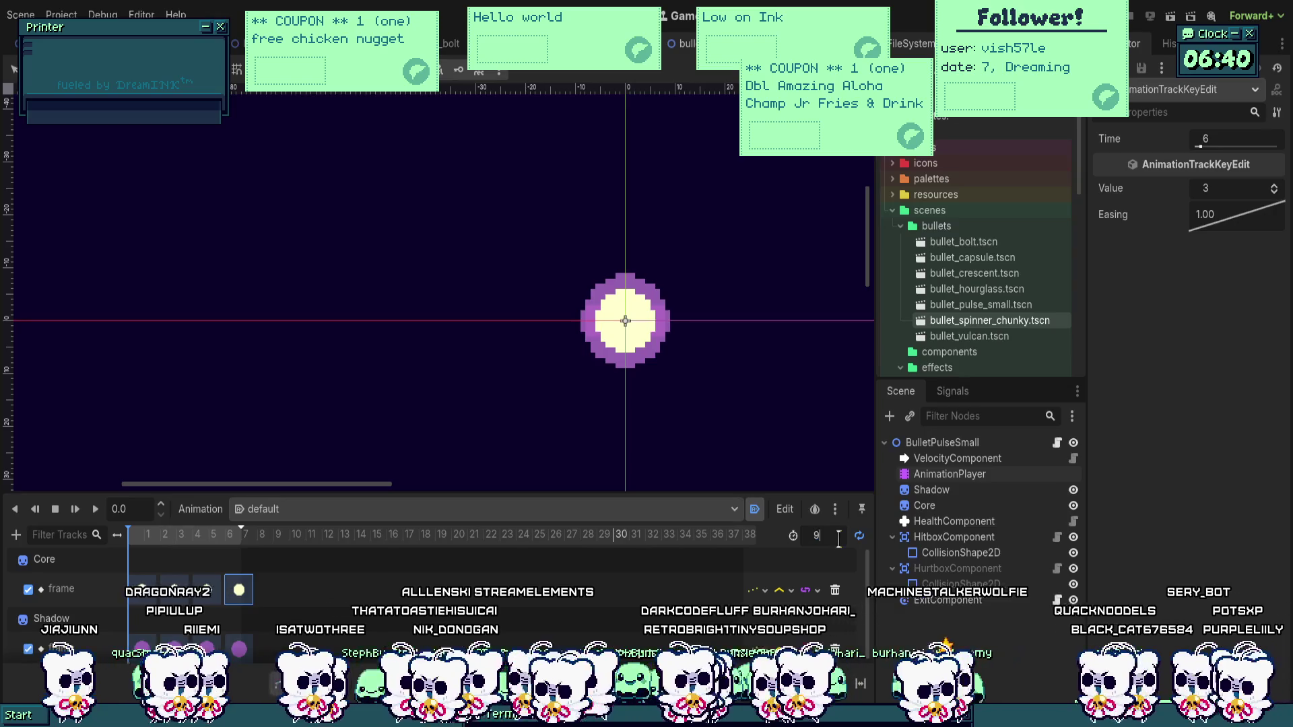
key(BackSpace)
text(7)
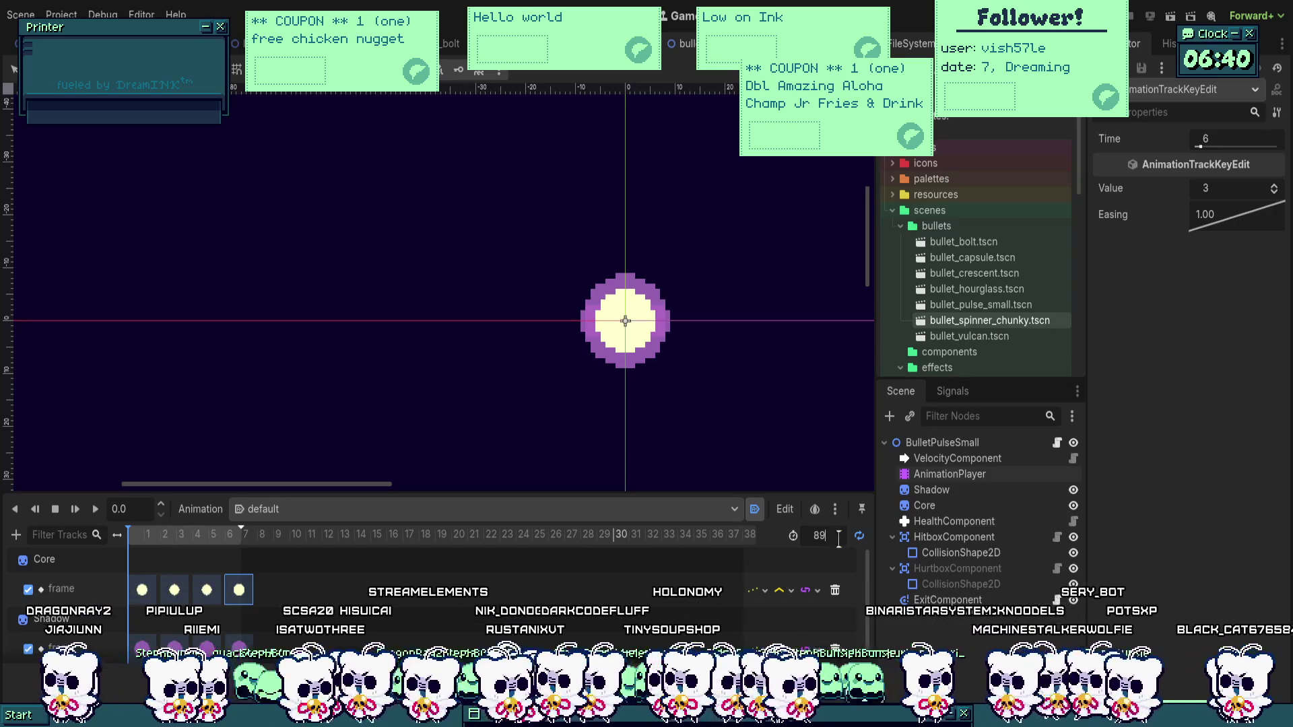
key(BackSpace)
text(8)
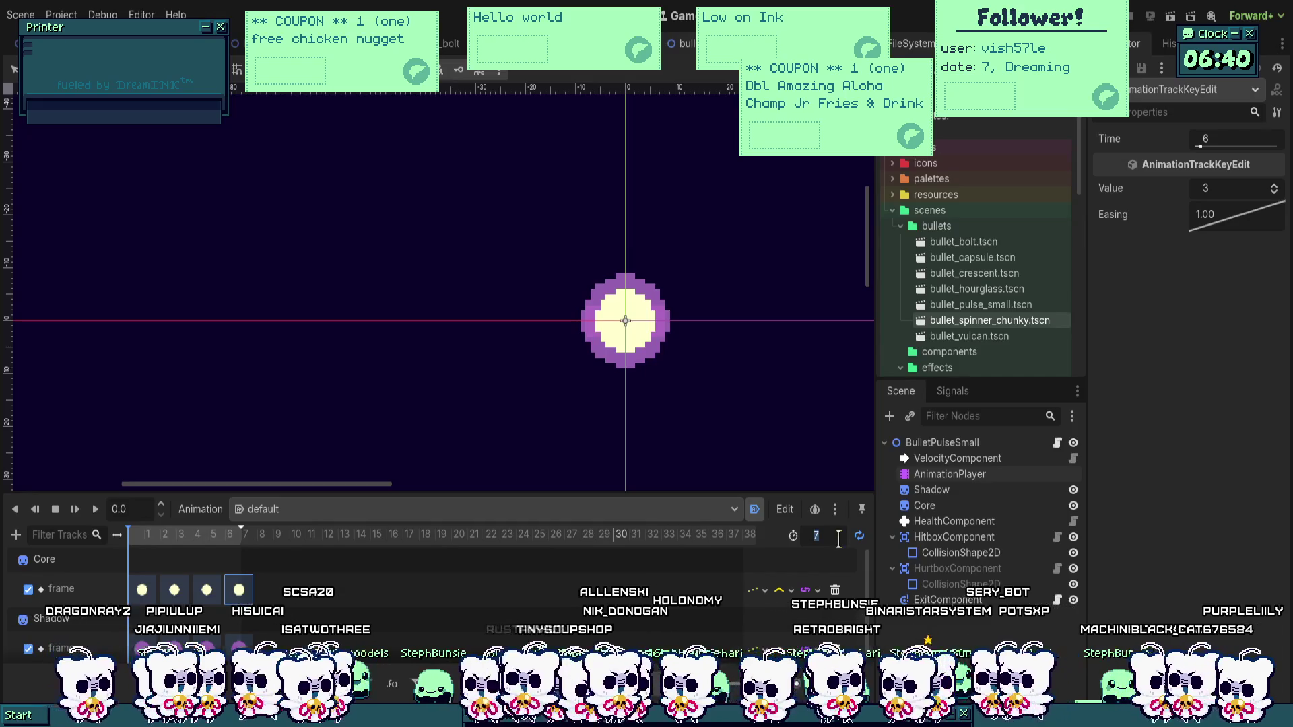
key(Return)
key(ctrl+s)
Step: Preview the pulse animation, then run the game to see the new bullet animation
scroll(214, 601, up, 5)
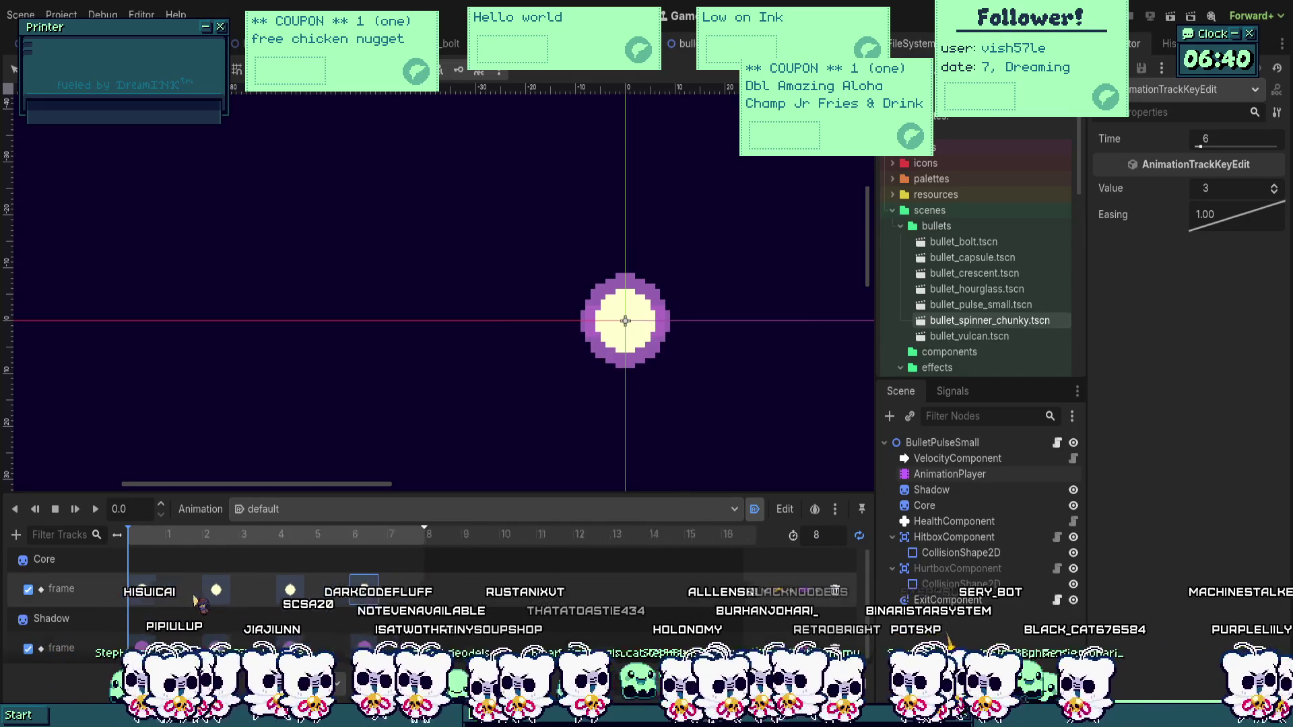
scroll(213, 601, down, 2)
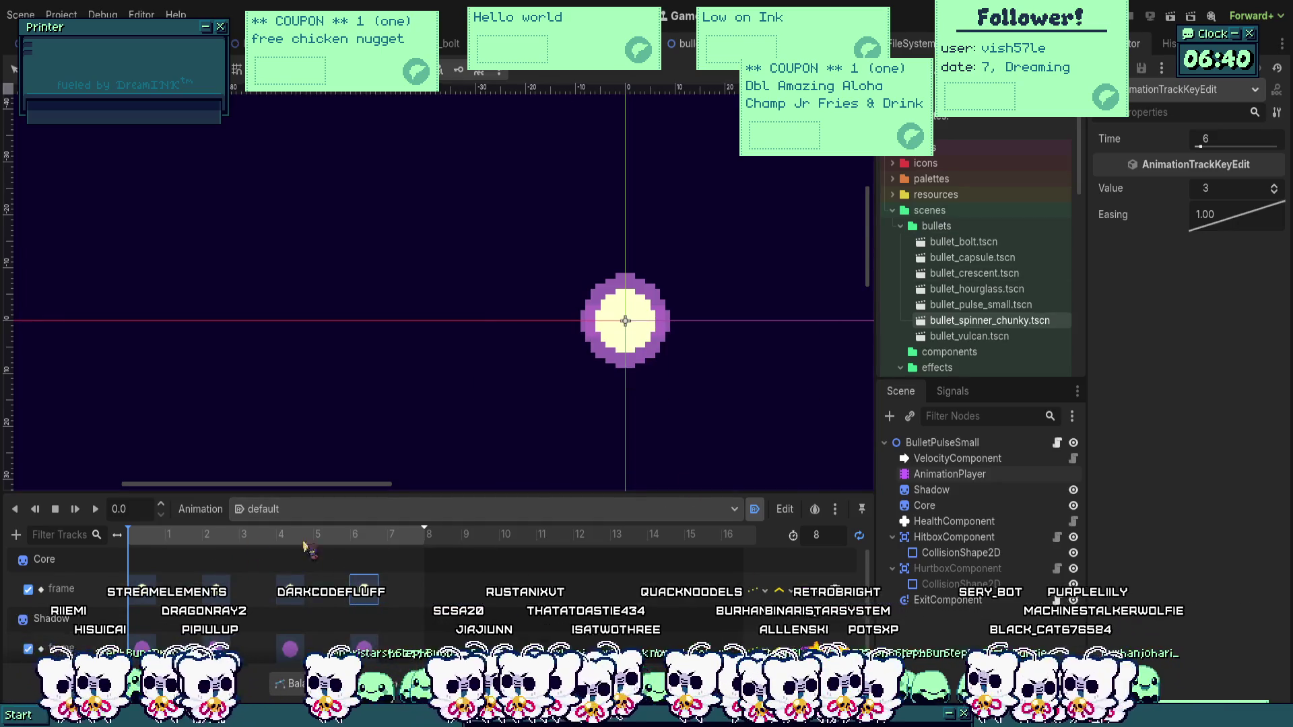
click(95, 510)
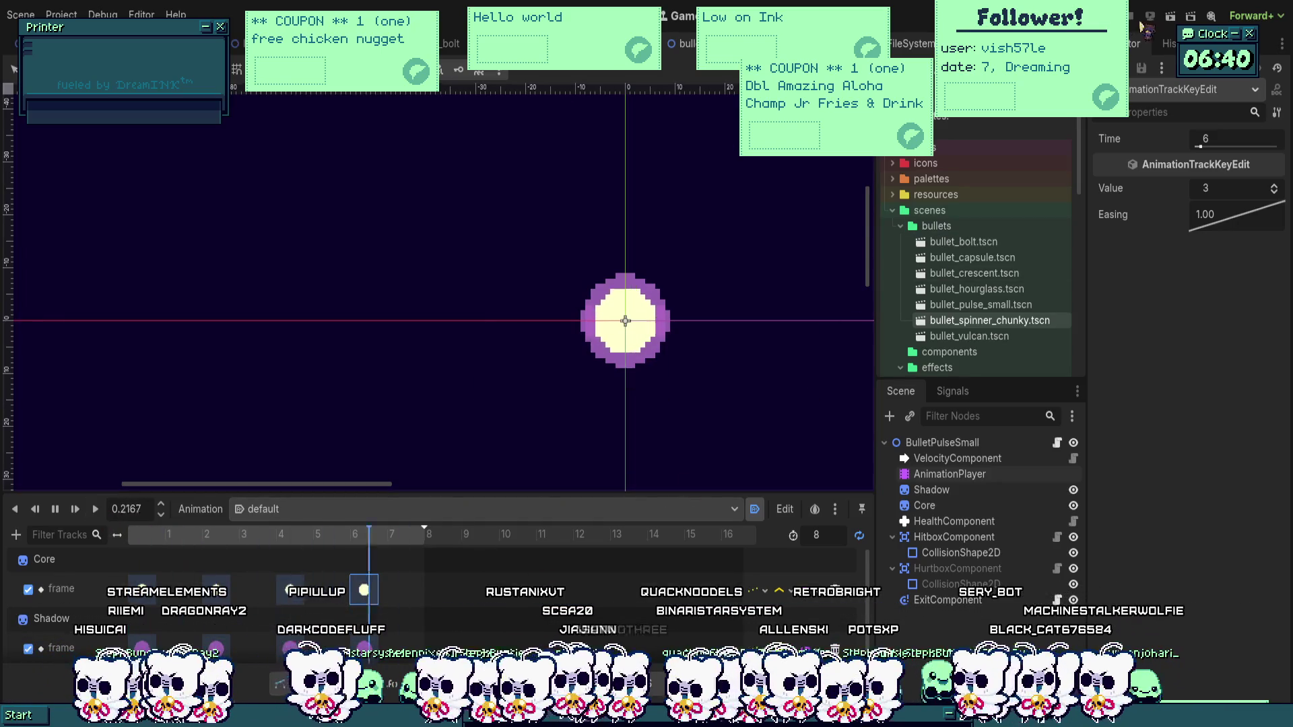
key(F6)
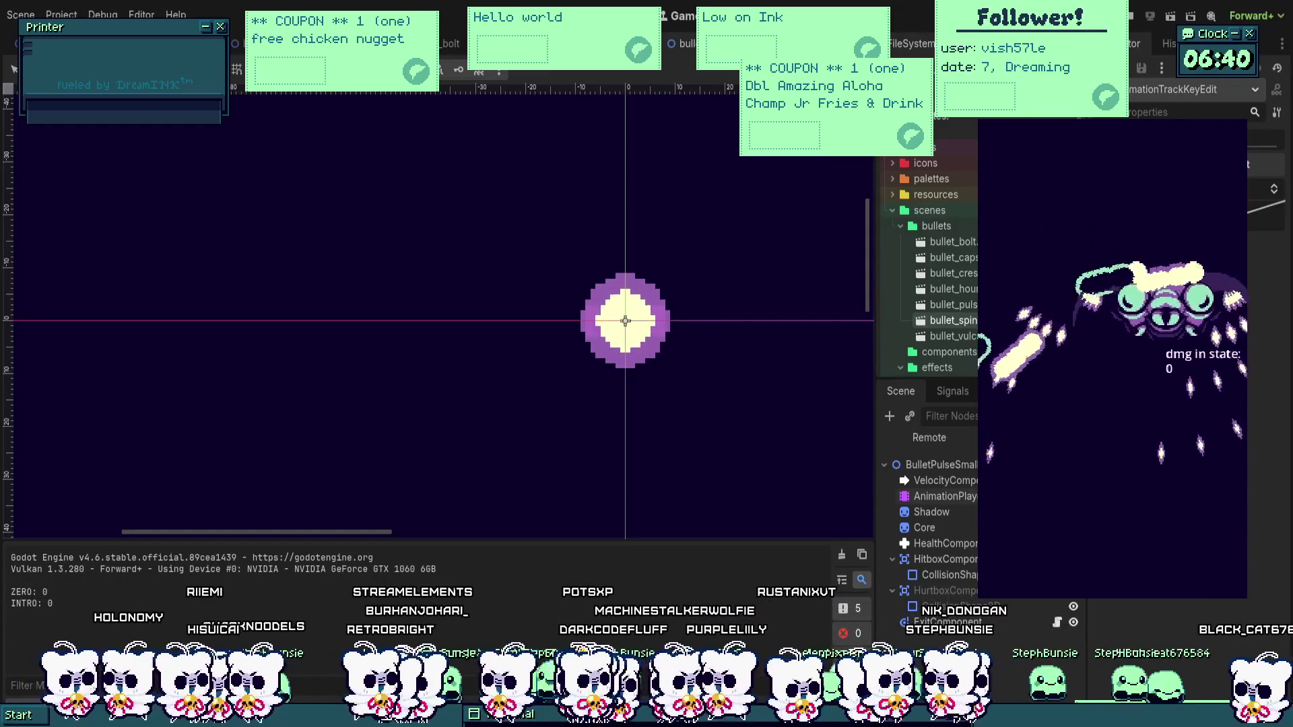
Step: Stop the playtest and cycle scene tabs with Ctrl+Tab toward the World scene
key(F8)
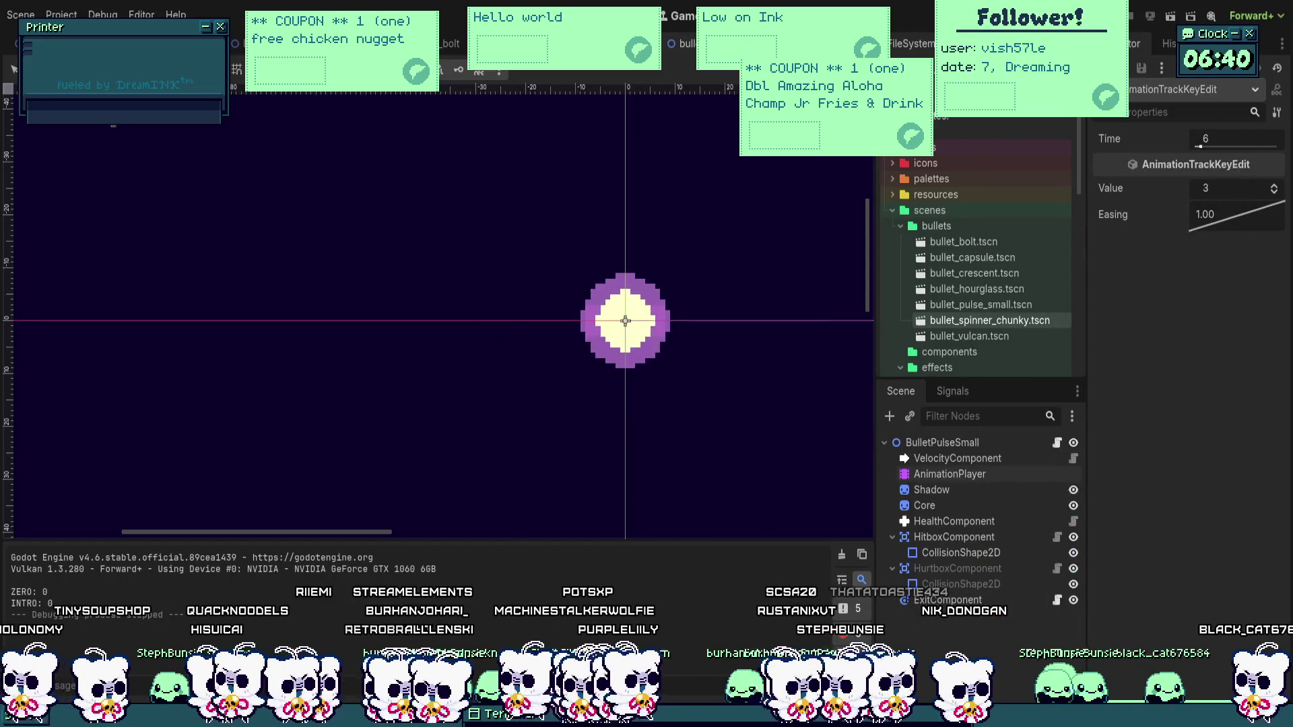
key(ctrl+Tab)
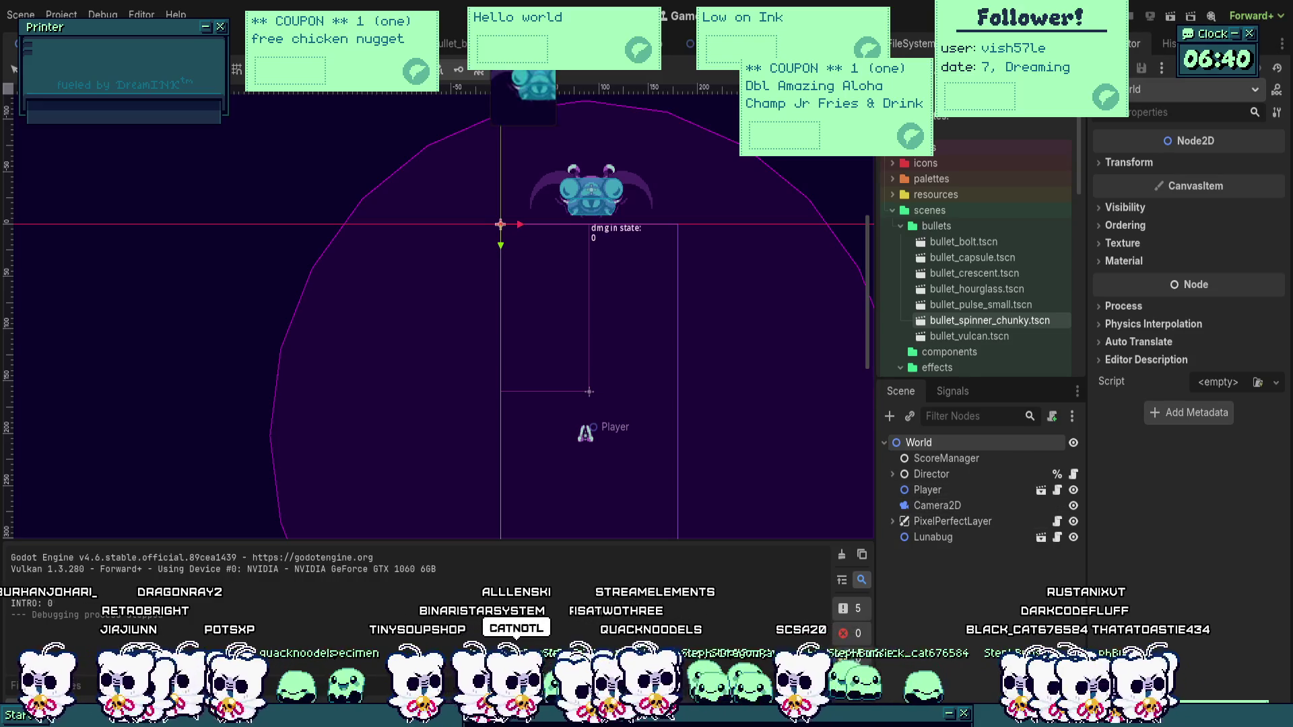
Step: Return to the Lunabug scene and save it with RightAntenna's bullet type as Bonus
key(ctrl+Tab)
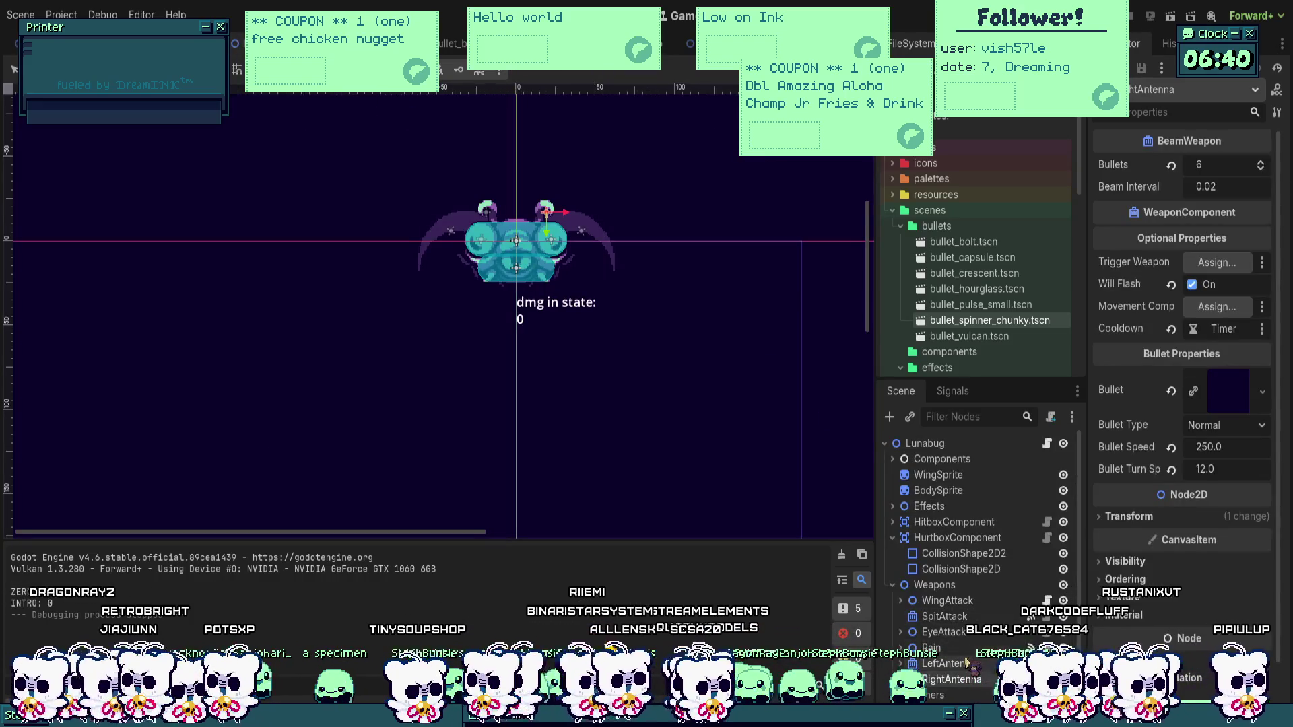
key(ctrl+s)
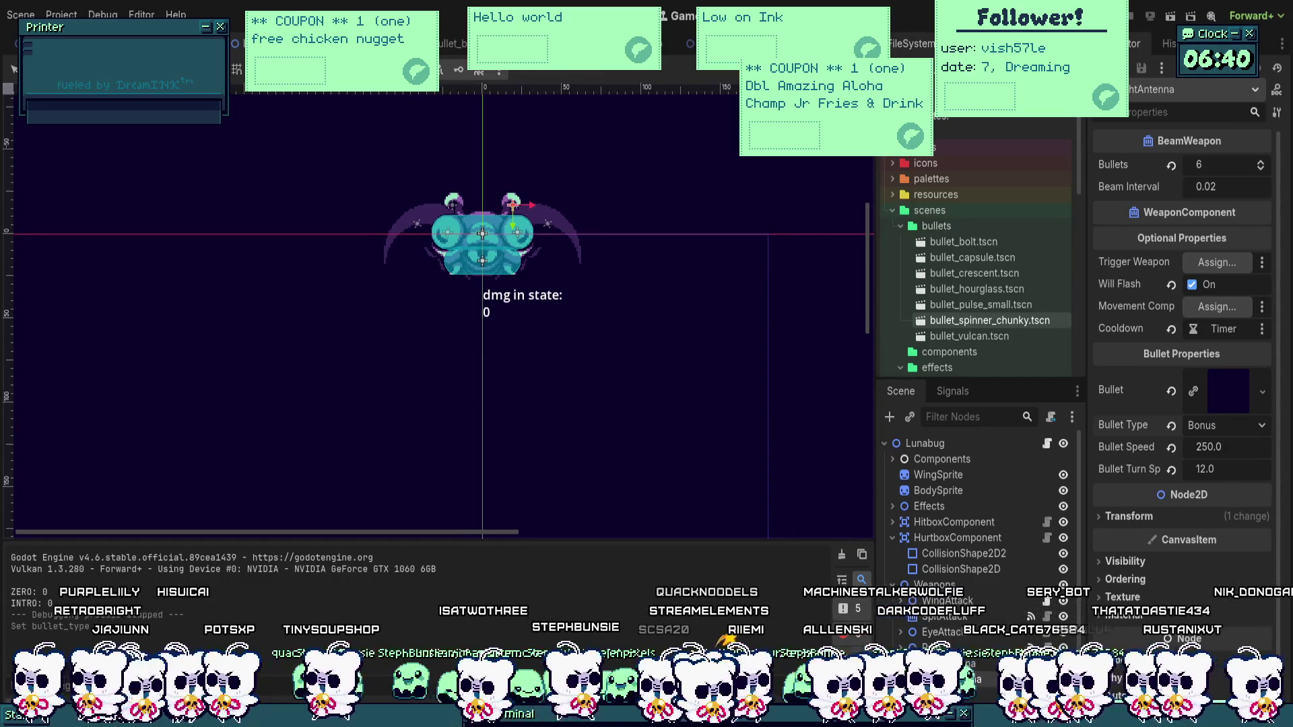
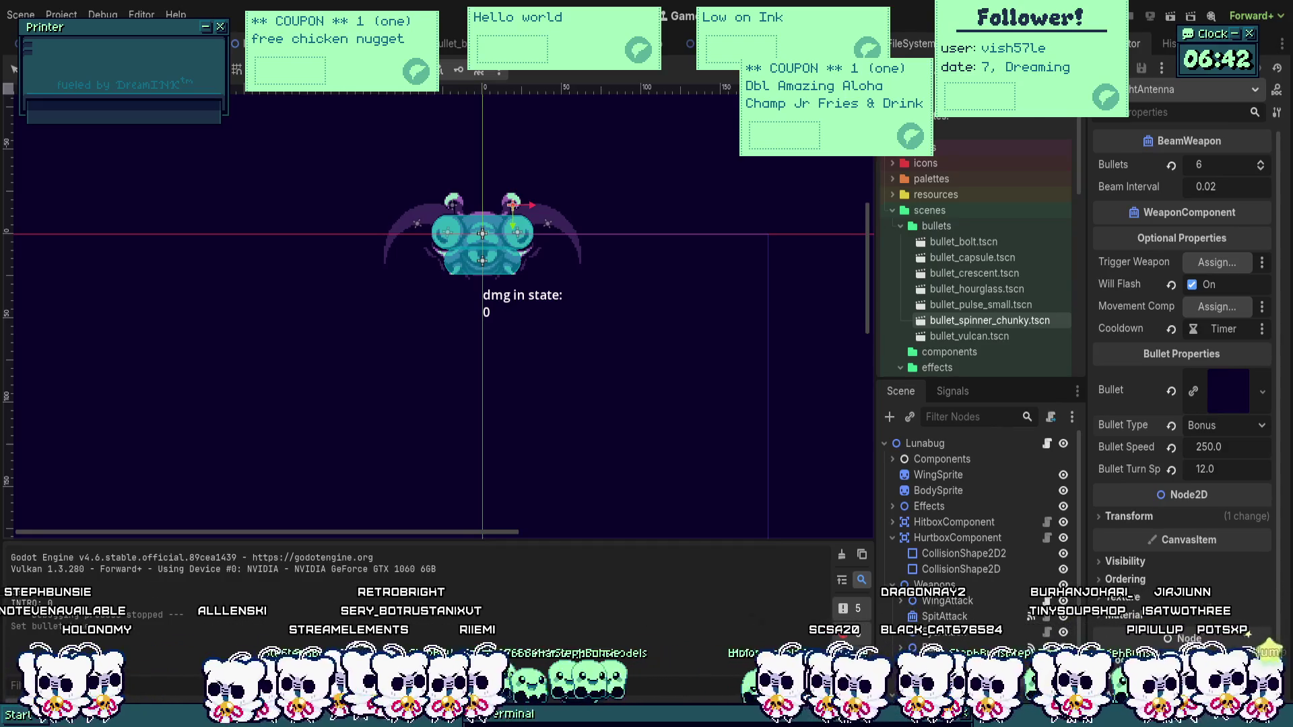
Step: Select the LeftAntenna node, then open the Lunabug boss script for editing
drag(816, 471, 873, 486)
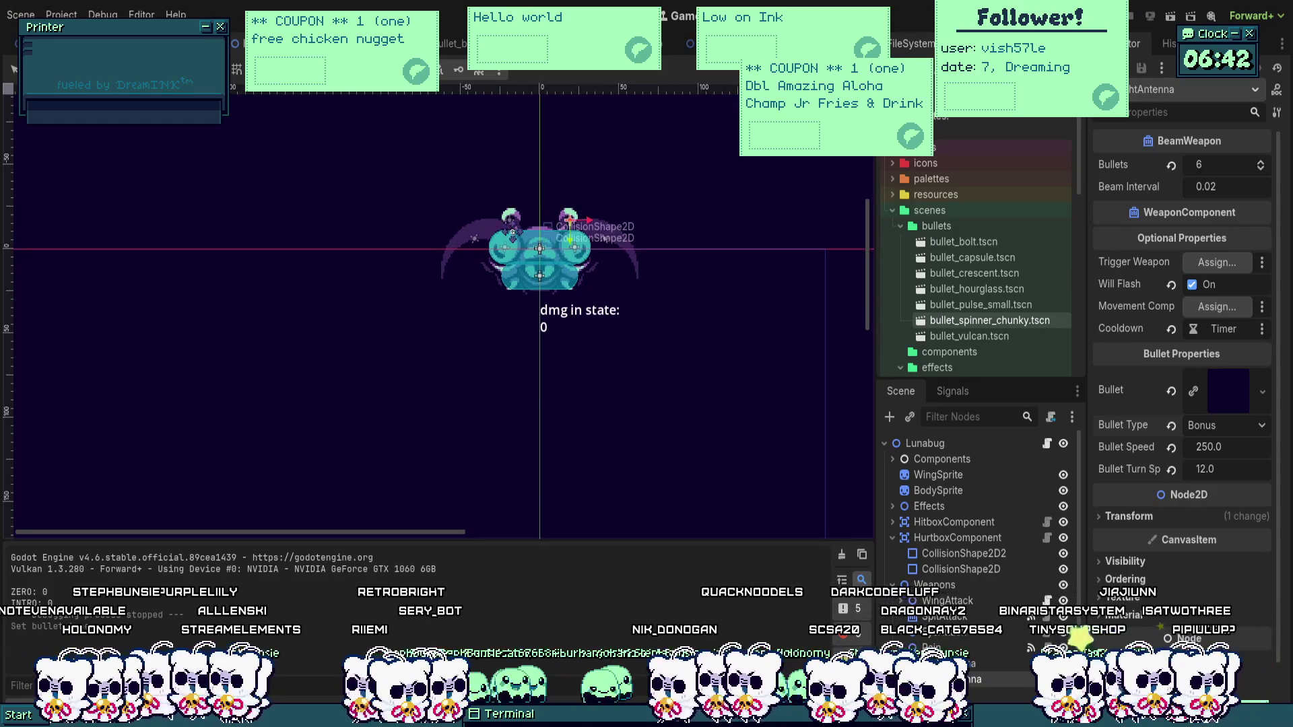
click(511, 217)
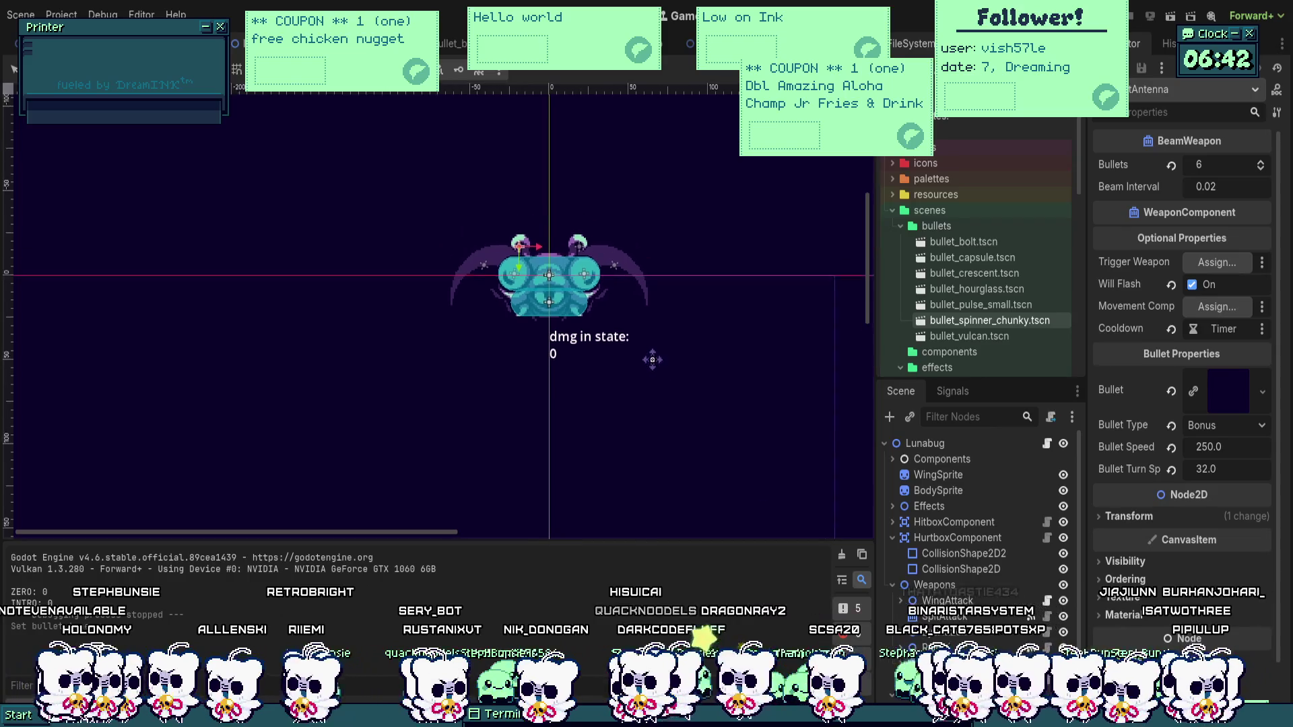
click(1046, 443)
click(517, 387)
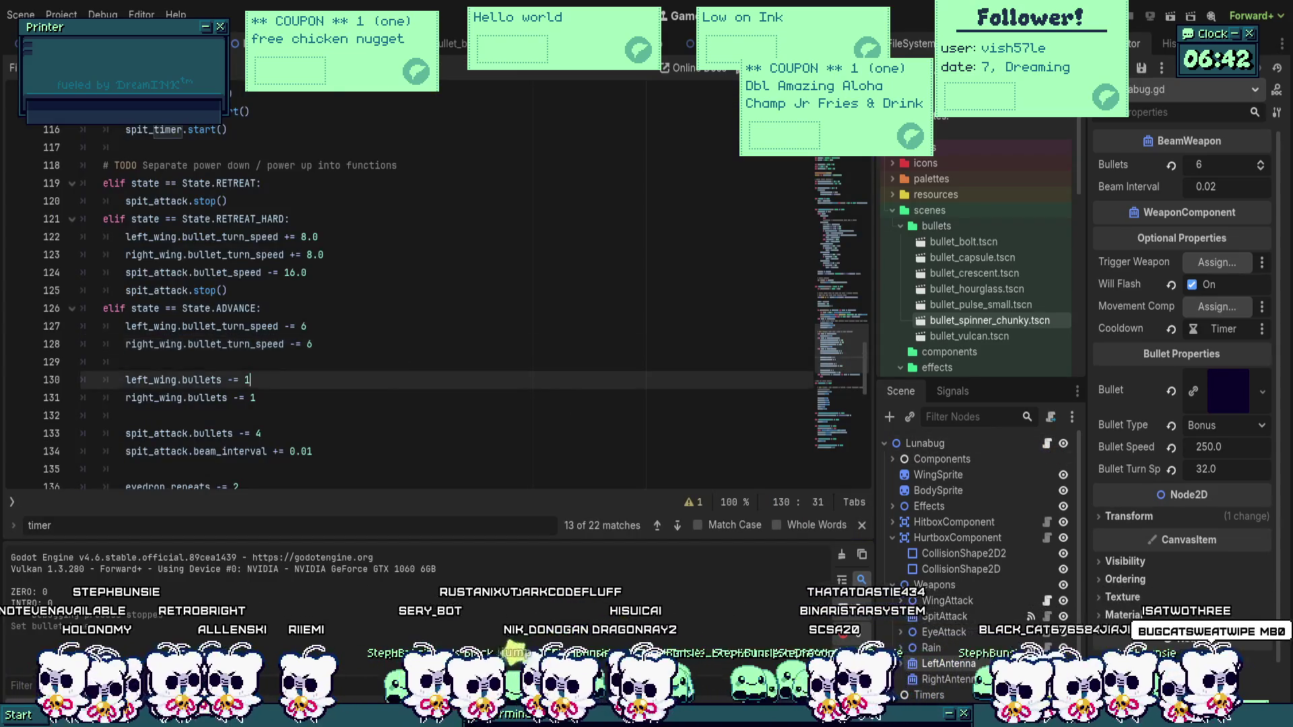
Step: Scroll lunabug.gd to the antenna loop and start erasing the '# Target antennae' comment
scroll(412, 376, up, 10)
scroll(412, 376, up, 7)
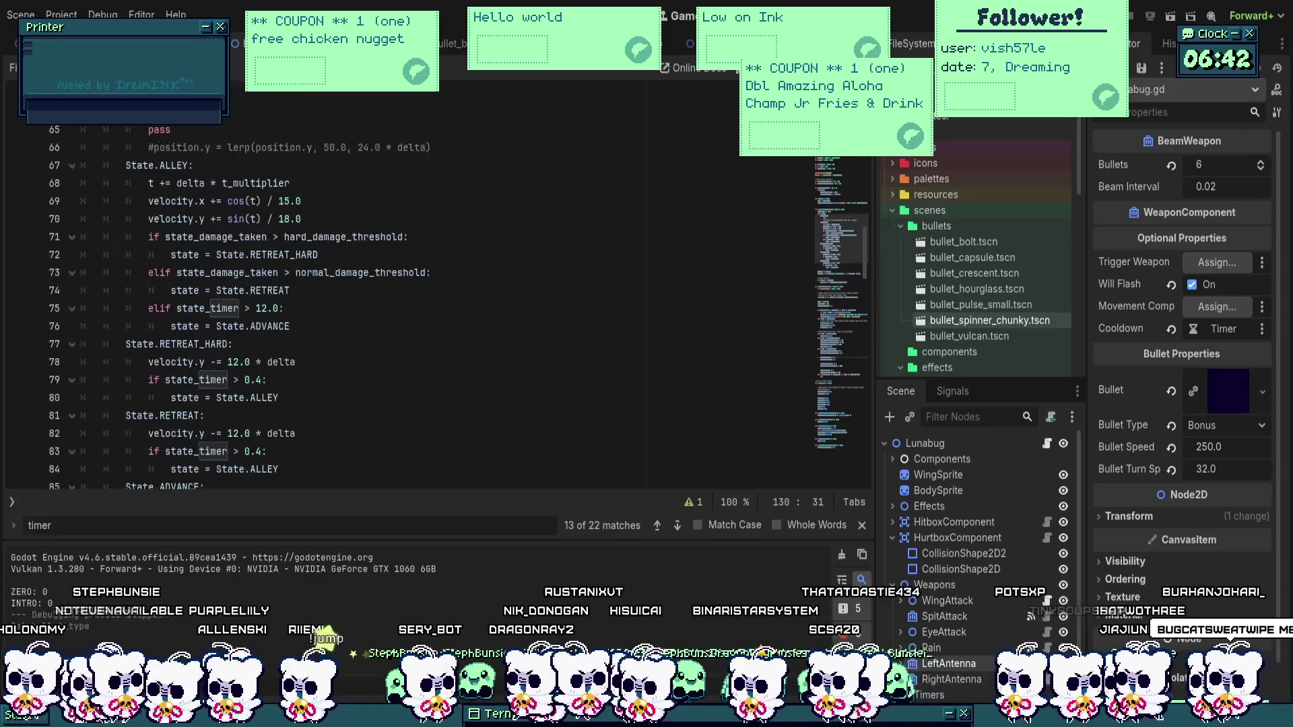
scroll(398, 384, down, 6)
scroll(398, 376, down, 1)
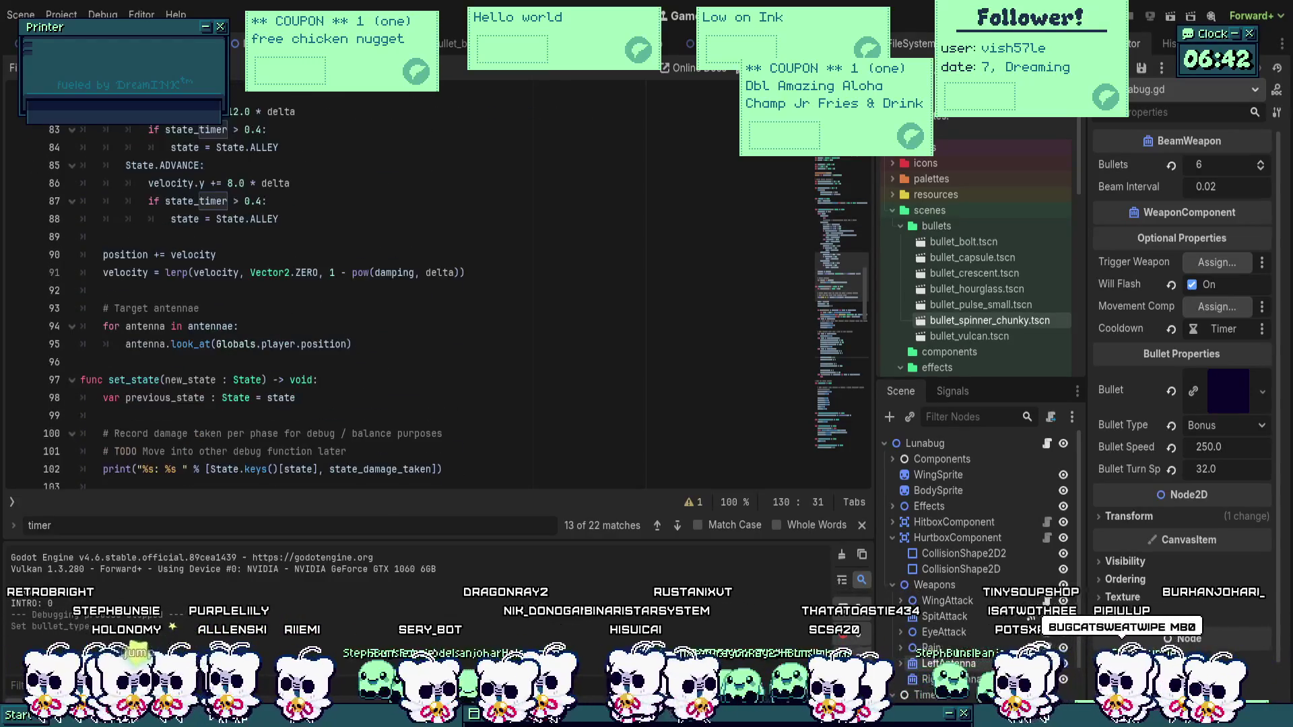
click(216, 254)
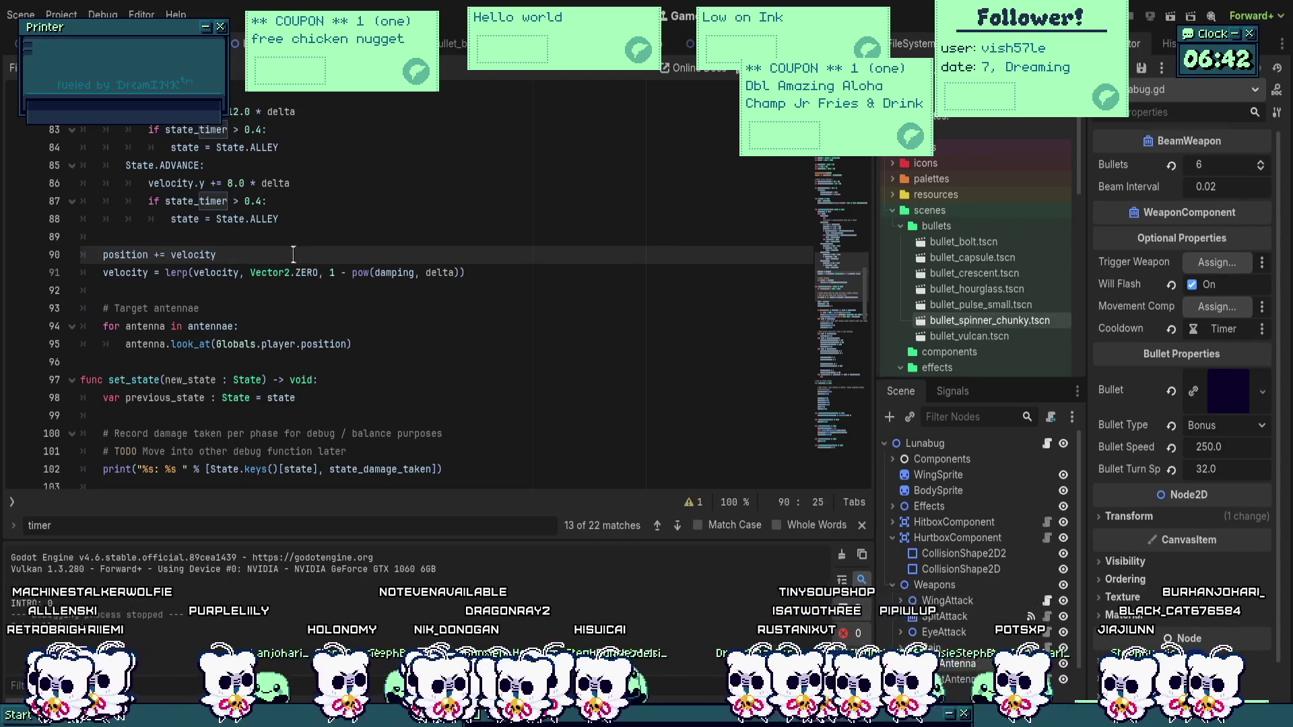
scroll(293, 253, up, 3)
scroll(269, 418, down, 2)
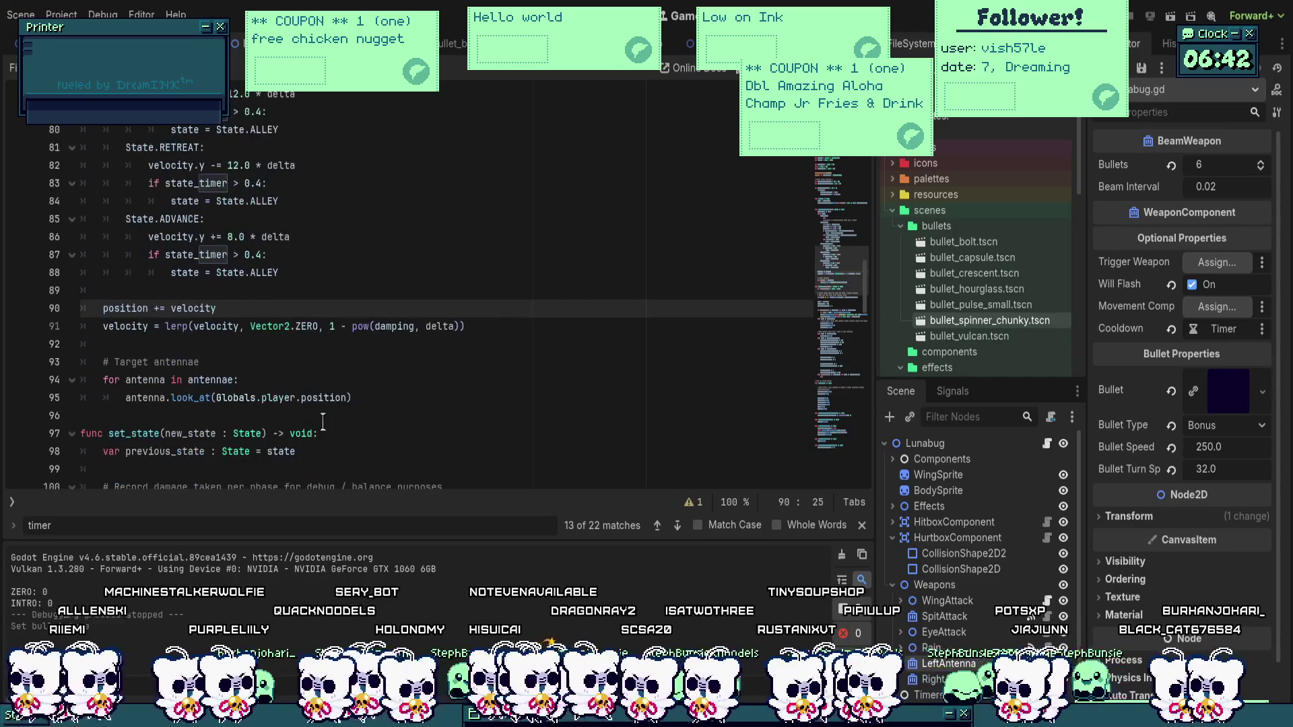
click(290, 397)
click(303, 361)
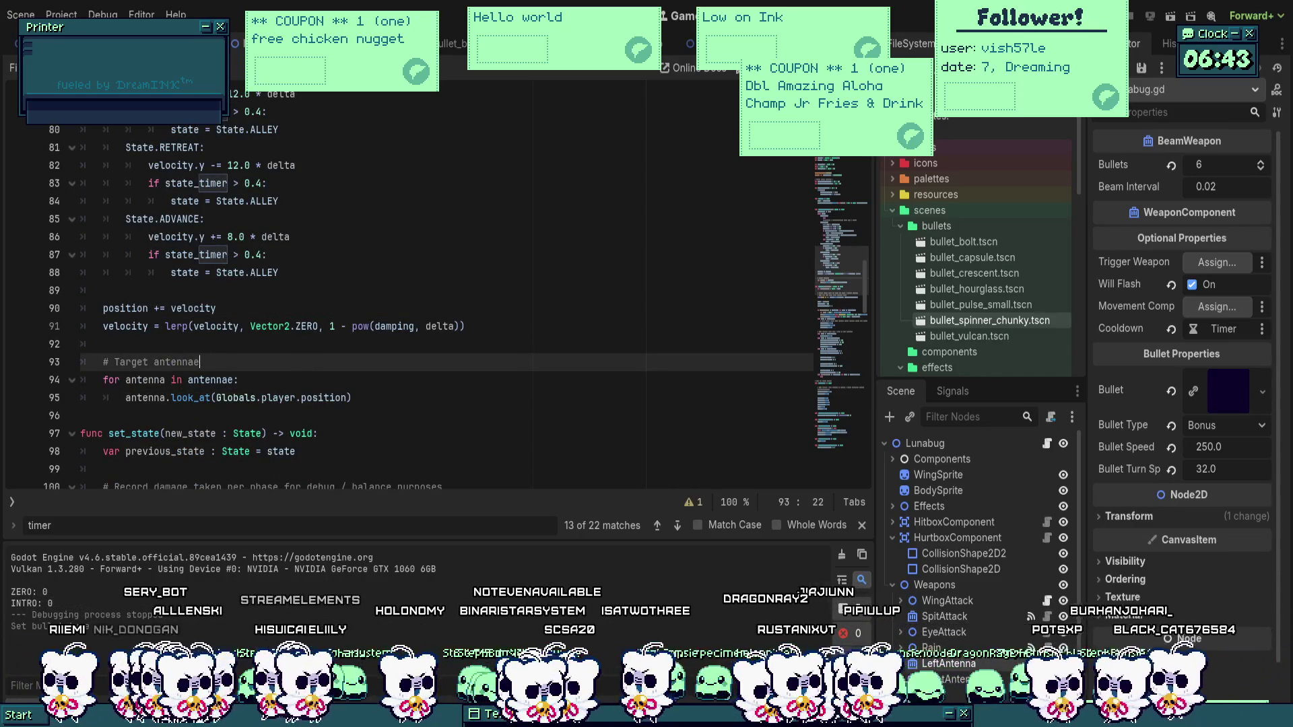
key(BackSpace)
key(BackSpace)
key(BackSpace)
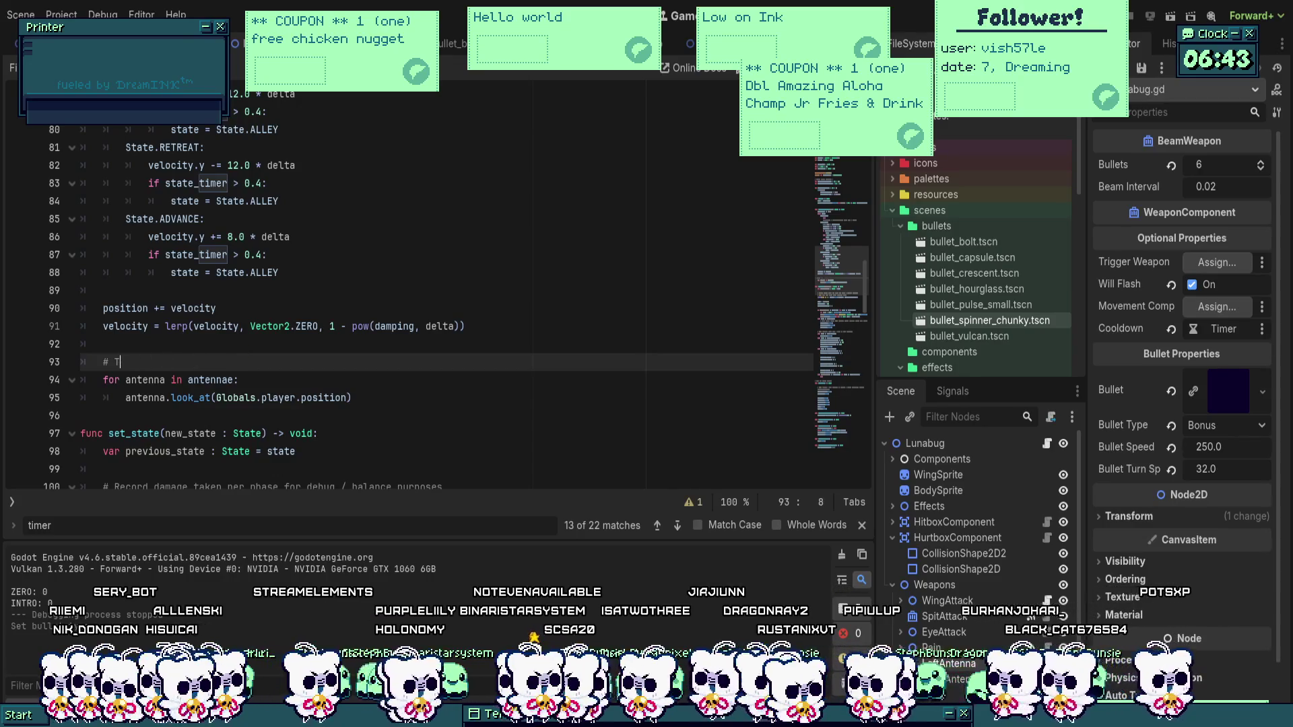
Step: Rename the comment to 'Antennae behaviour' and add 'if Globals.player.position < position:' beneath it
text(Antennae behaviour)
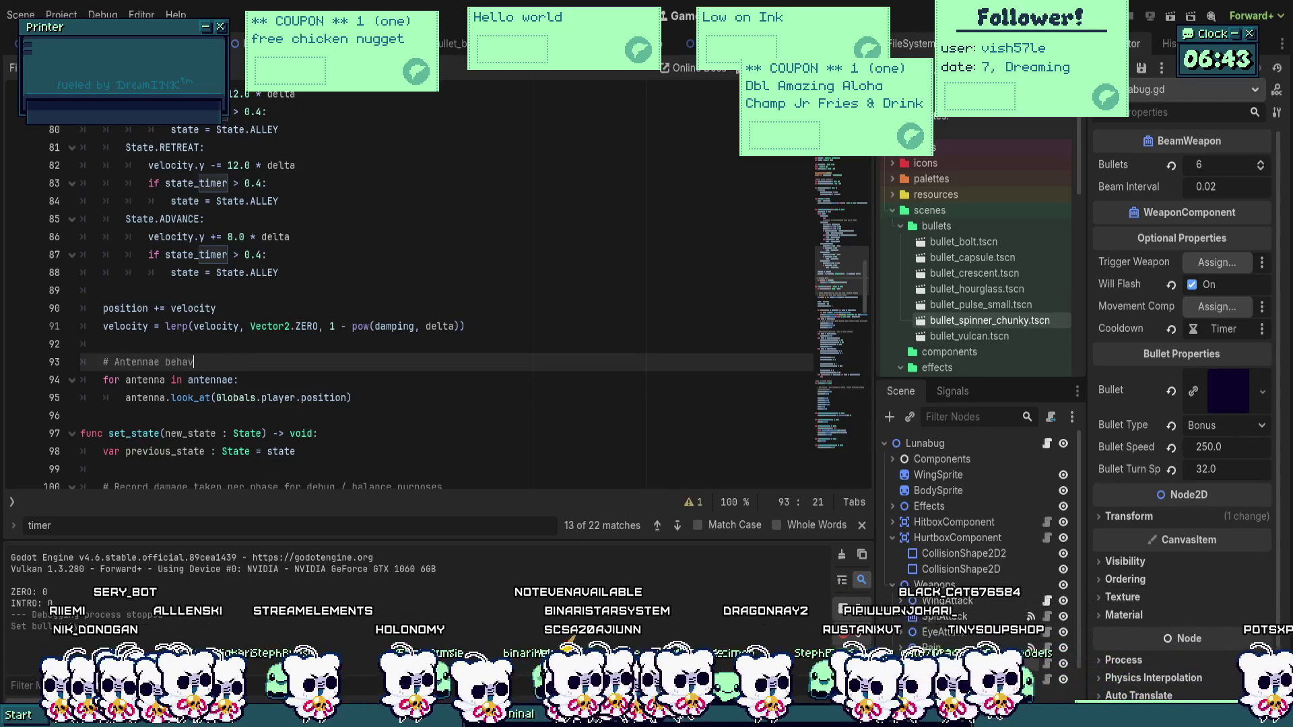
key(Return)
text(if player)
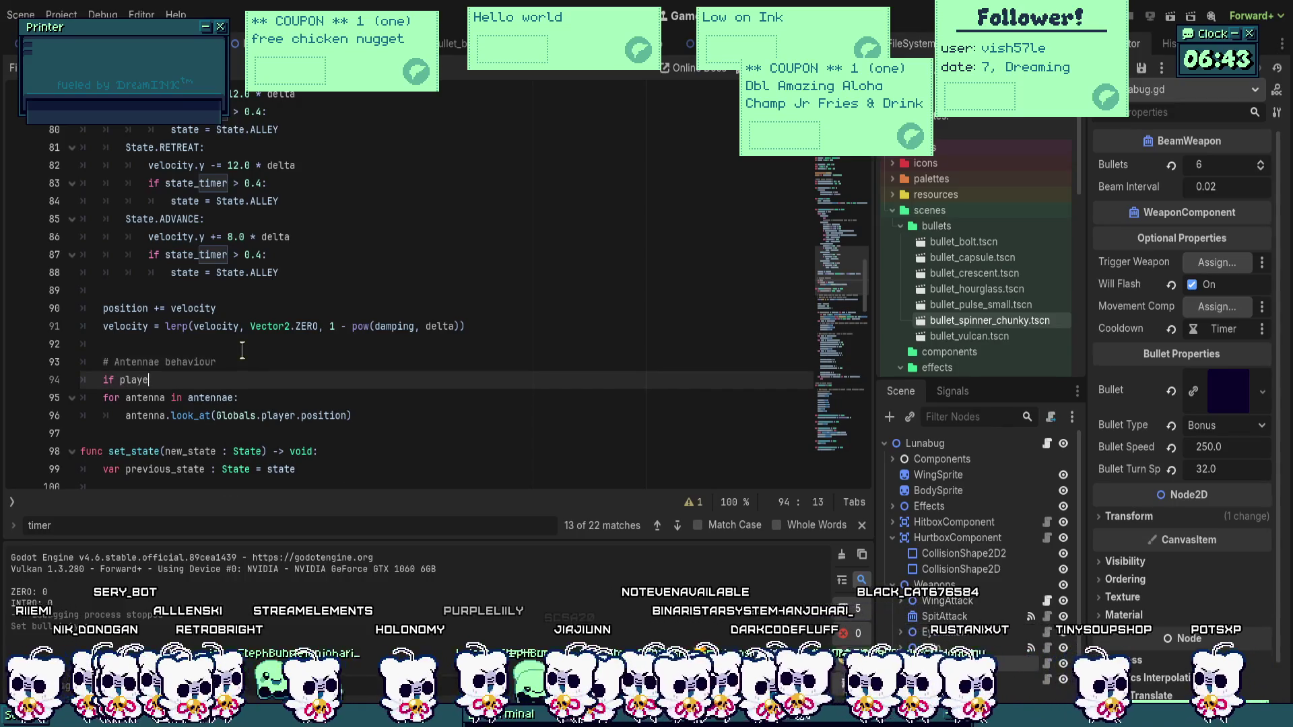
key(BackSpace)
key(BackSpace)
key(BackSpace)
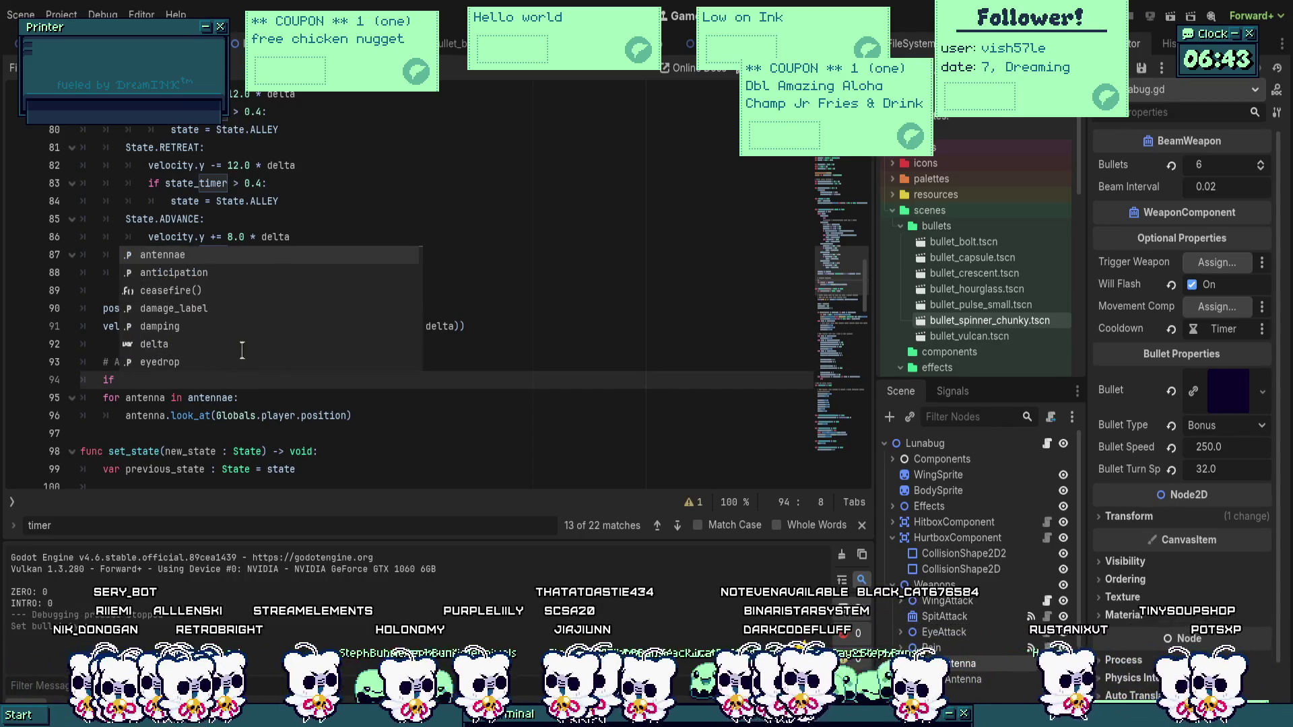
text(Globals.player.position < Pl)
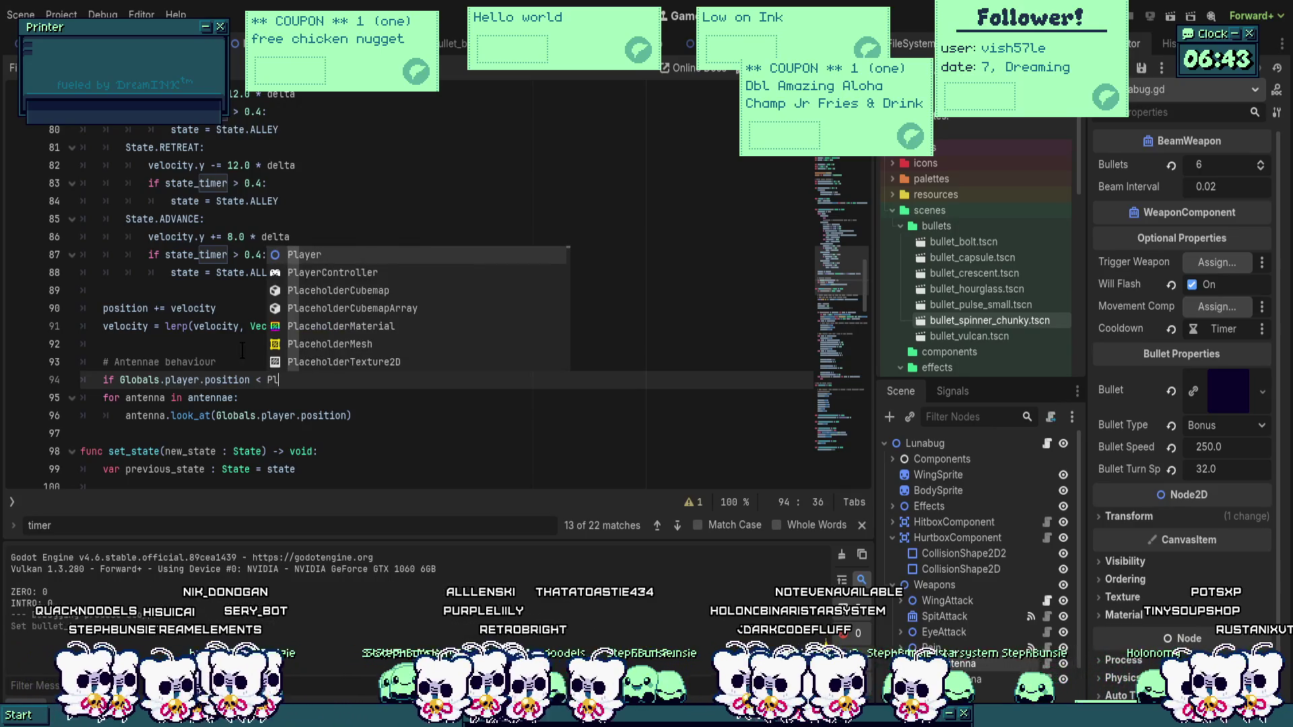
key(Escape)
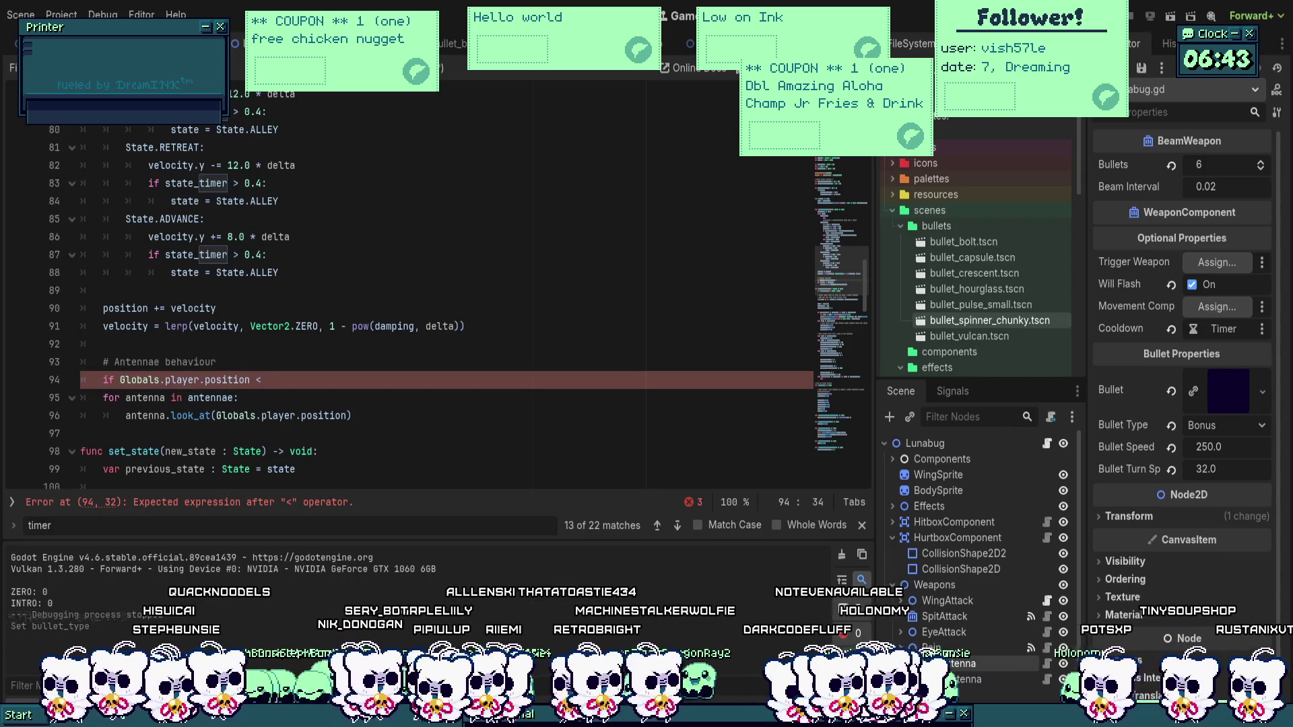
text(position)
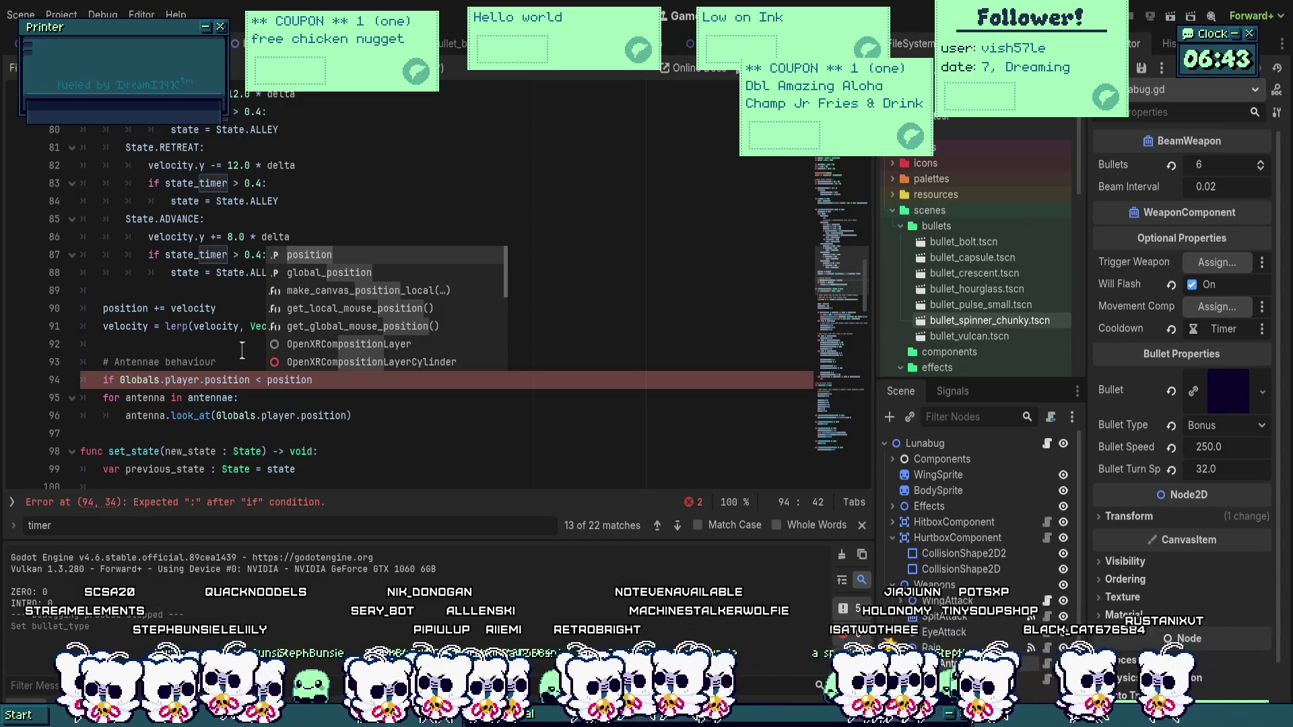
text(:)
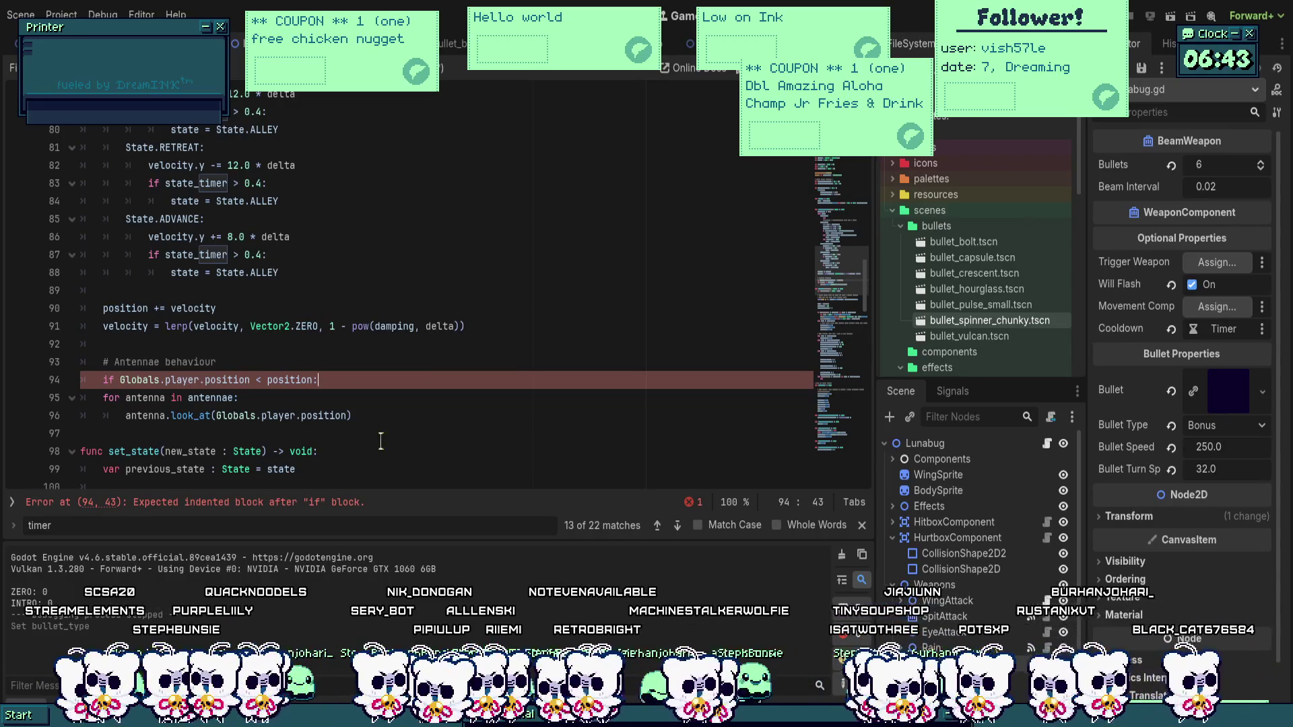
click(381, 416)
Step: Indent the antenna loop under the new condition and begin an 'antenna.' line after look_at
key(shift+Up)
key(Tab)
click(350, 379)
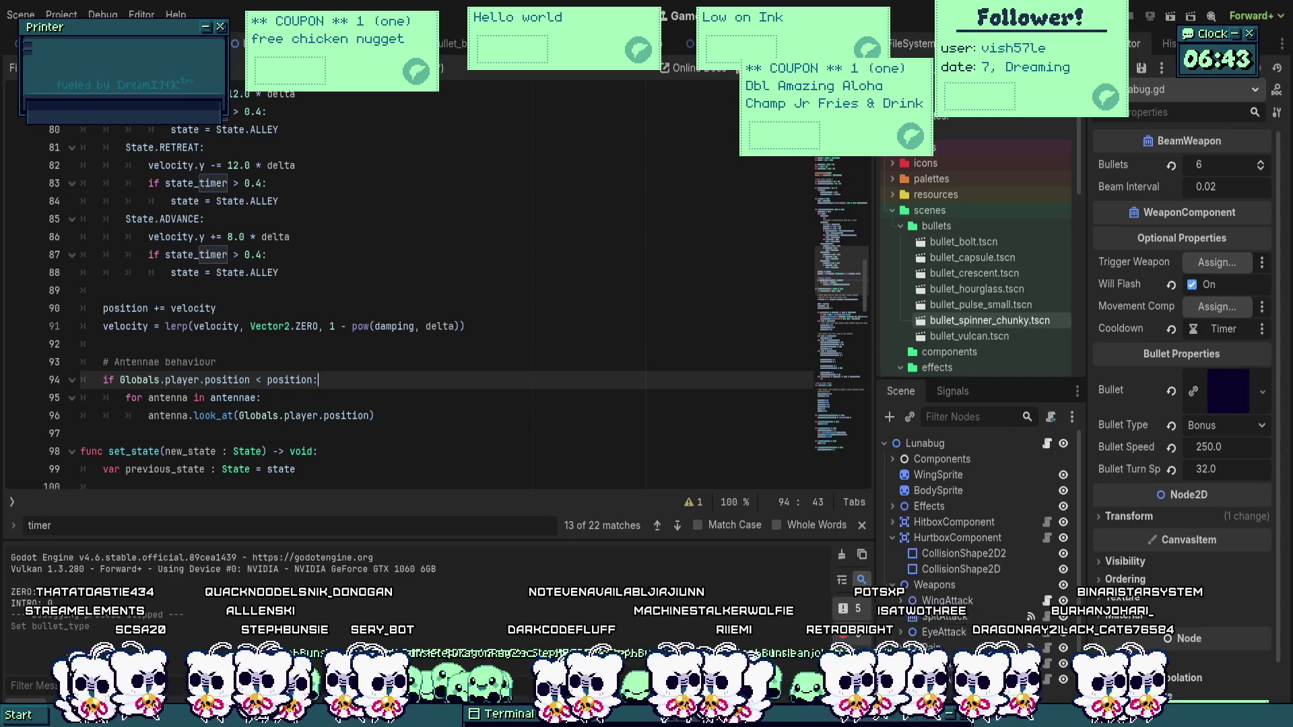
click(386, 392)
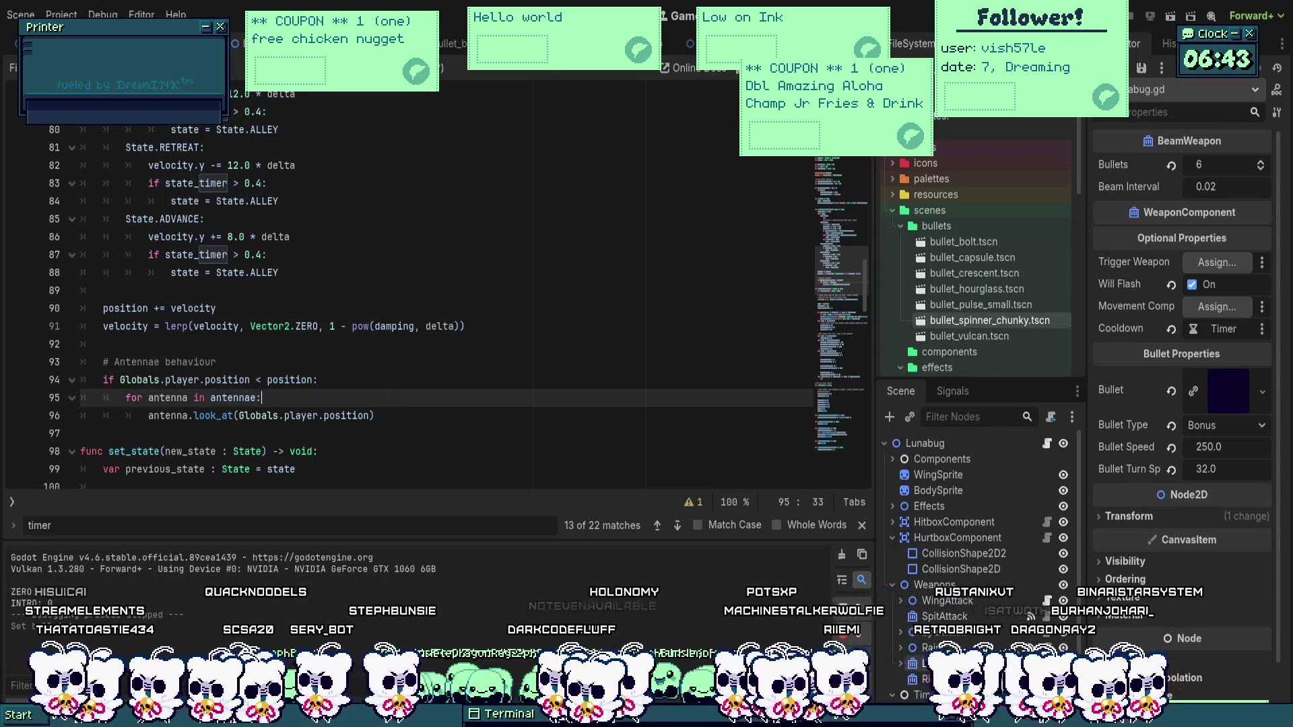
click(413, 450)
click(419, 415)
key(Return)
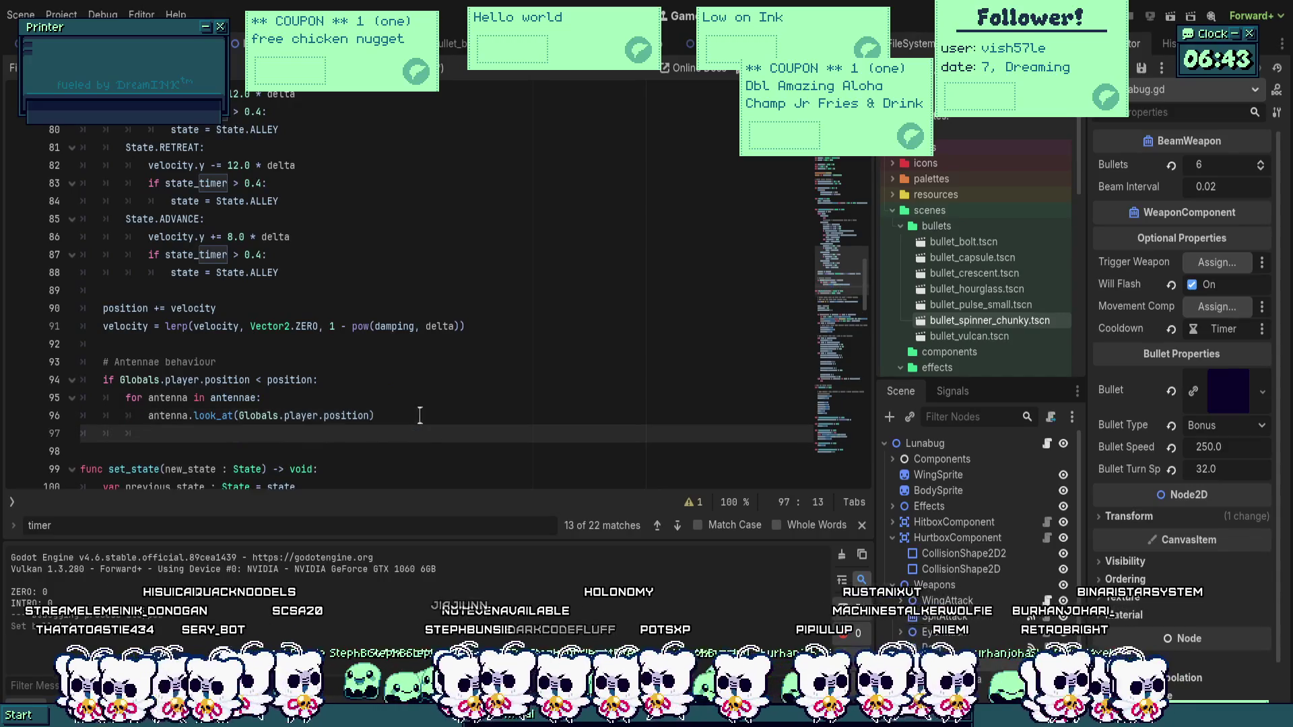
text(antenna)
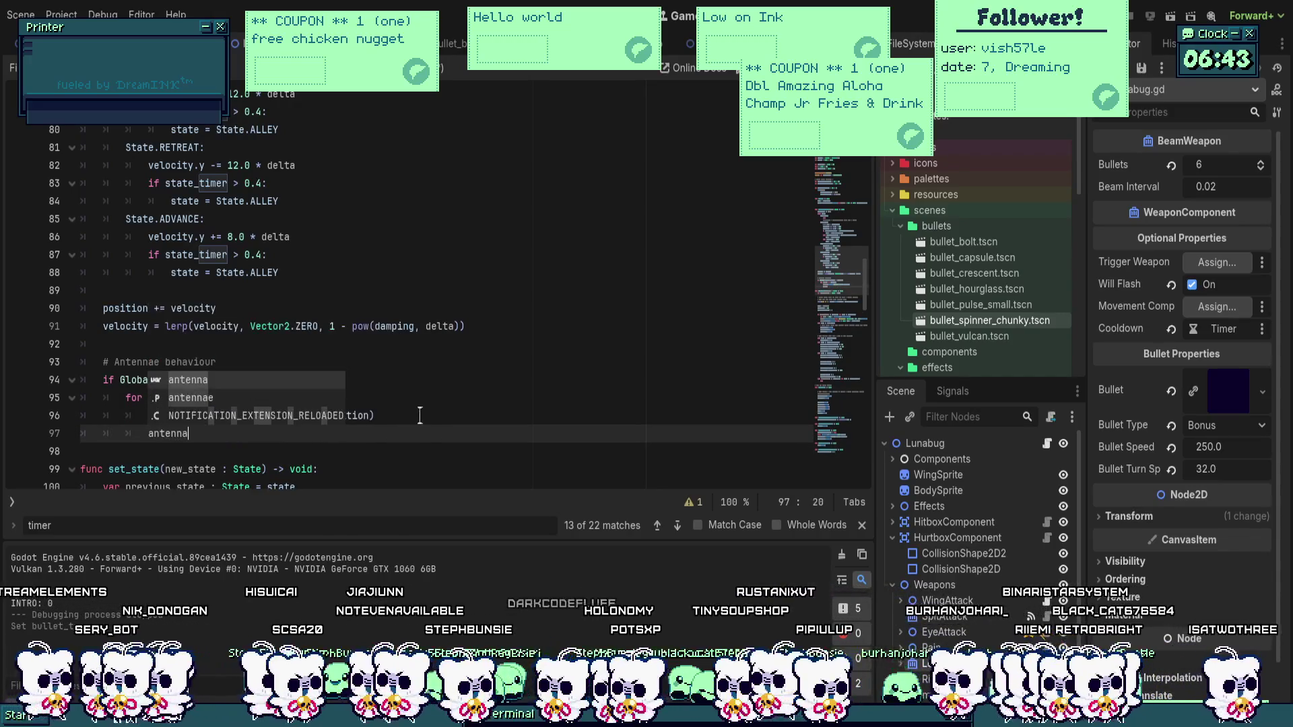
text(.)
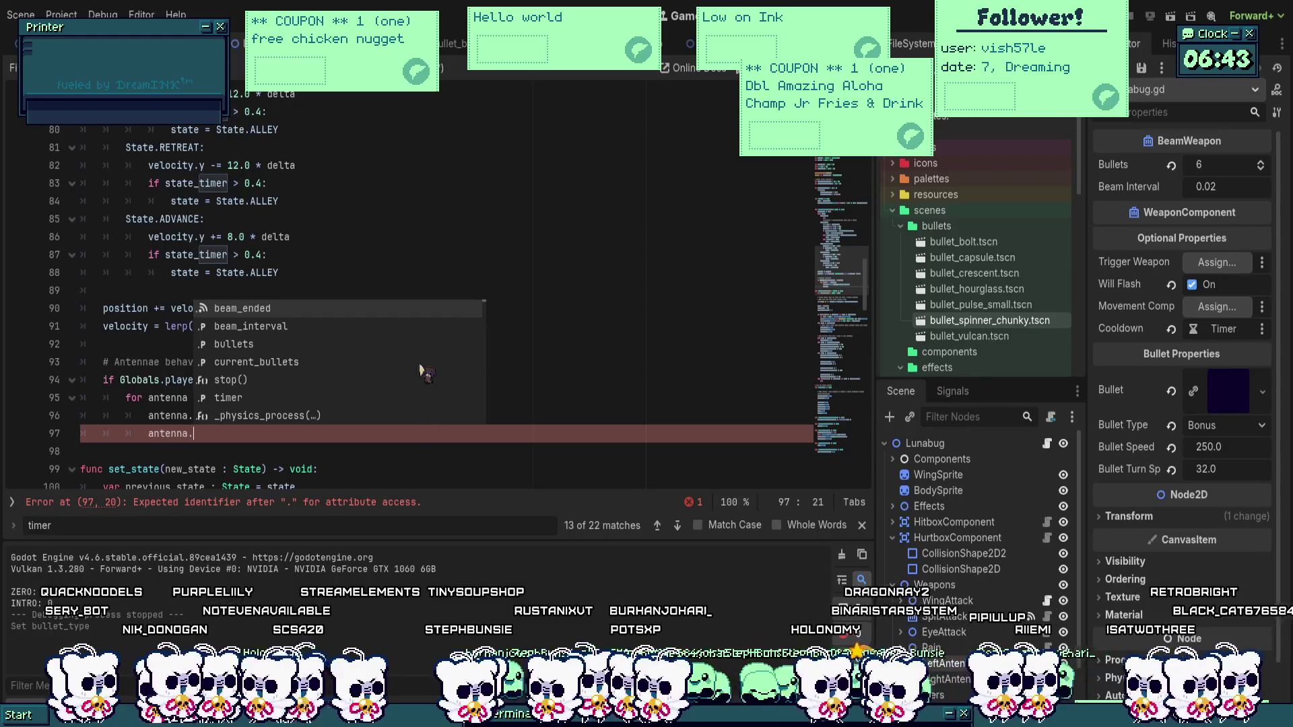
scroll(976, 606, down, 2)
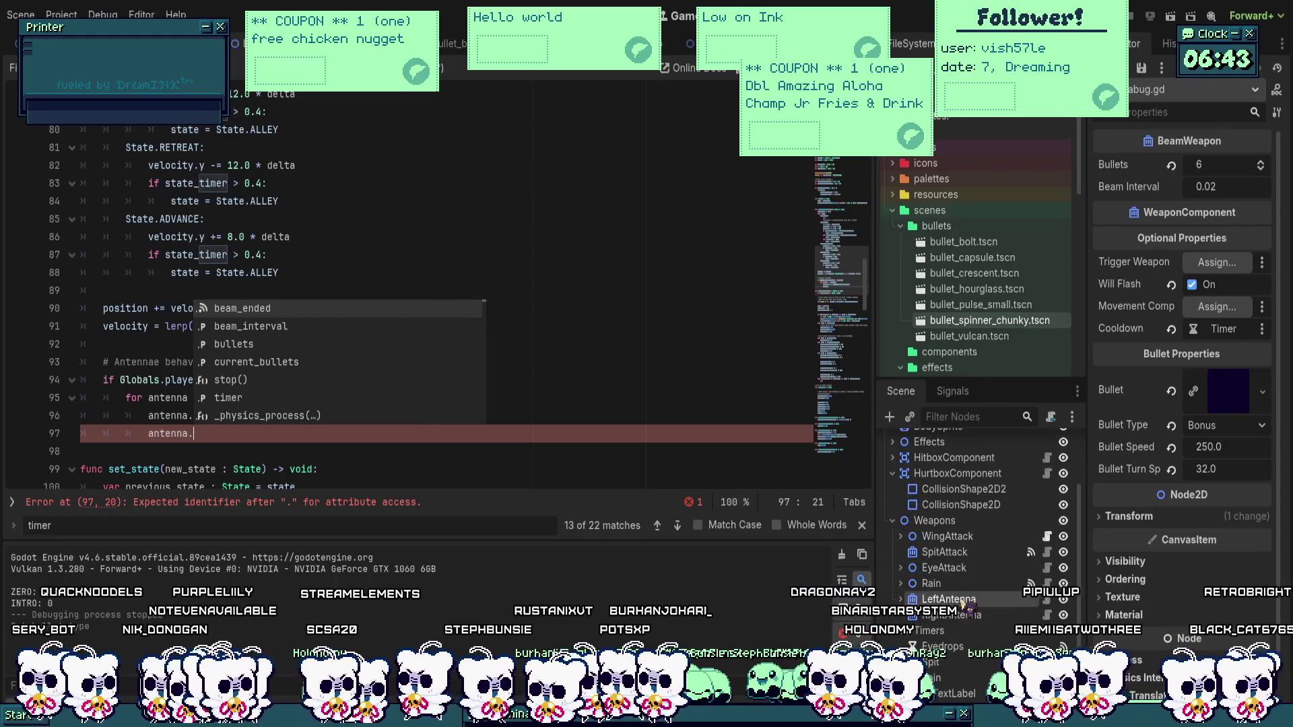
click(935, 615)
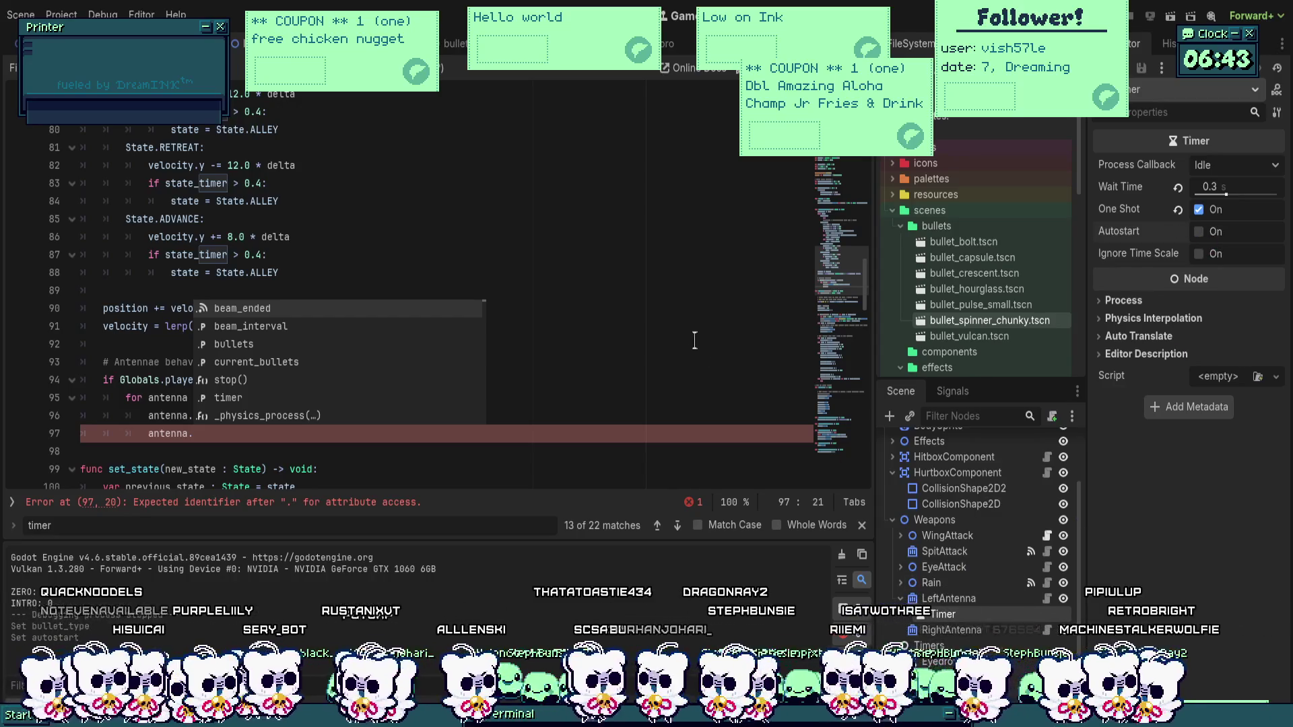
Step: Select LeftAntenna and open its beam_weapon.gd script at the fire call
click(653, 308)
click(501, 380)
click(372, 435)
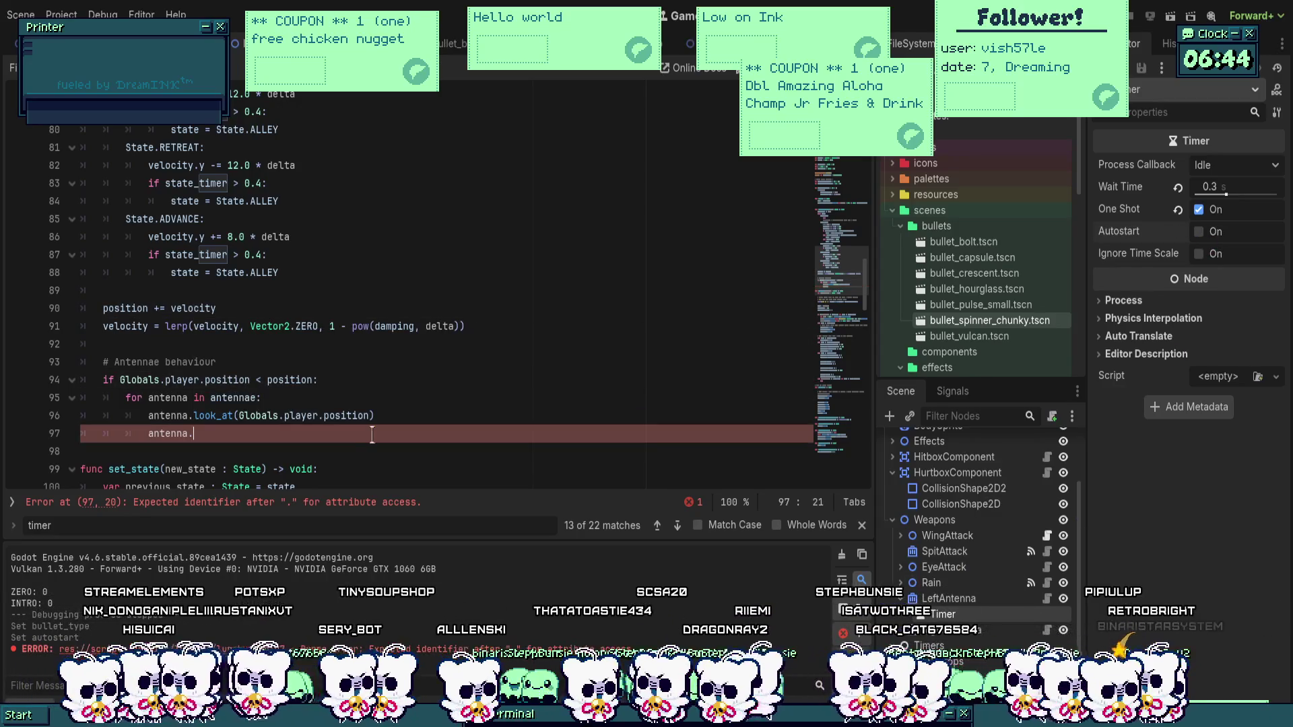
click(945, 599)
click(1047, 599)
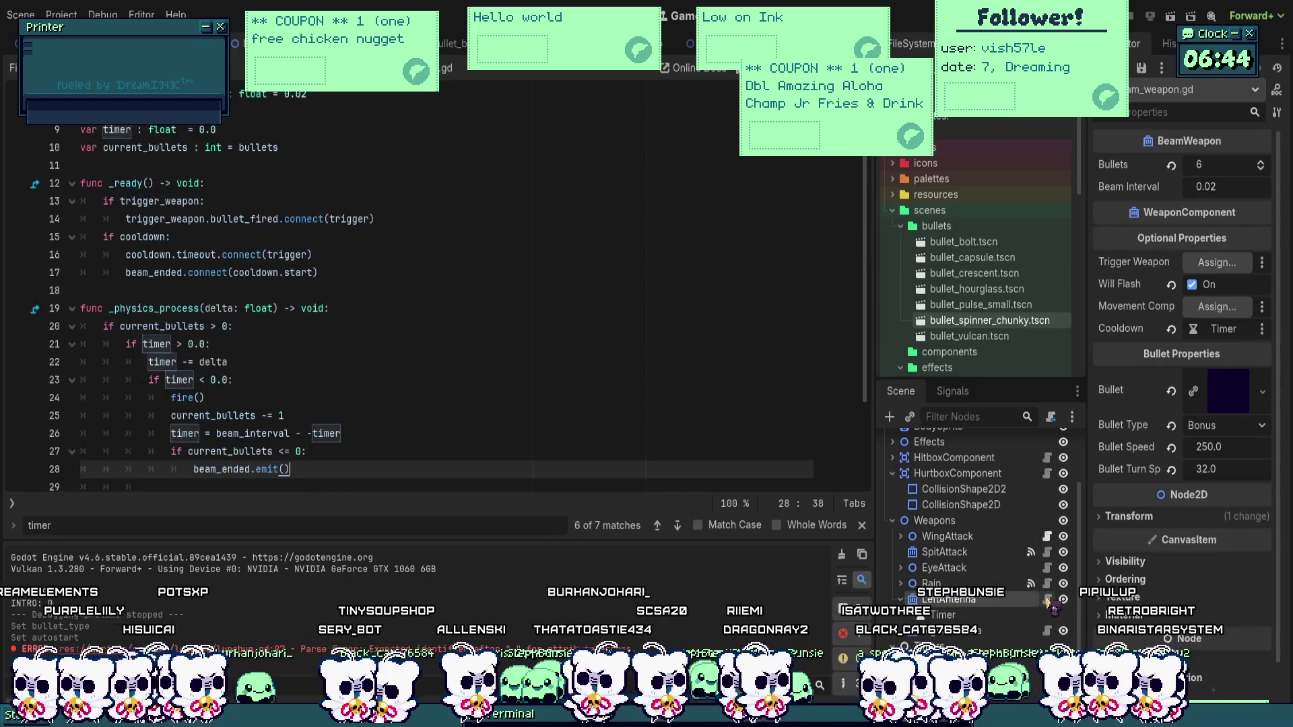
click(662, 396)
Step: Review beam_weapon.gd, toggle to the 2D view and back, then switch to lunabug.gd
scroll(663, 392, down, 2)
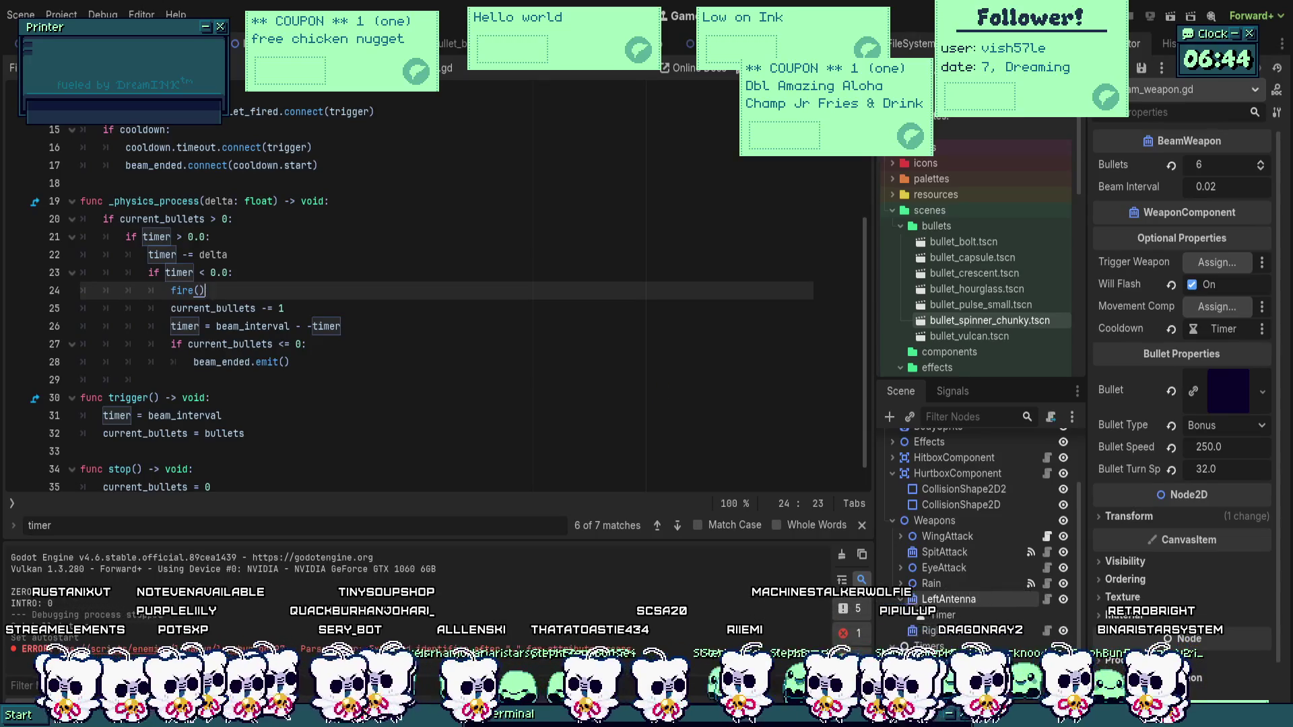
scroll(627, 322, up, 4)
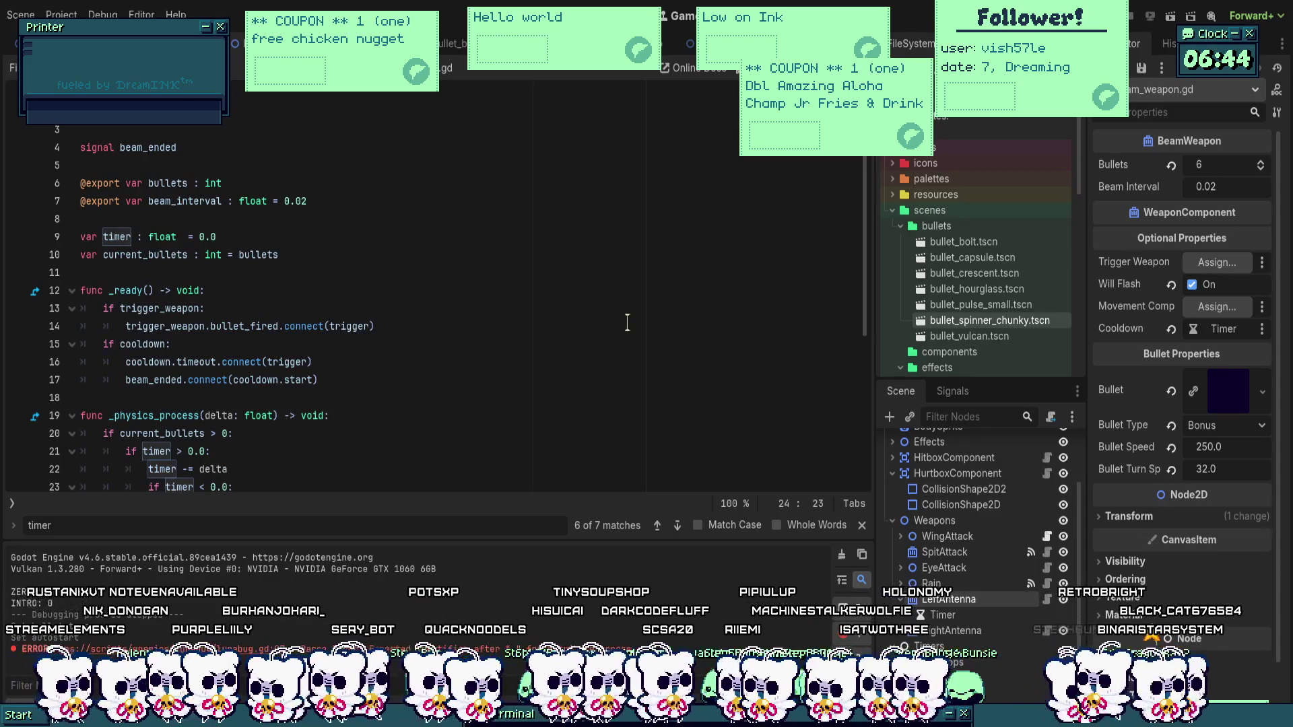
scroll(626, 323, down, 4)
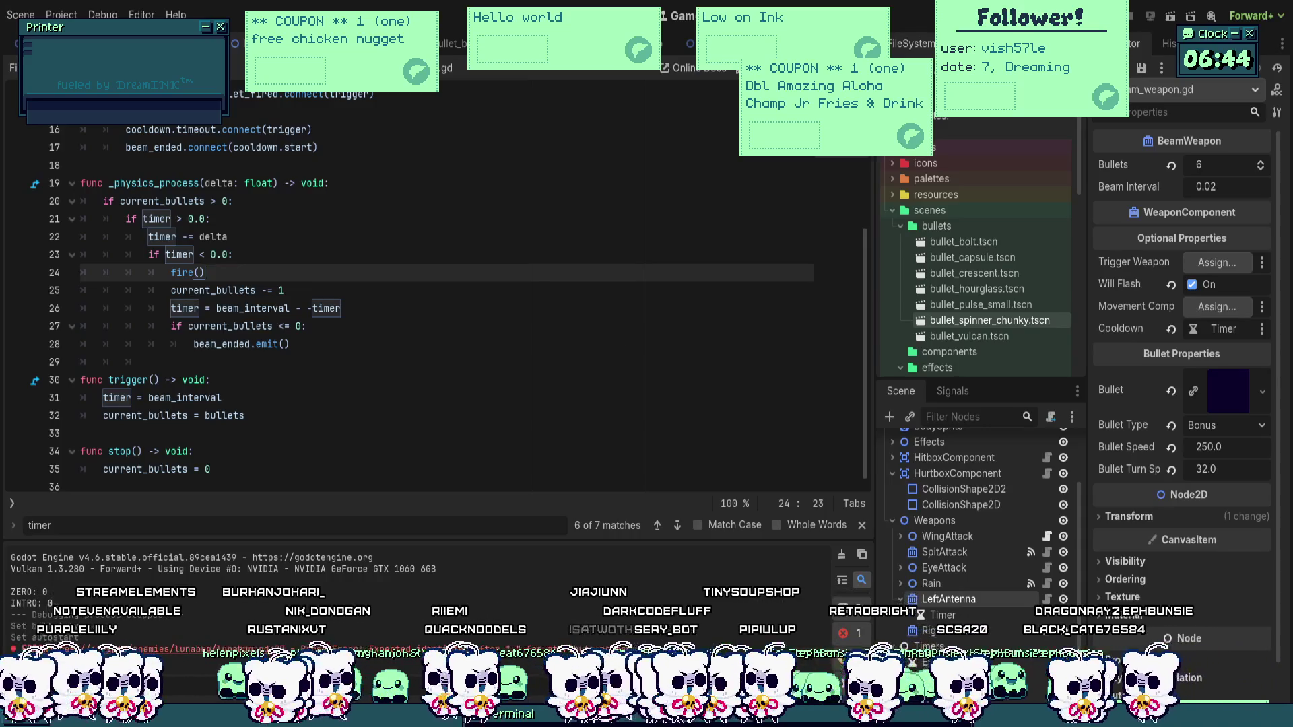
key(ctrl+F1)
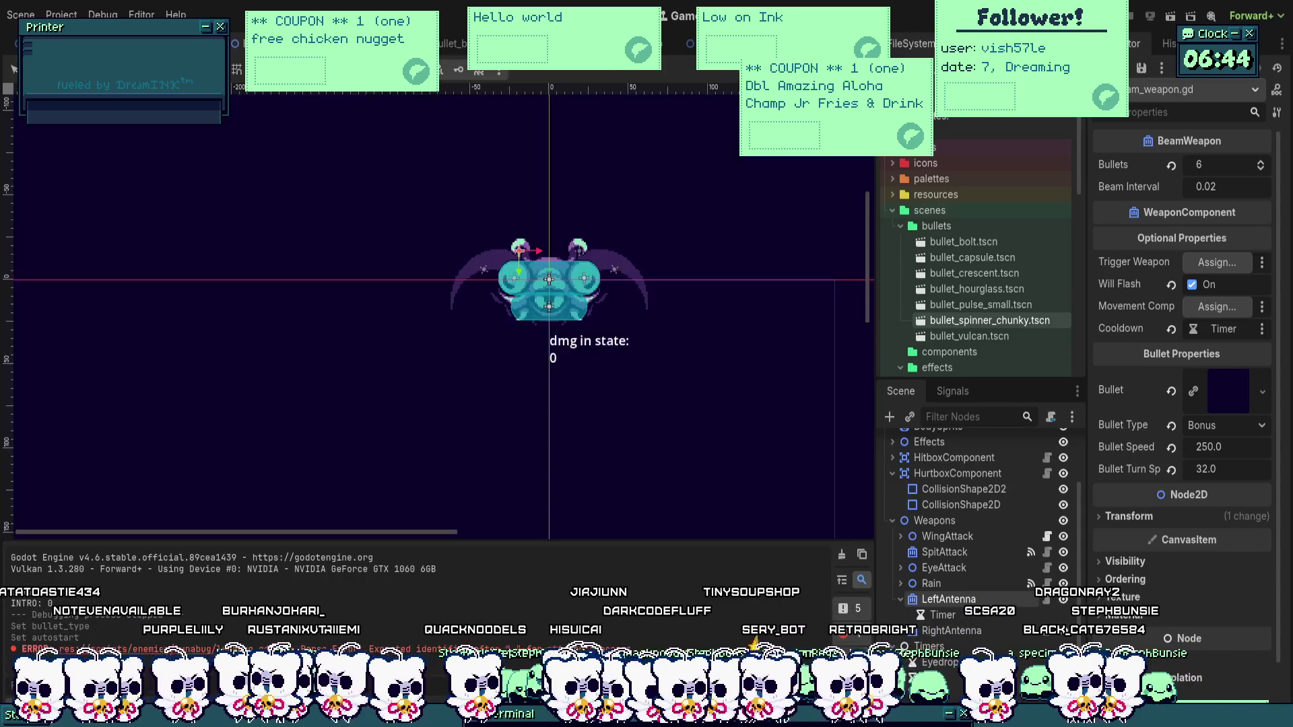
key(ctrl+F3)
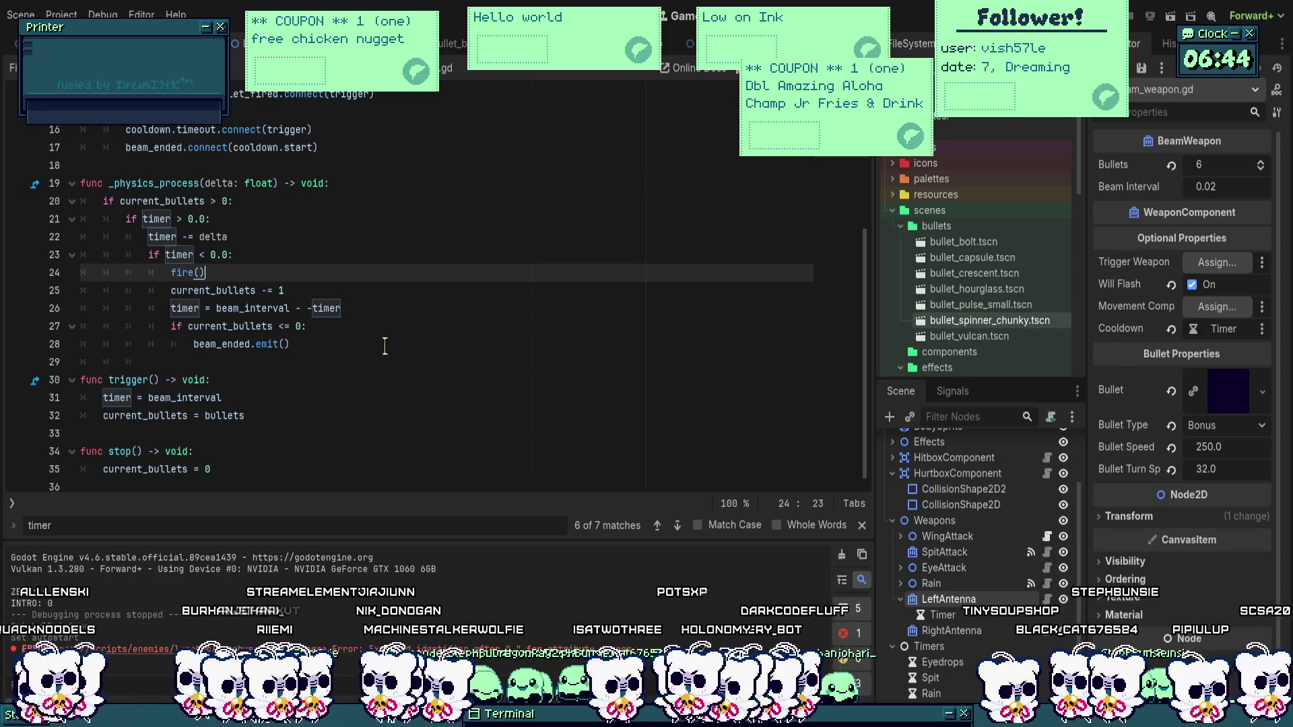
scroll(385, 347, up, 3)
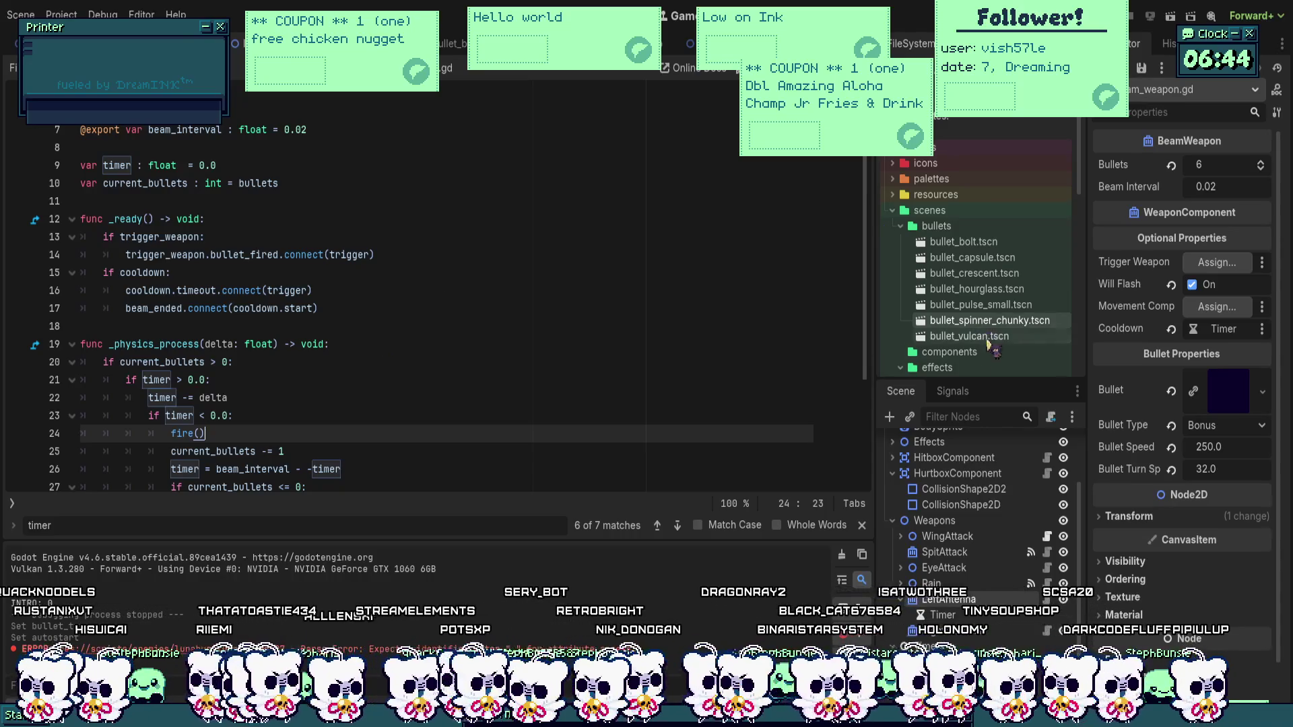
key(ctrl+Tab)
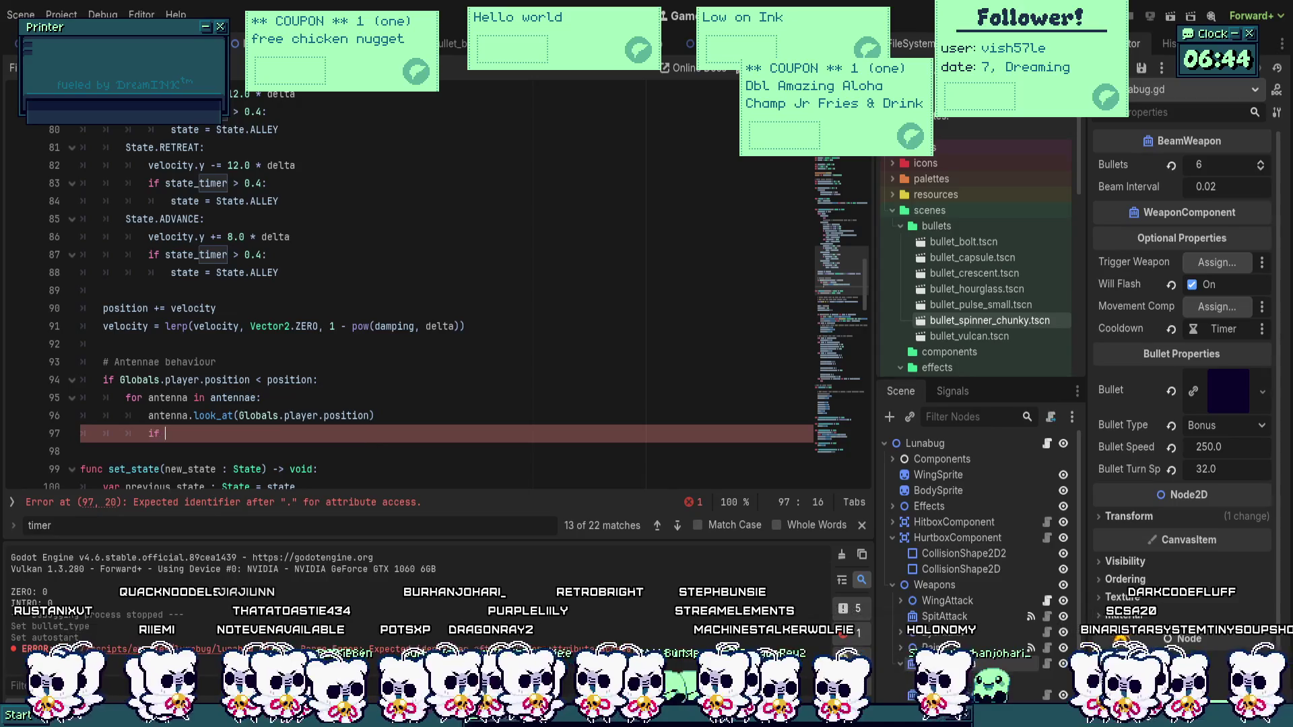
Step: Add 'if antenna.cooldown.is_stopped(): antenna.cooldown.start()' inside the antenna loop
text(oo)
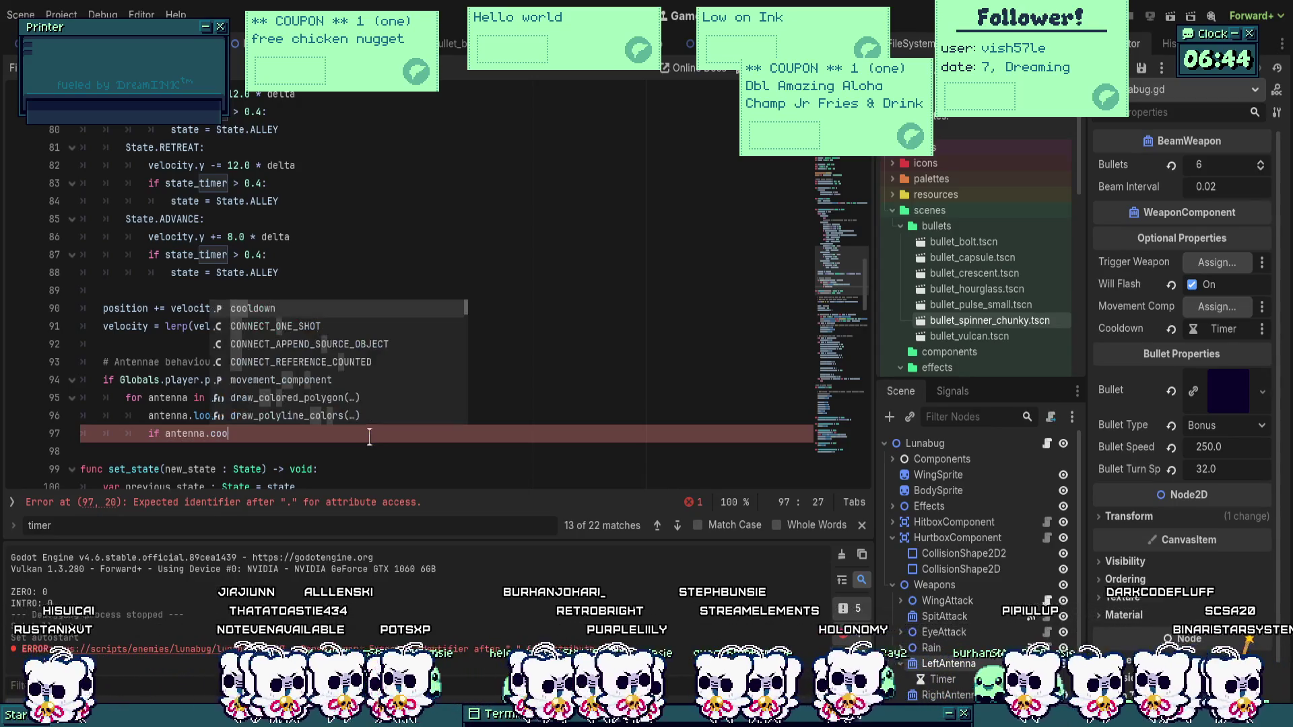
key(Return)
text(is)
key(Return)
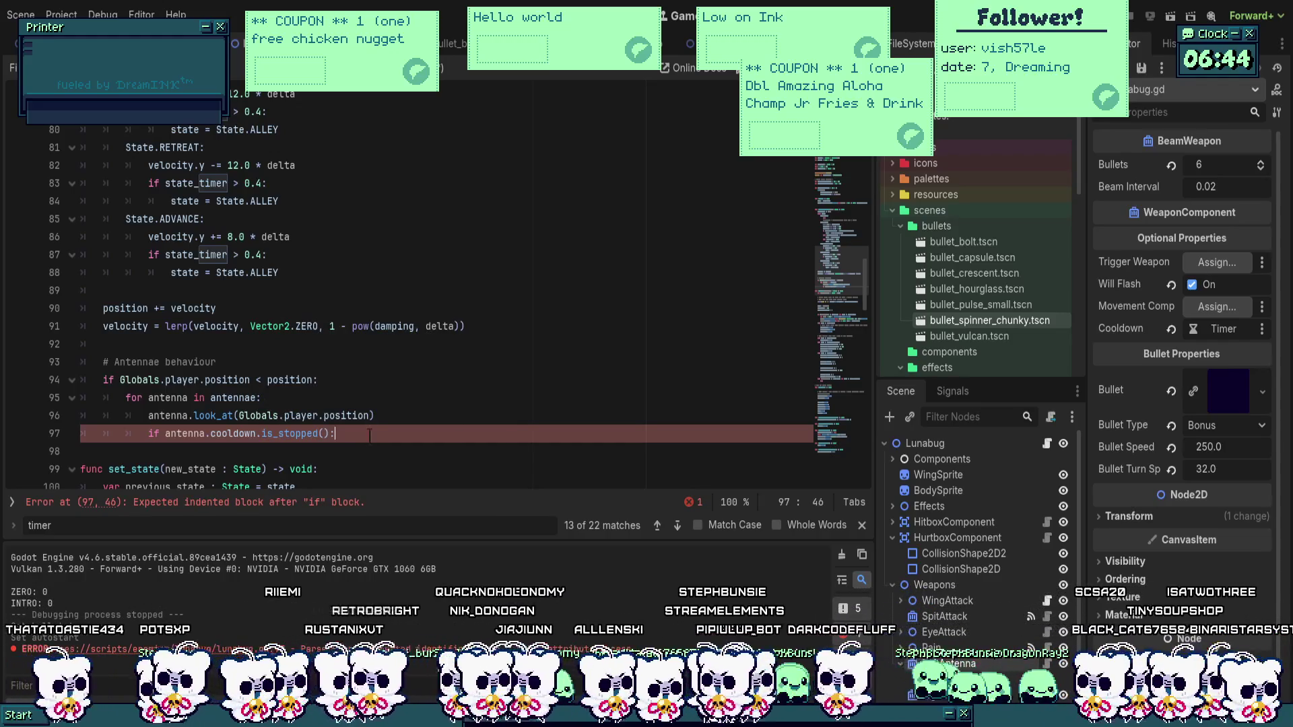
key(Return)
text(antenna.,)
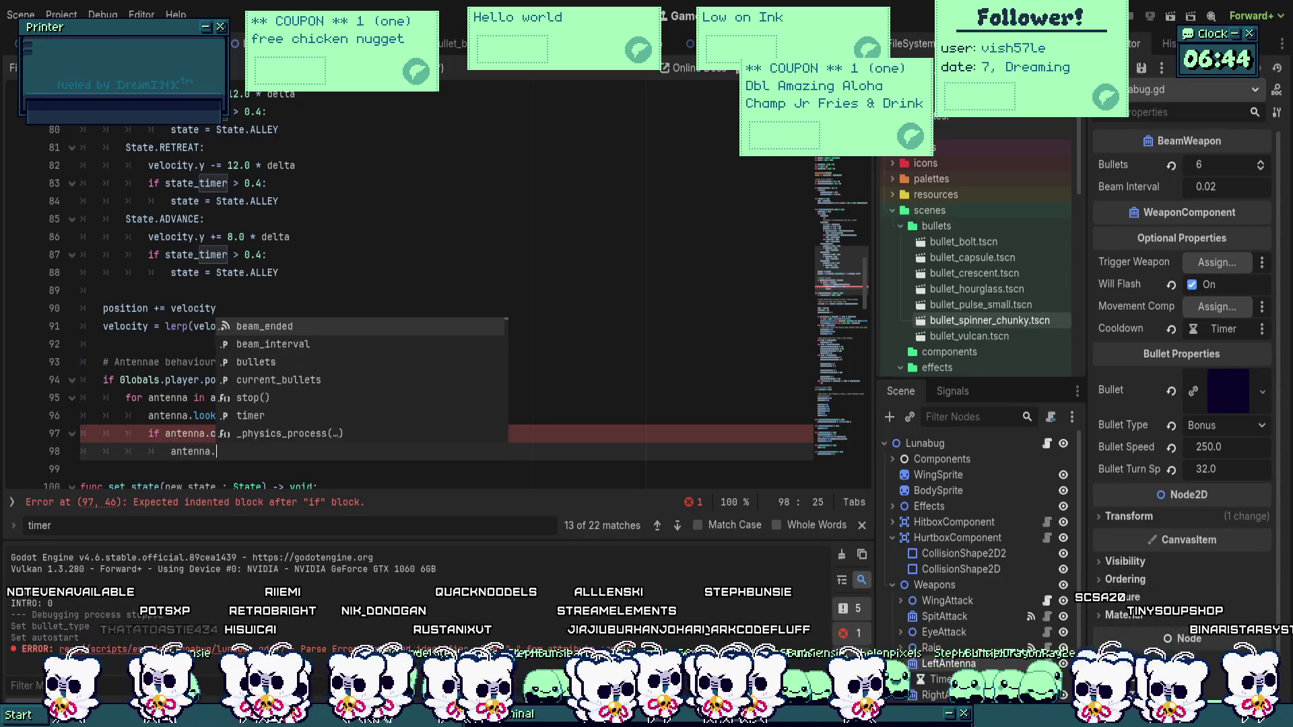
key(BackSpace)
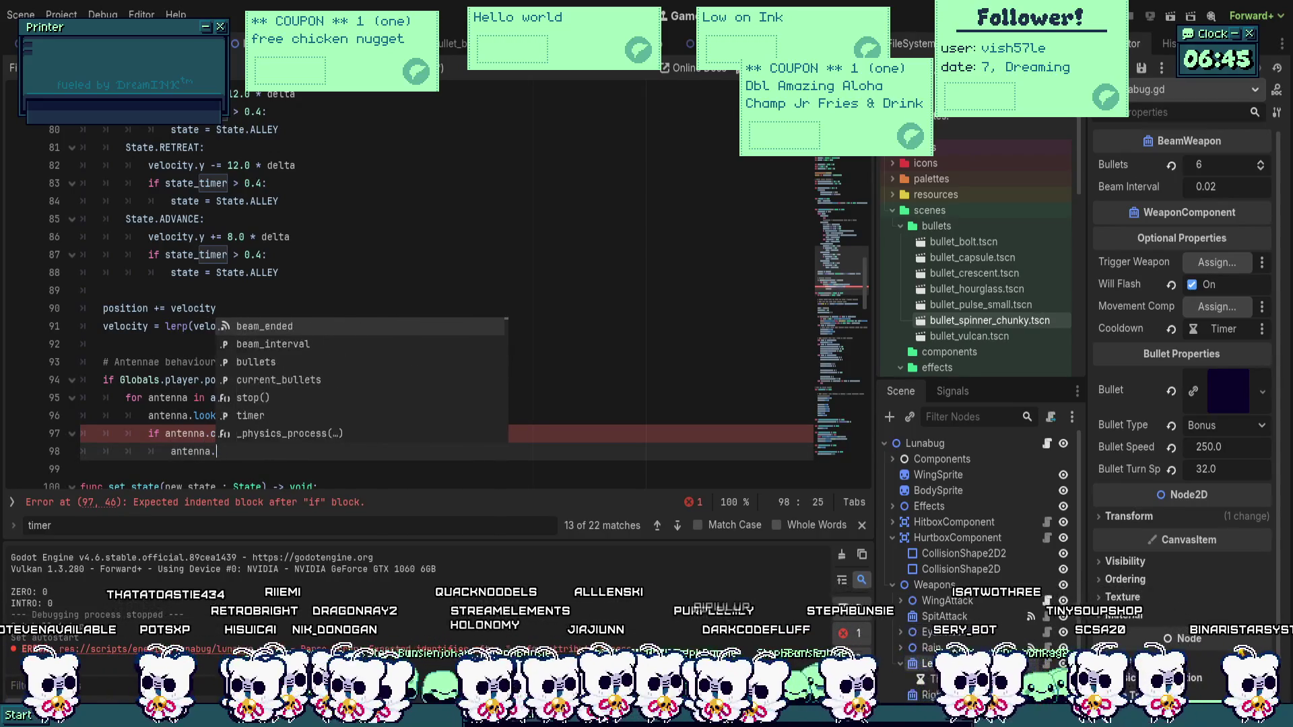
text(cooldown.star)
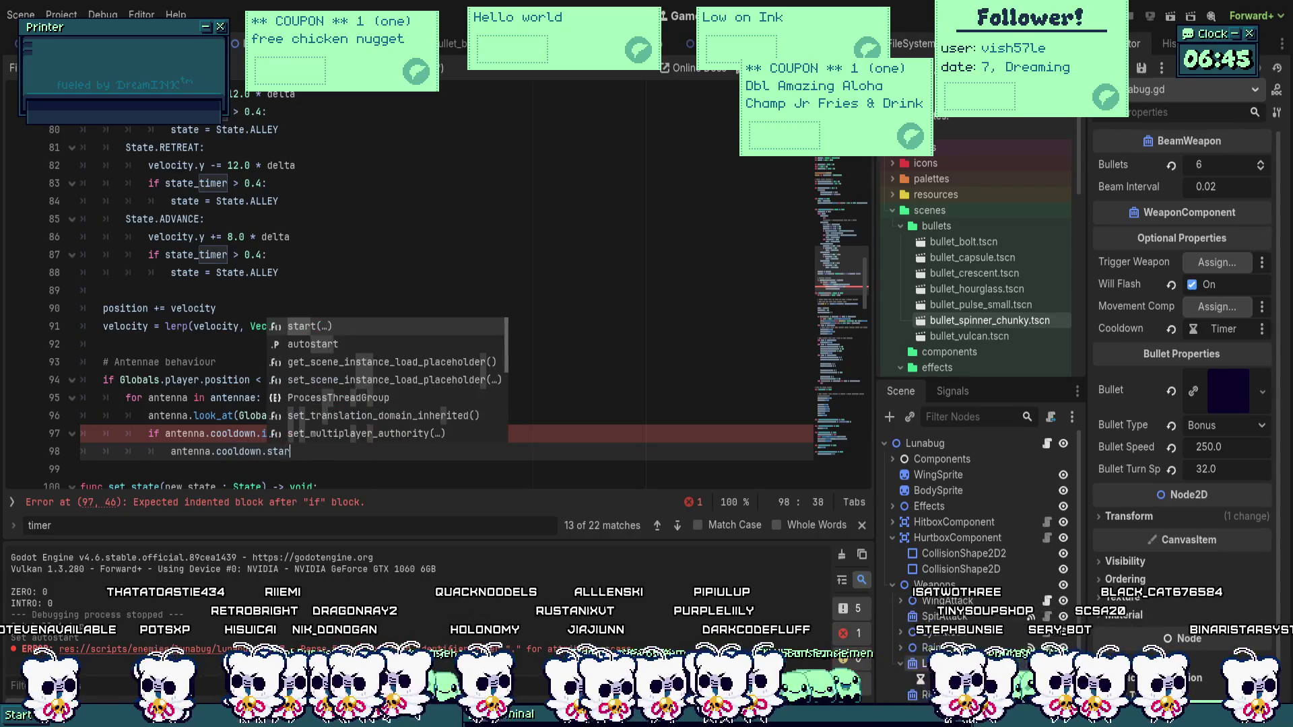
key(Return)
key(Return)
key(Return)
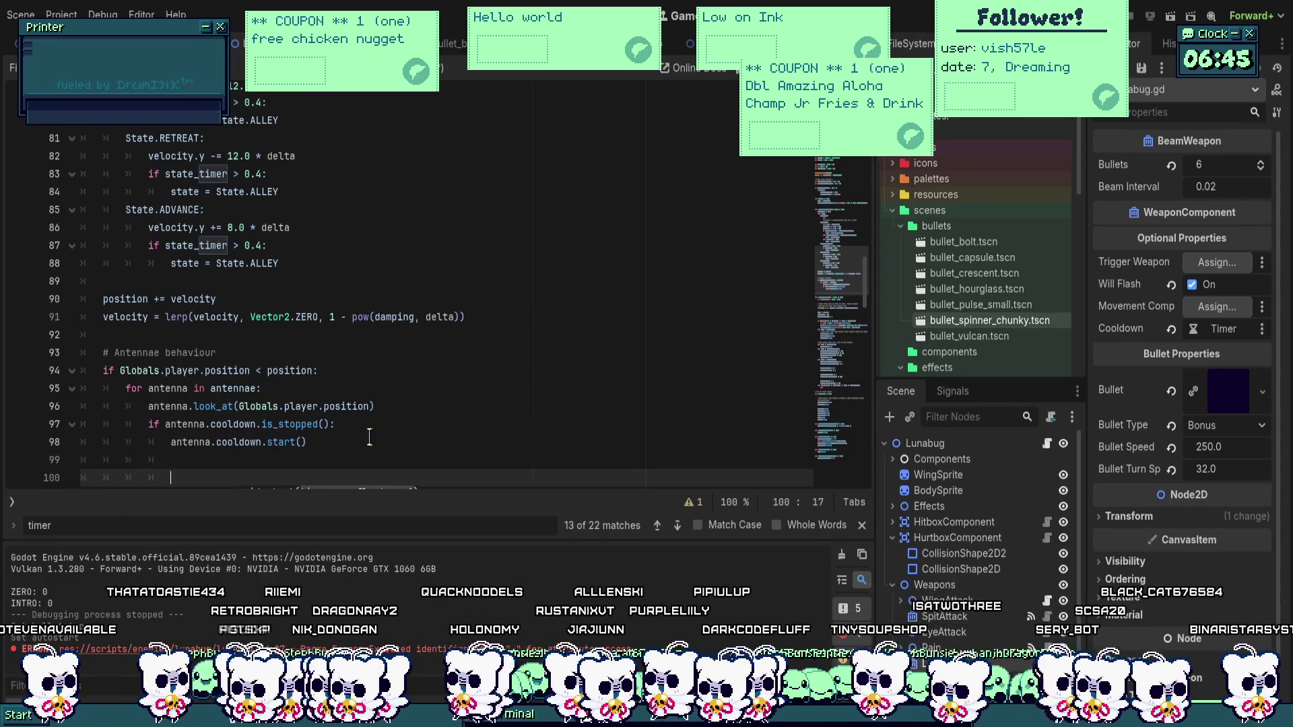
key(BackSpace)
key(BackSpace)
key(BackSpace)
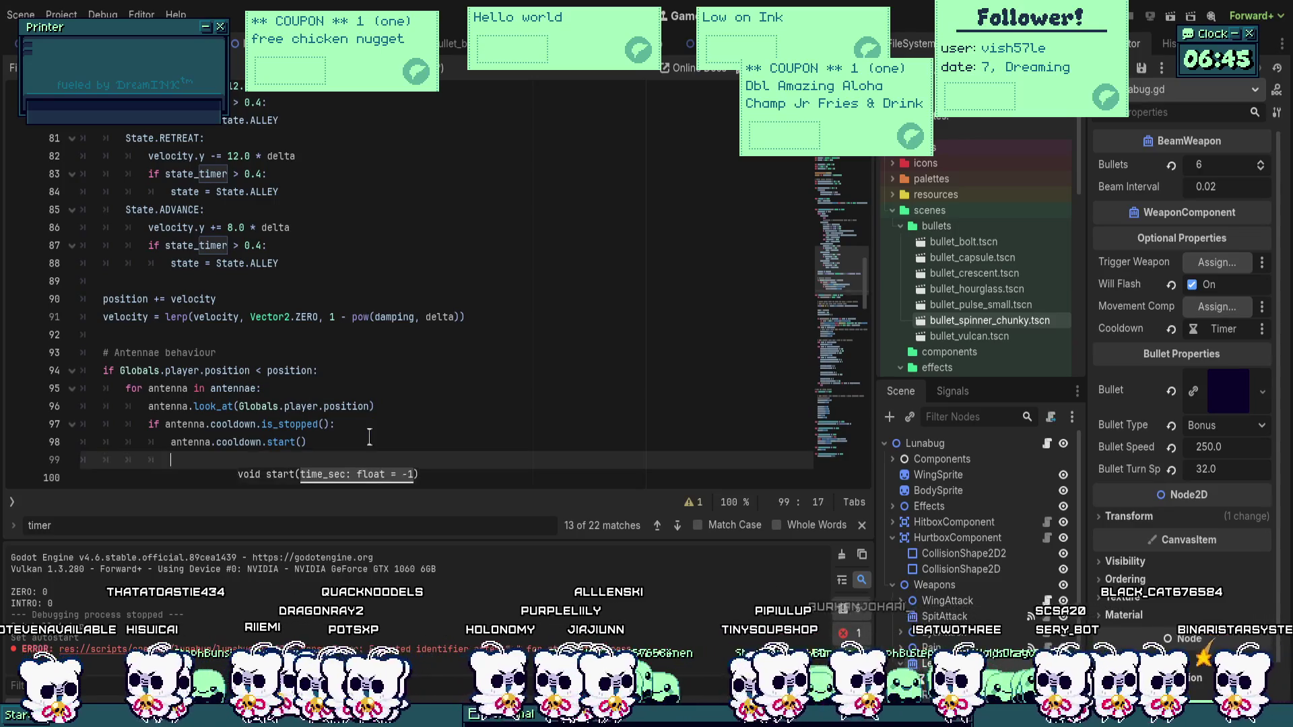
key(BackSpace)
key(BackSpace)
Step: Add an else branch and paste a copy of the antenna loop under it
text(else:)
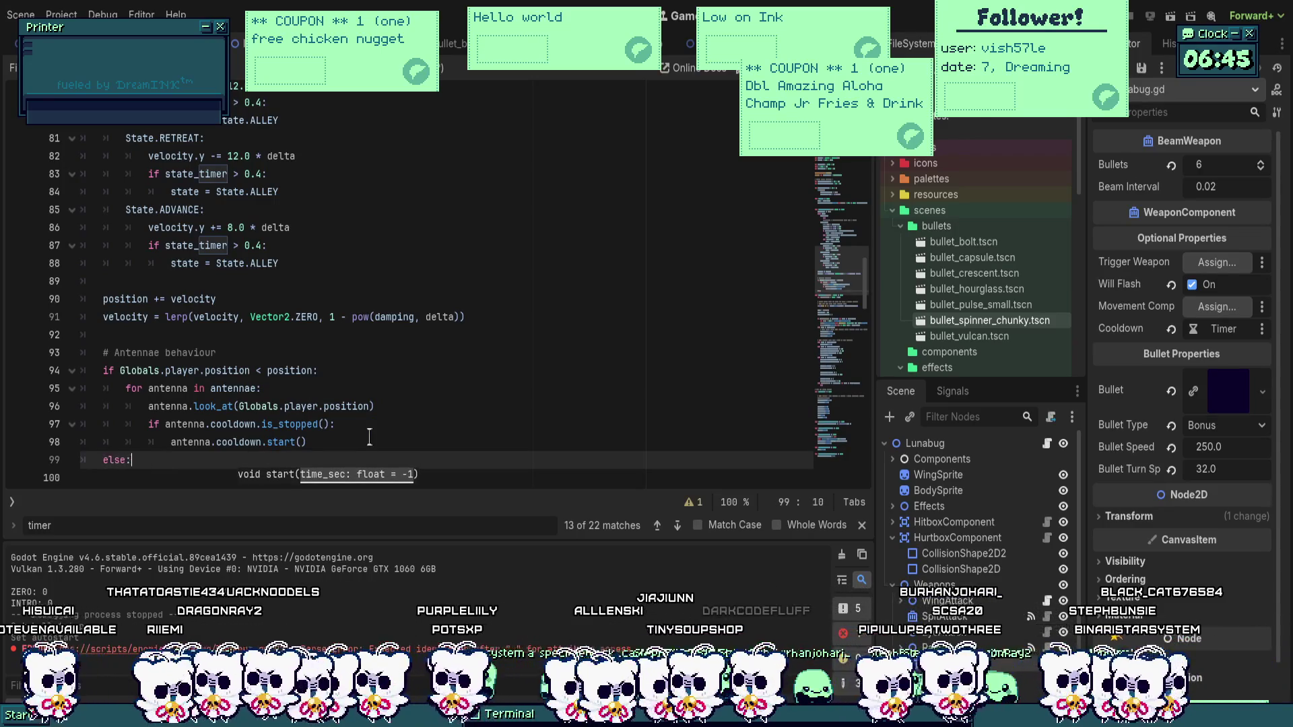
key(Return)
scroll(306, 364, down, 2)
drag(306, 363, 165, 316)
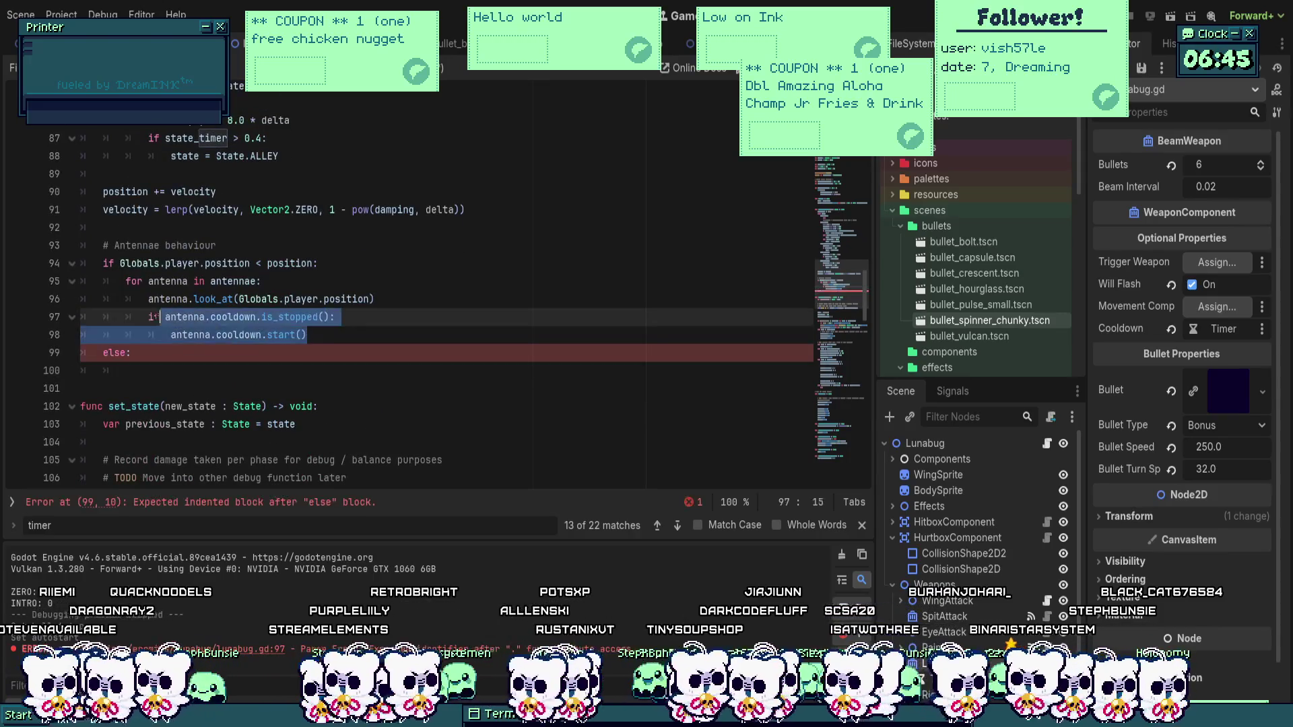
click(152, 370)
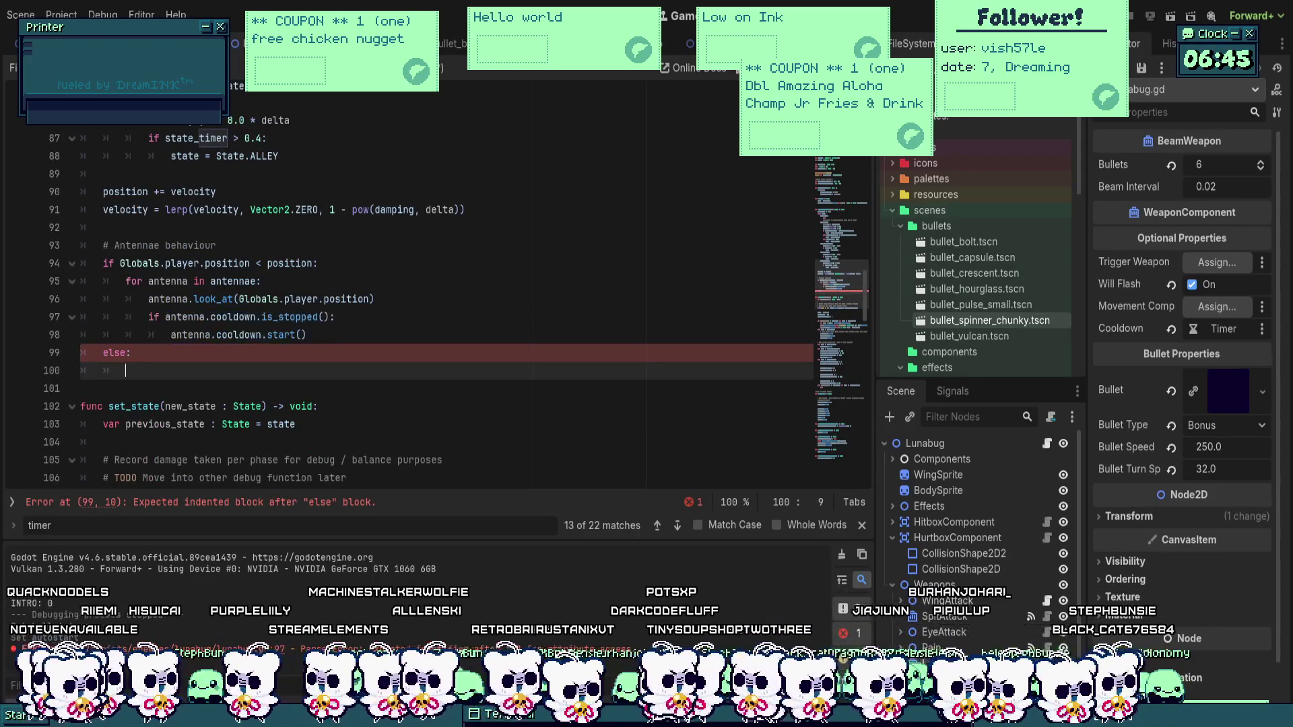
triple_click(180, 337)
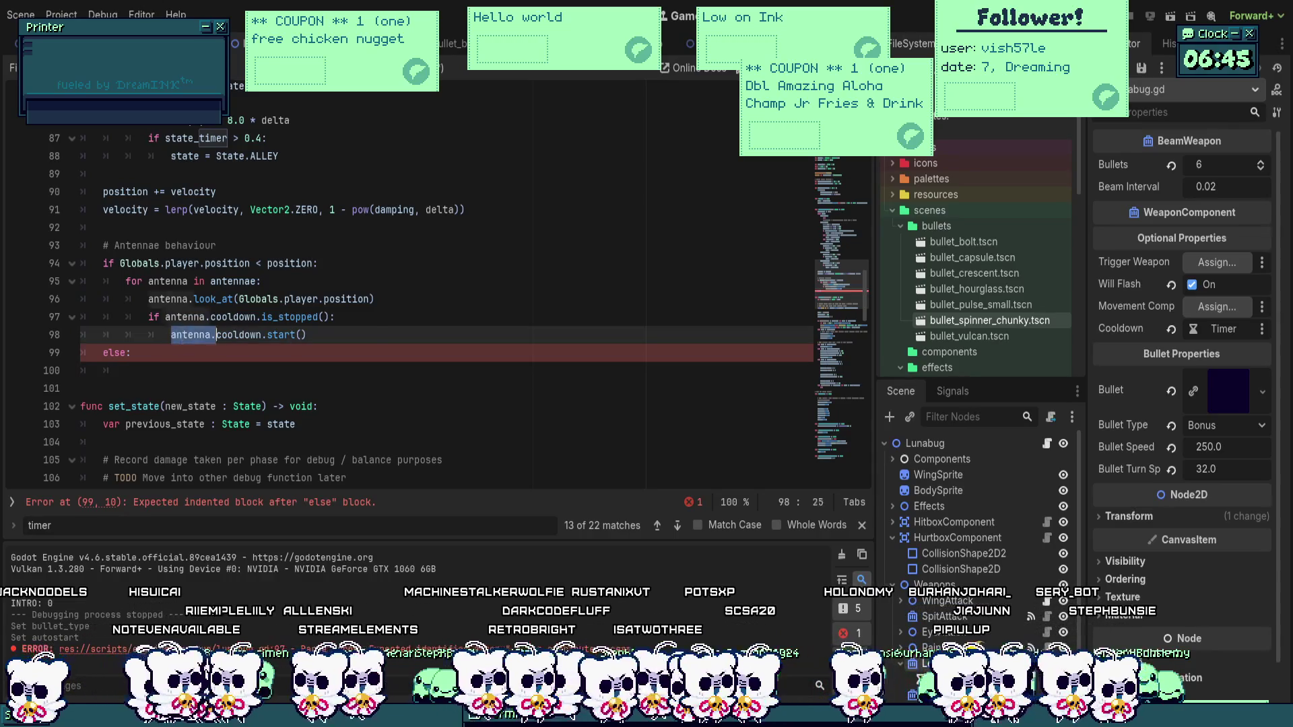
click(202, 283)
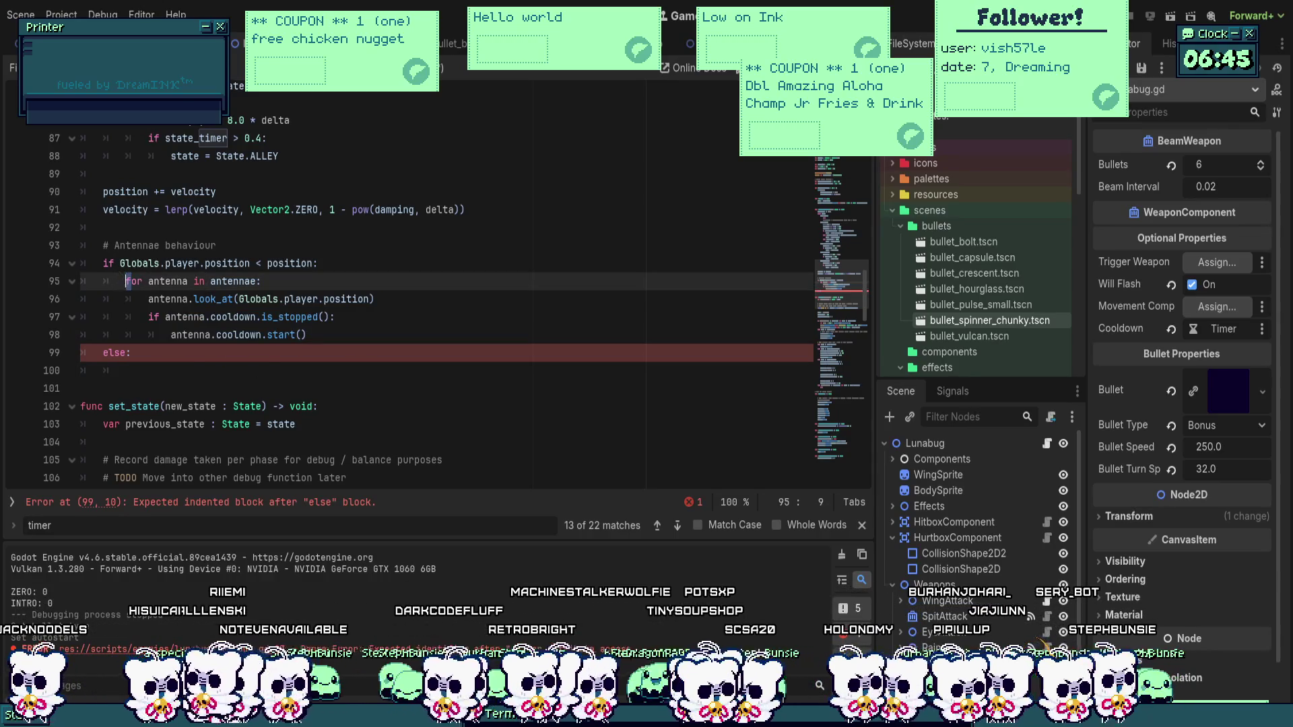
drag(127, 281, 340, 334)
key(ctrl+c)
click(131, 352)
key(Return)
key(ctrl+v)
Step: Reduce the else loop to antenna.cooldown.stop(), then save and run the game
click(284, 388)
triple_click(323, 388)
key(BackSpace)
key(BackSpace)
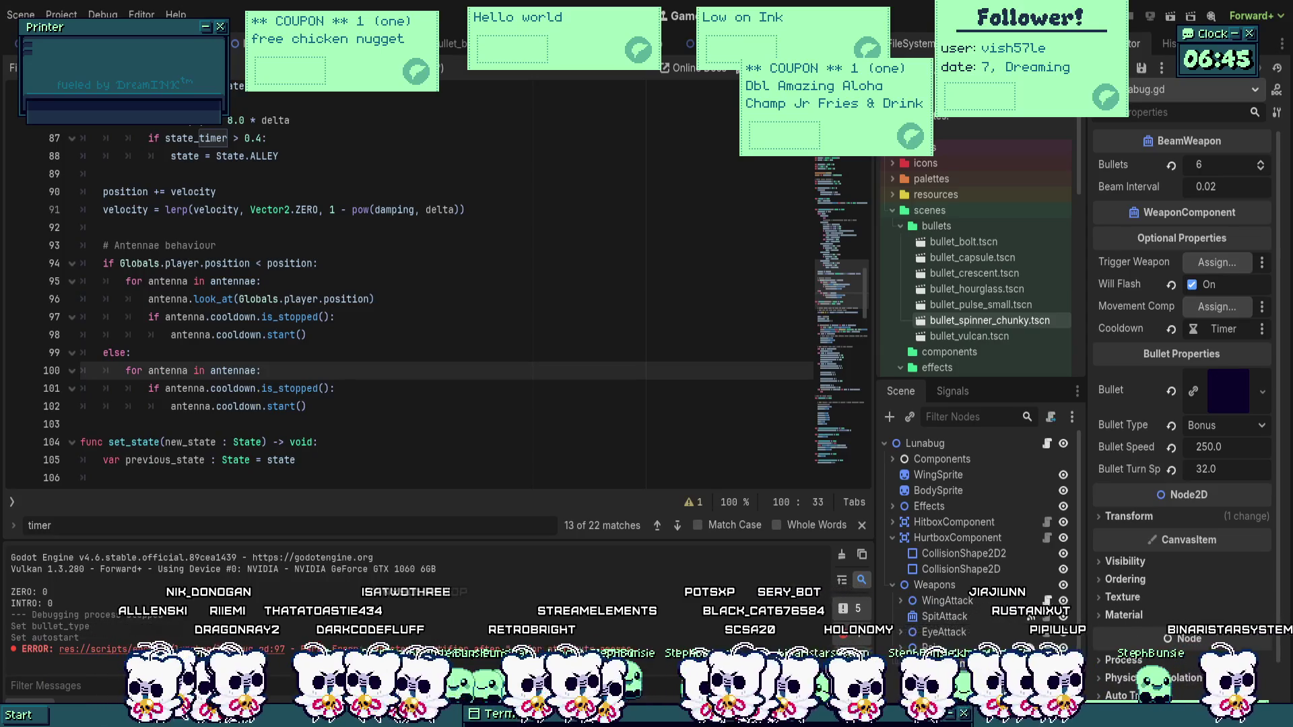
mouse_move(307, 405)
mouse_down()
mouse_move(134, 371)
mouse_move(153, 388)
mouse_up()
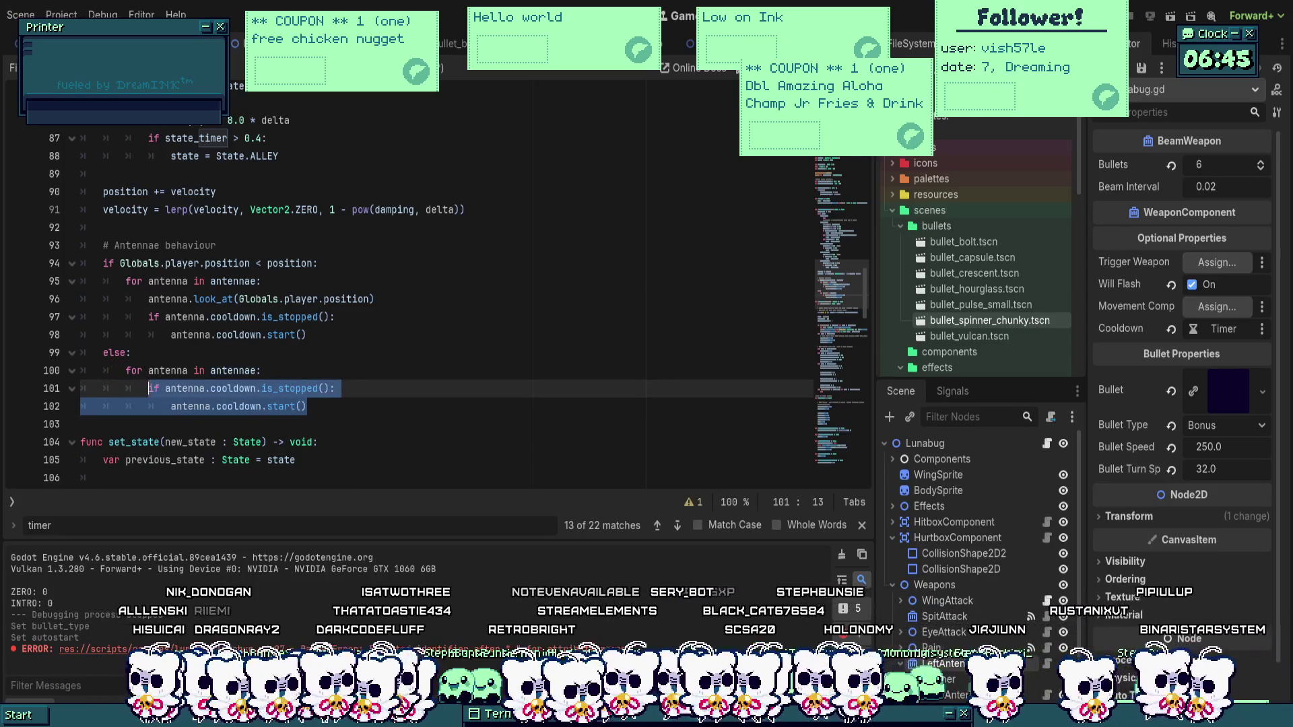
mouse_move(307, 406)
mouse_down()
mouse_move(171, 406)
mouse_move(335, 389)
mouse_up()
key(ctrl+x)
key(ctrl+v)
key(BackSpace)
key(BackSpace)
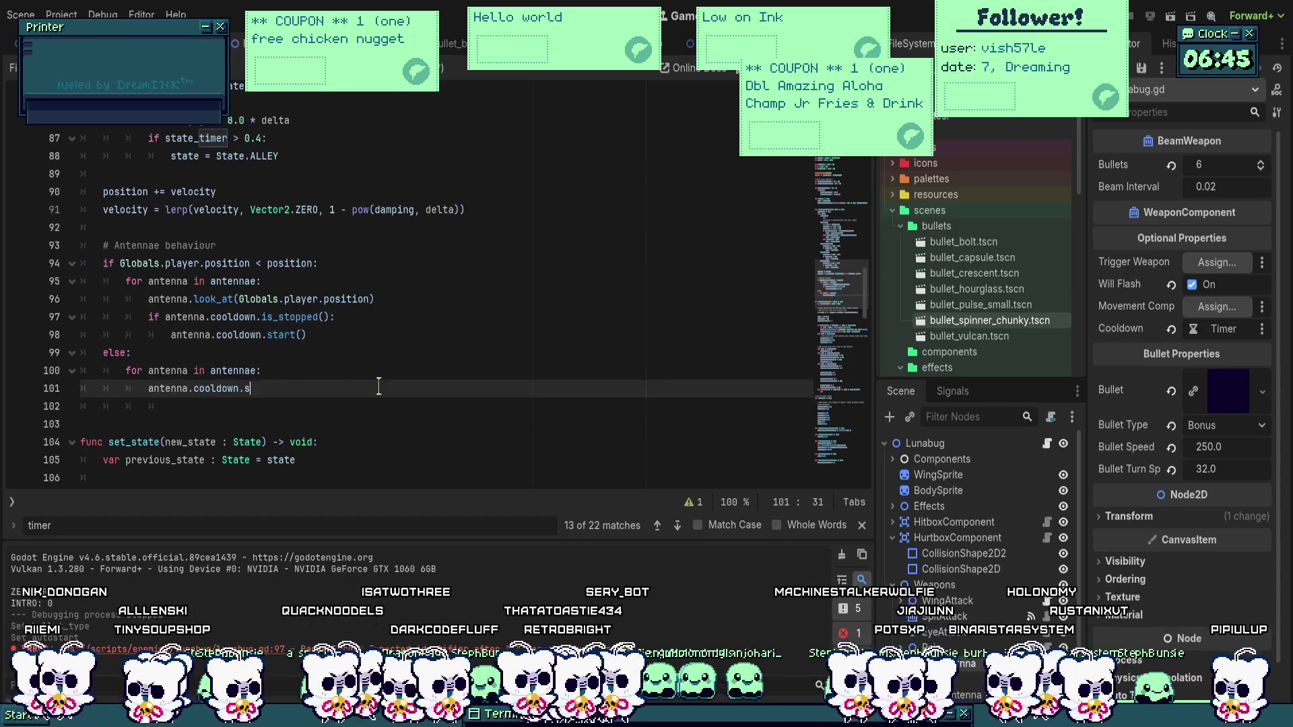
text(())
click(344, 334)
key(ctrl+s)
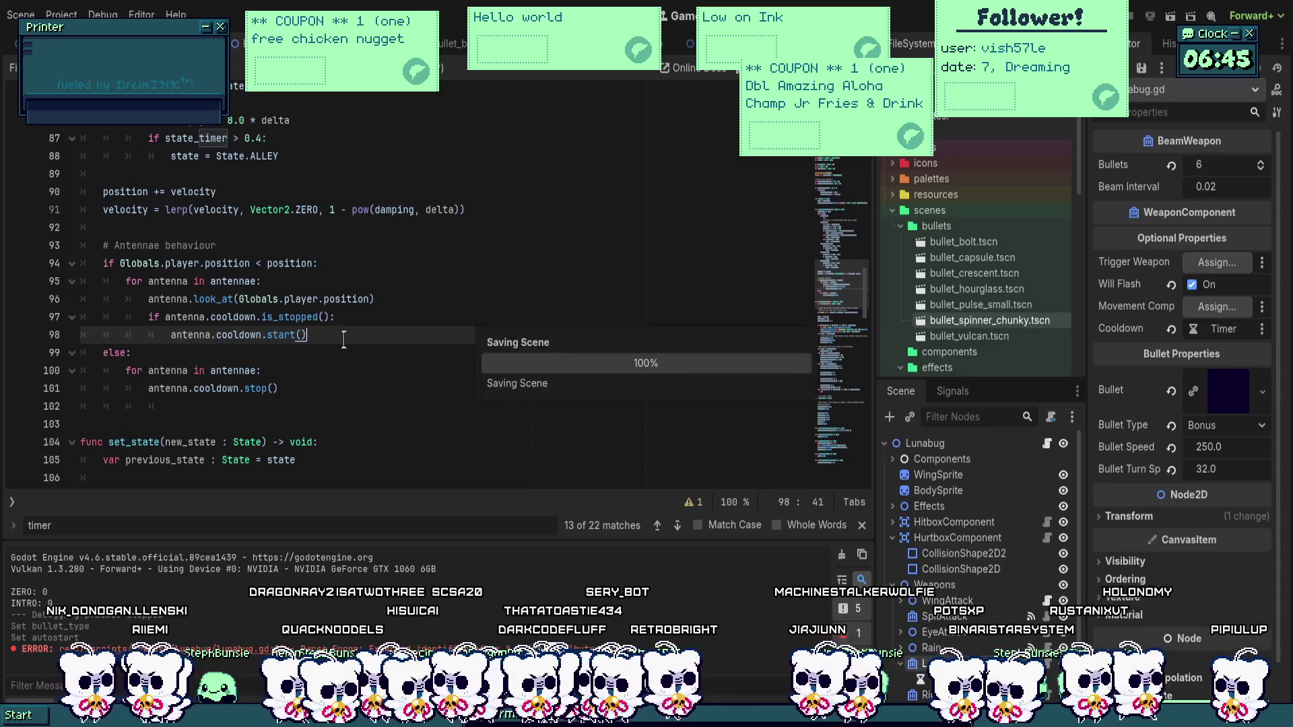
key(F5)
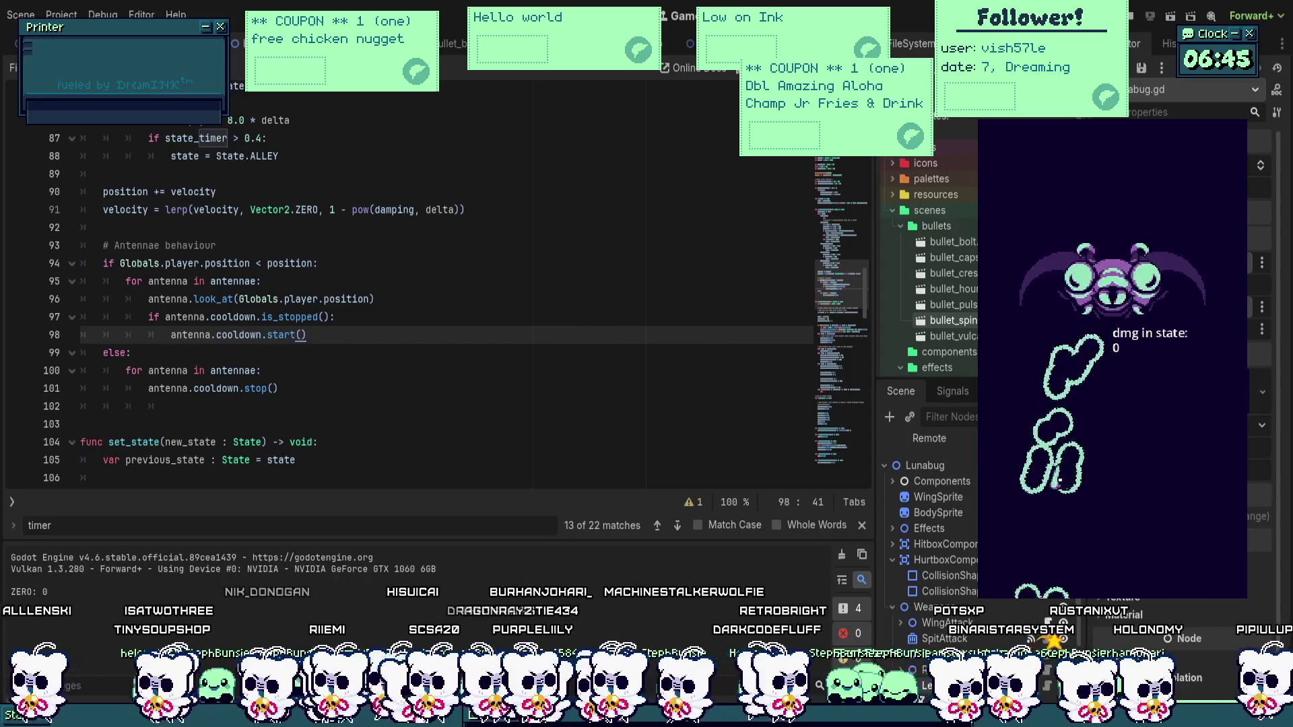
Step: Check the LeftAntenna Timer and test the condition with a print("burgerre") debug line
key(F8)
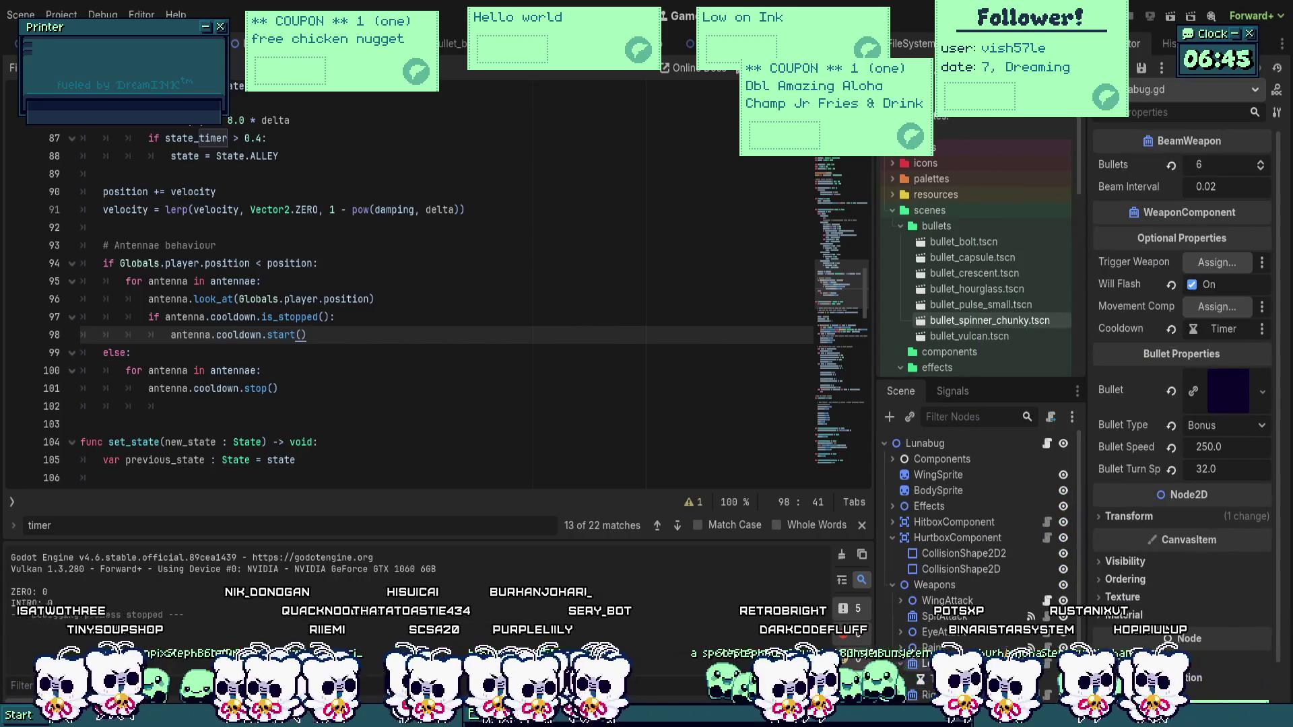
click(359, 263)
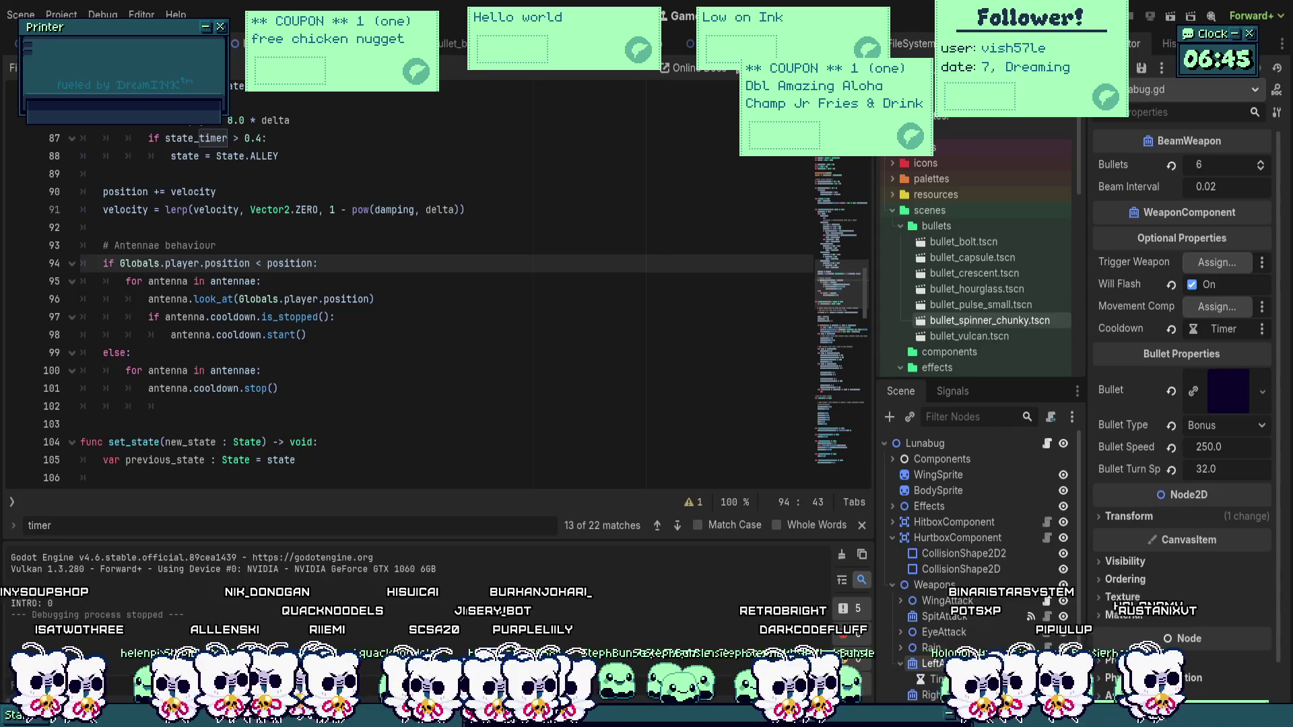
click(942, 678)
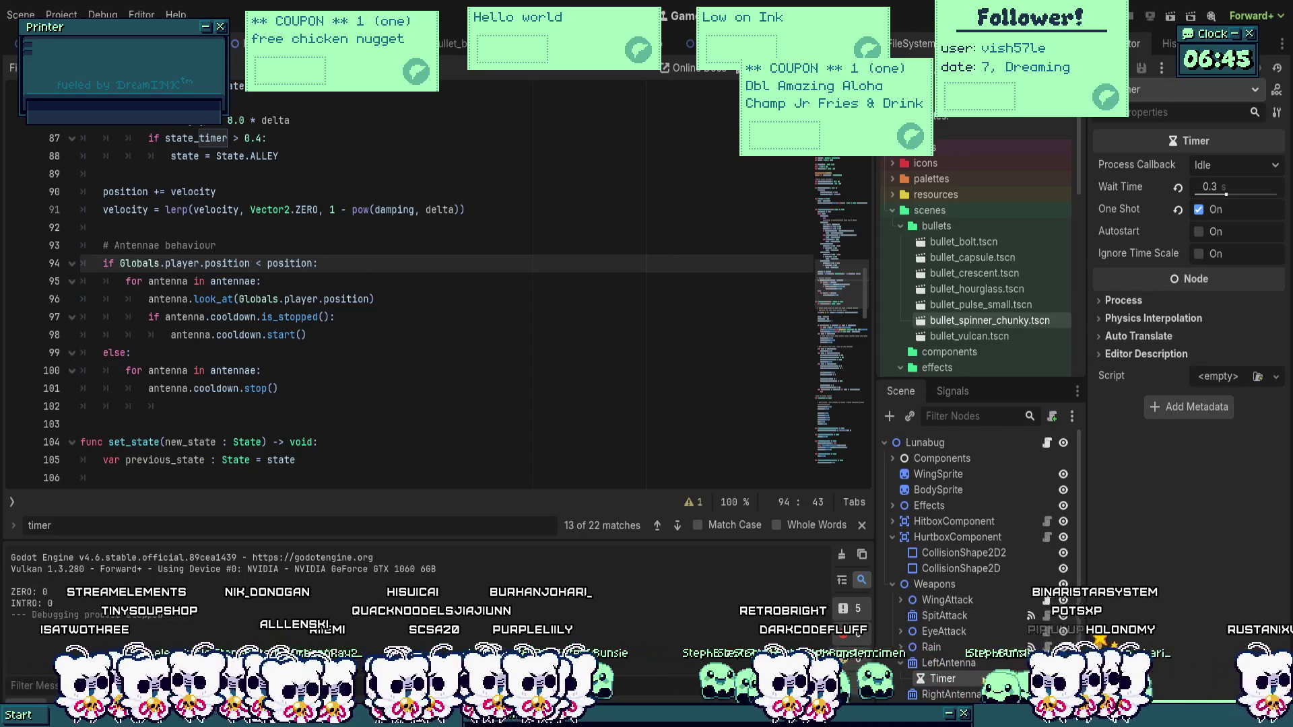
click(397, 316)
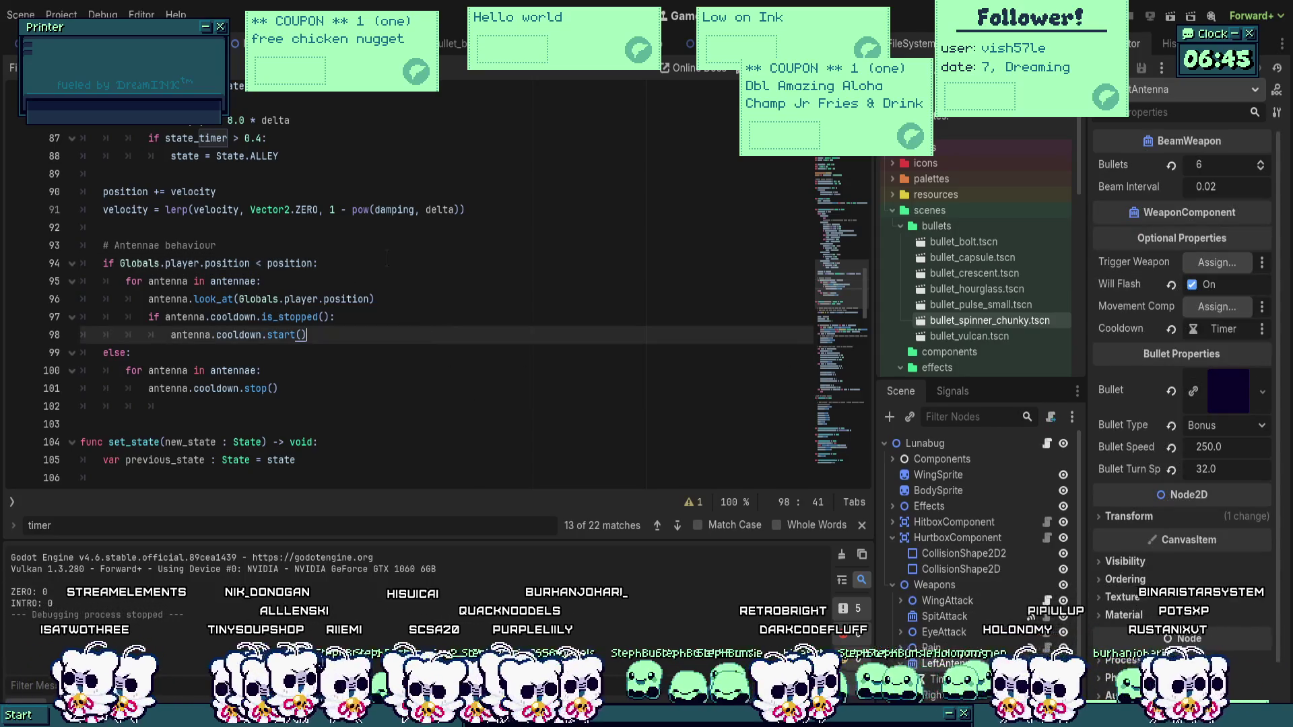
click(386, 262)
key(Return)
text(print(';)
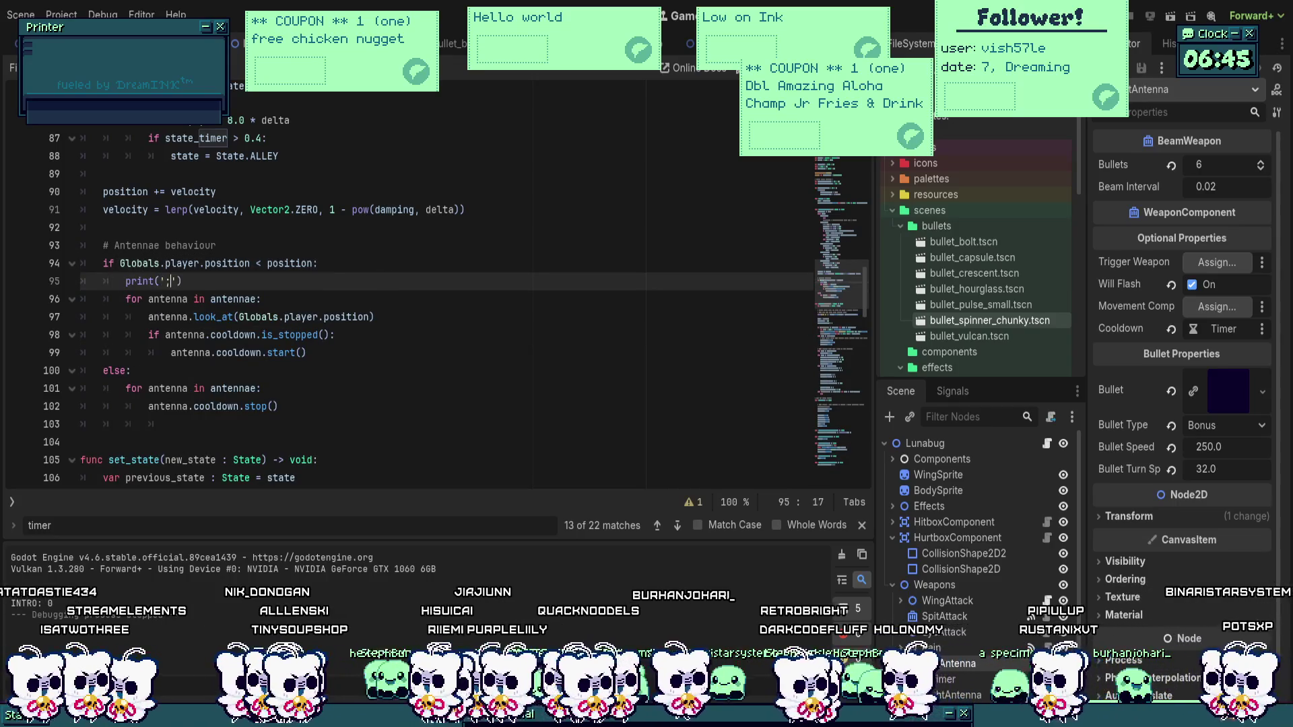
text(burgerre)
key(ctrl+s)
key(F5)
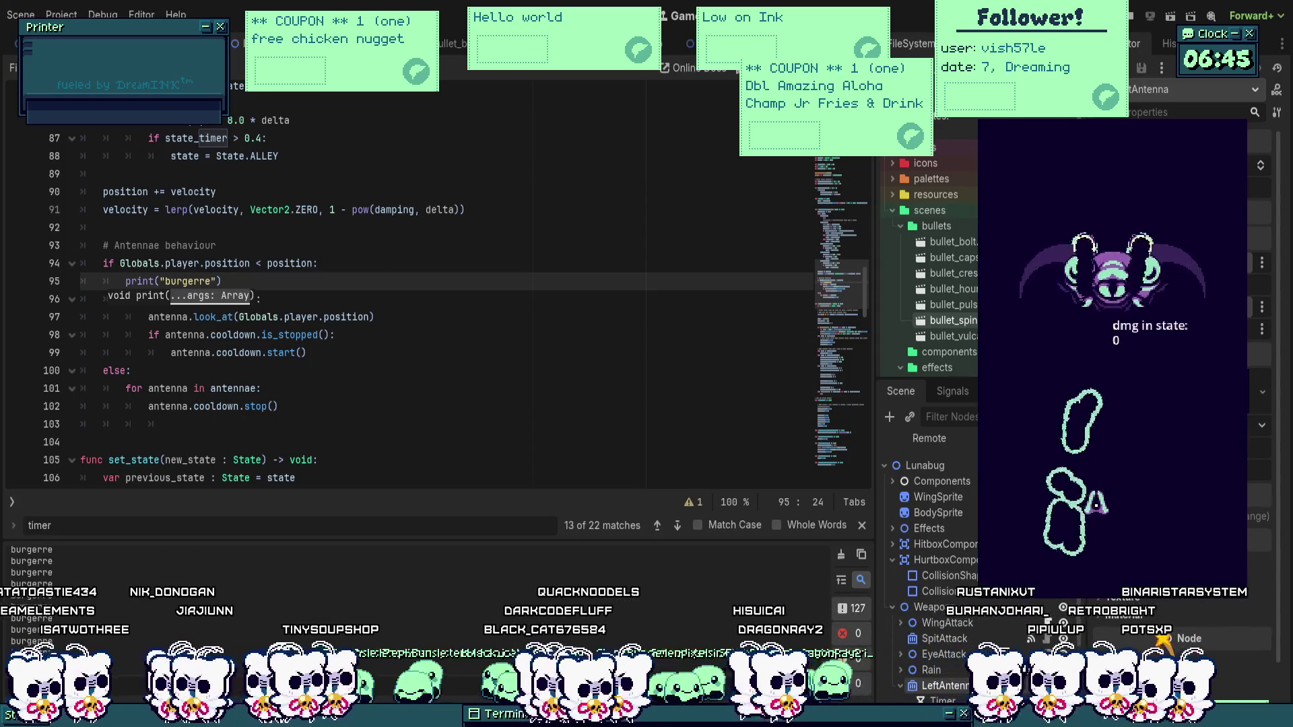
Step: Remove the debug print, flip the check to '>' and rerun the game
key(Right)
key(Right)
key(shift+Home)
key(shift+Home)
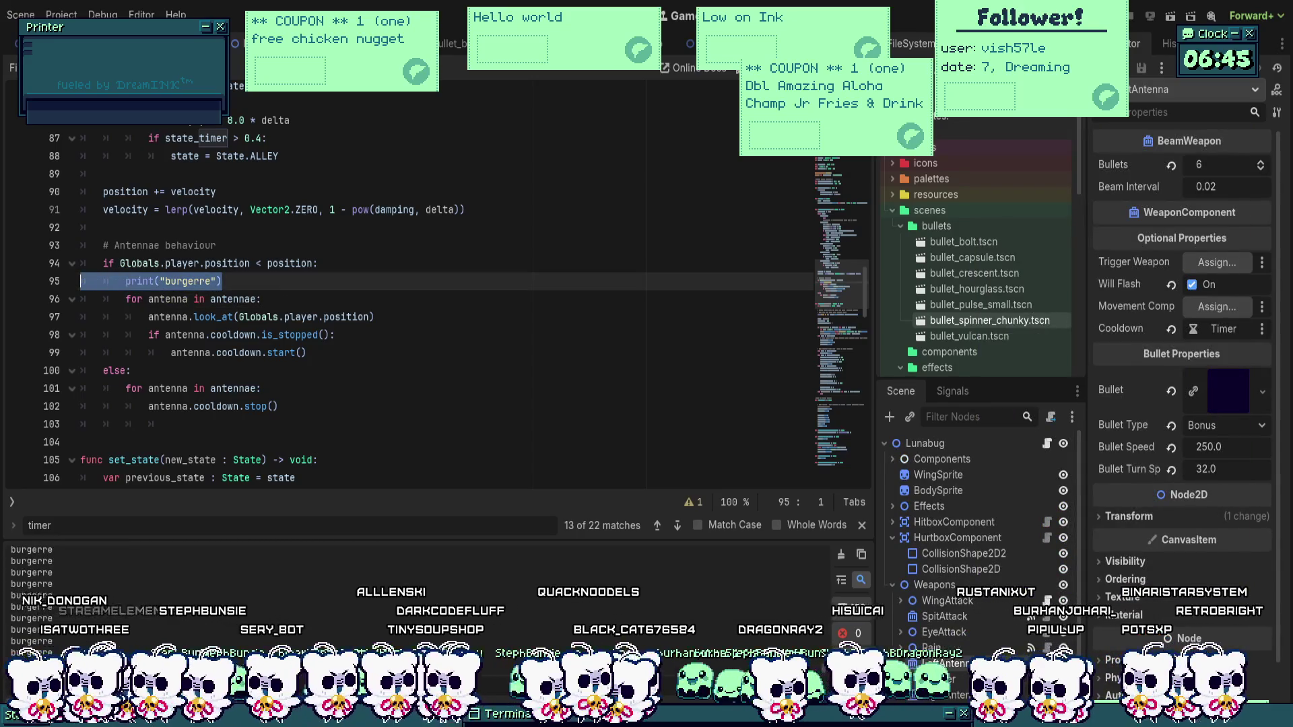
key(BackSpace)
key(BackSpace)
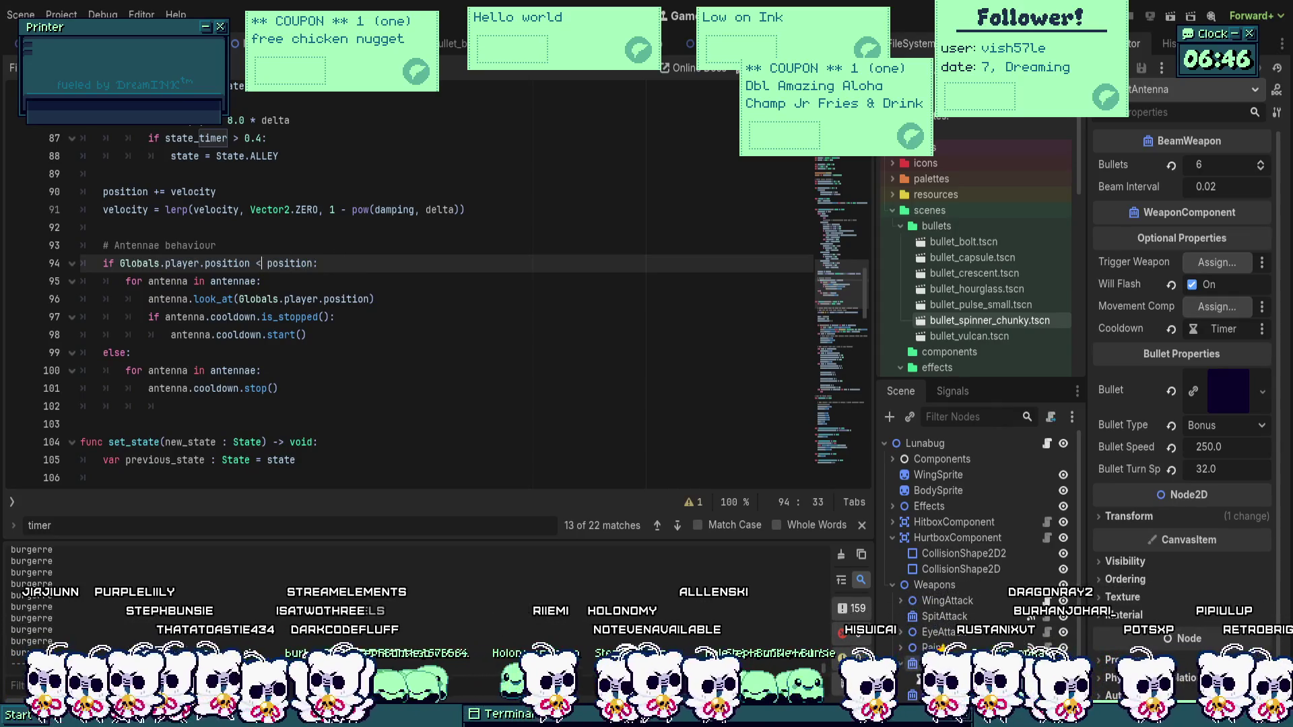
key(BackSpace)
text(>)
key(F5)
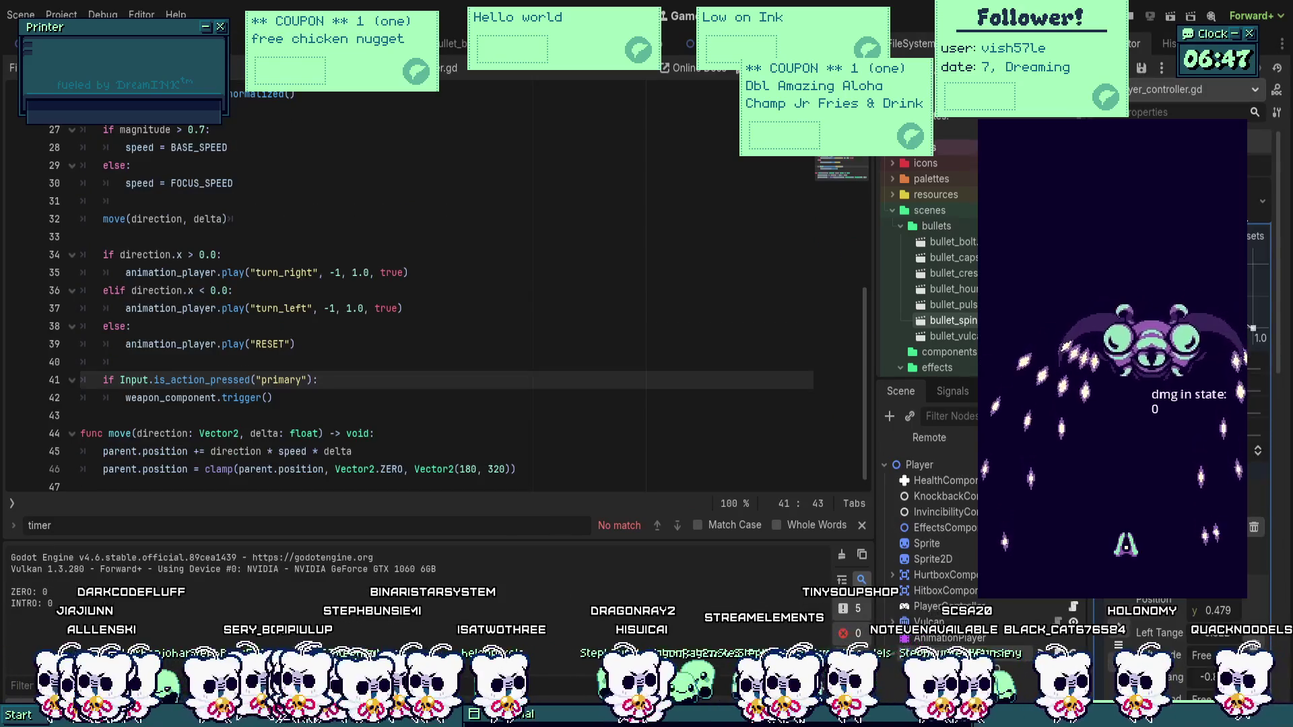
Step: Place the caret before Vector2.ZERO in the clamp call on line 46 of player_controller.gd
click(272, 469)
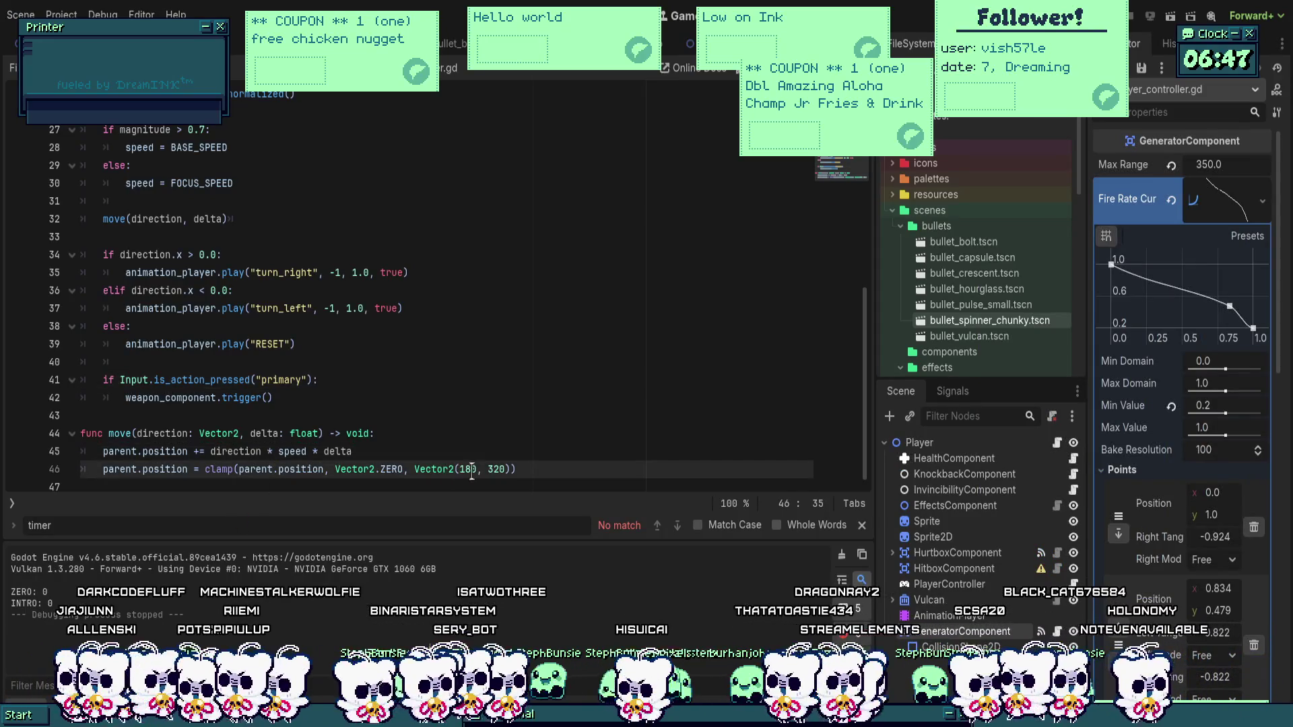
scroll(338, 464, down, 1)
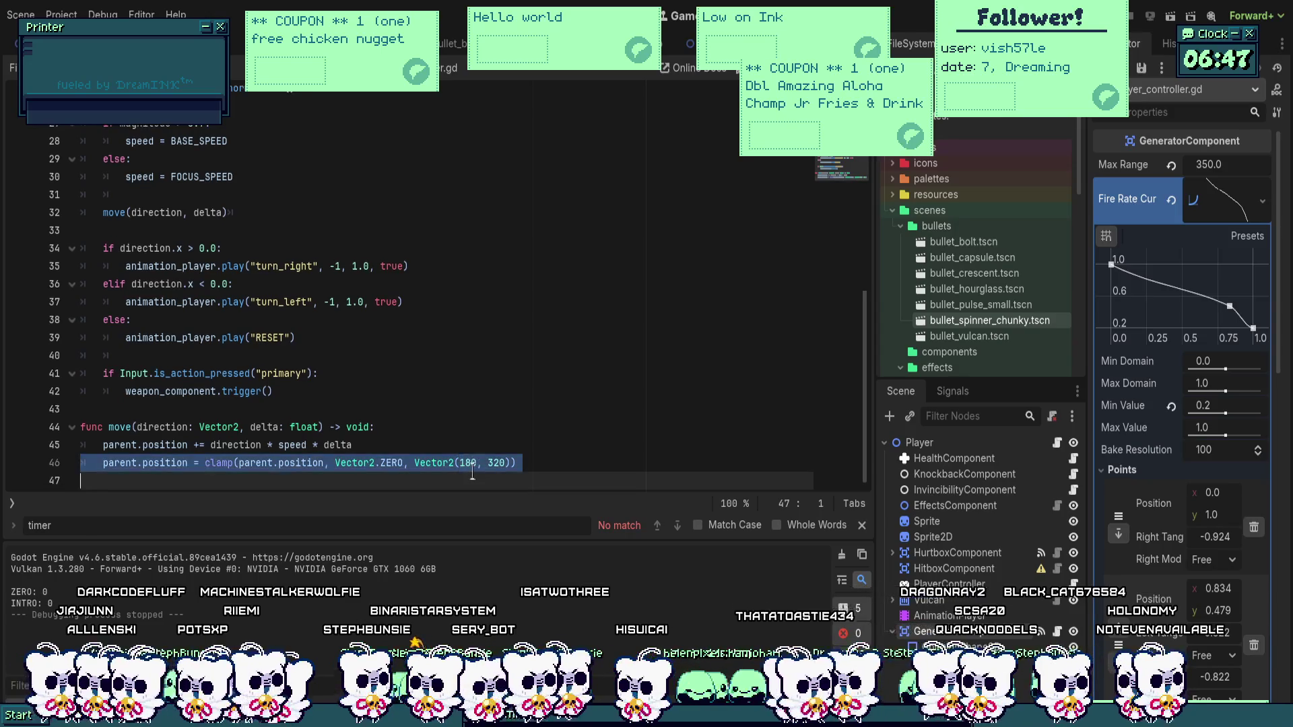
click(338, 463)
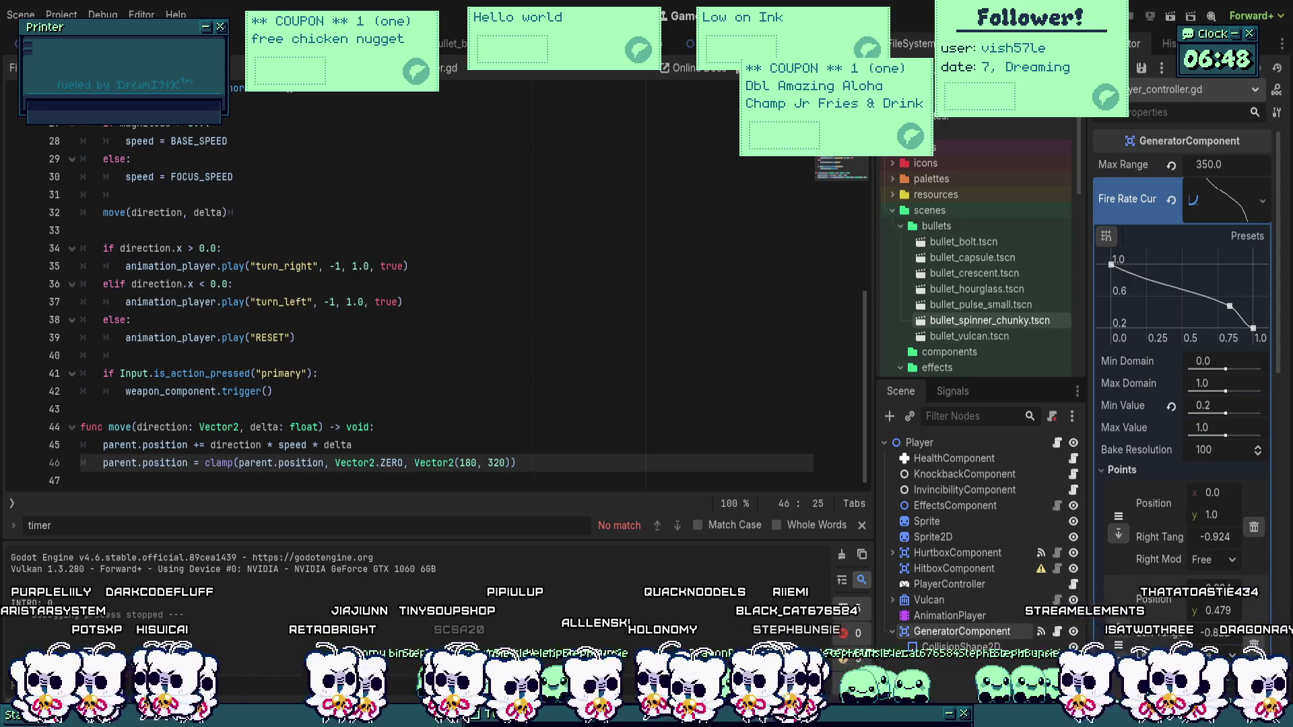
Step: Change line 46 to parent.position.clamp(Vector2.ZERO, Vector2(180, 320)), then test-run and stop the game
text(parent.position.)
drag(204, 462, 103, 462)
key(BackSpace)
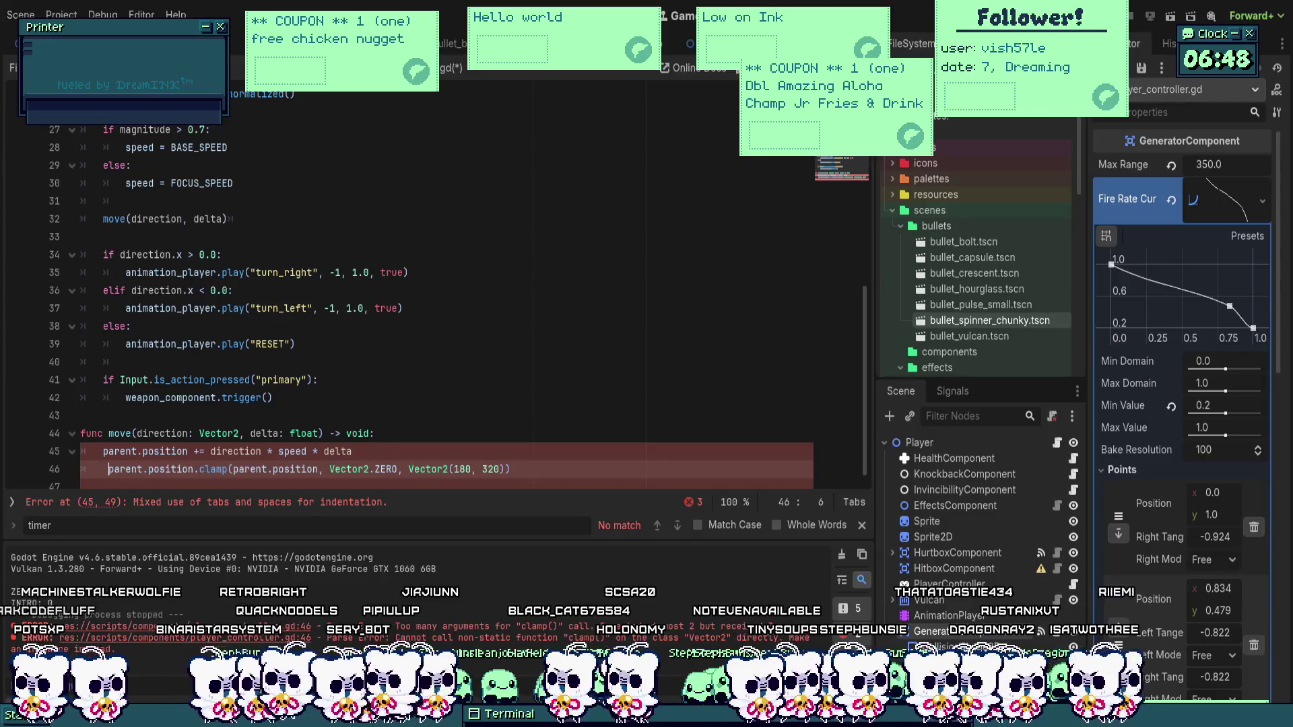
click(228, 470)
drag(227, 469, 323, 469)
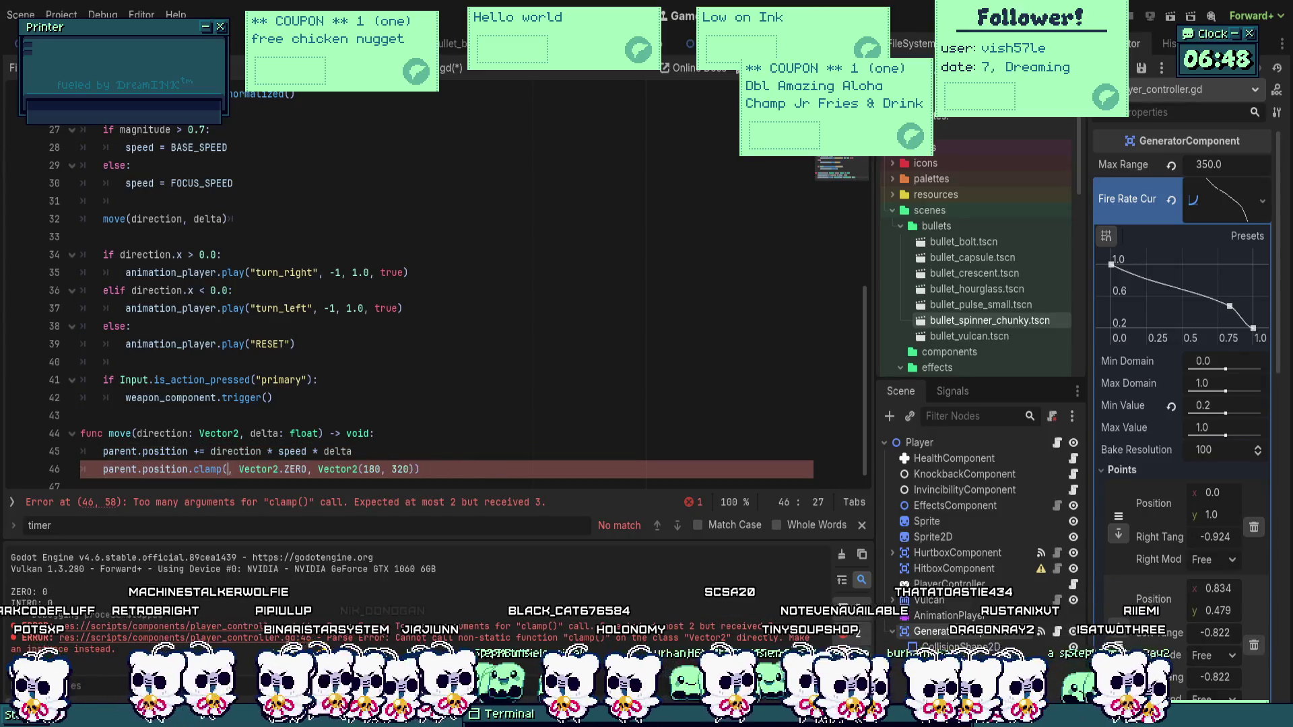
key(Delete)
click(80, 416)
key(F5)
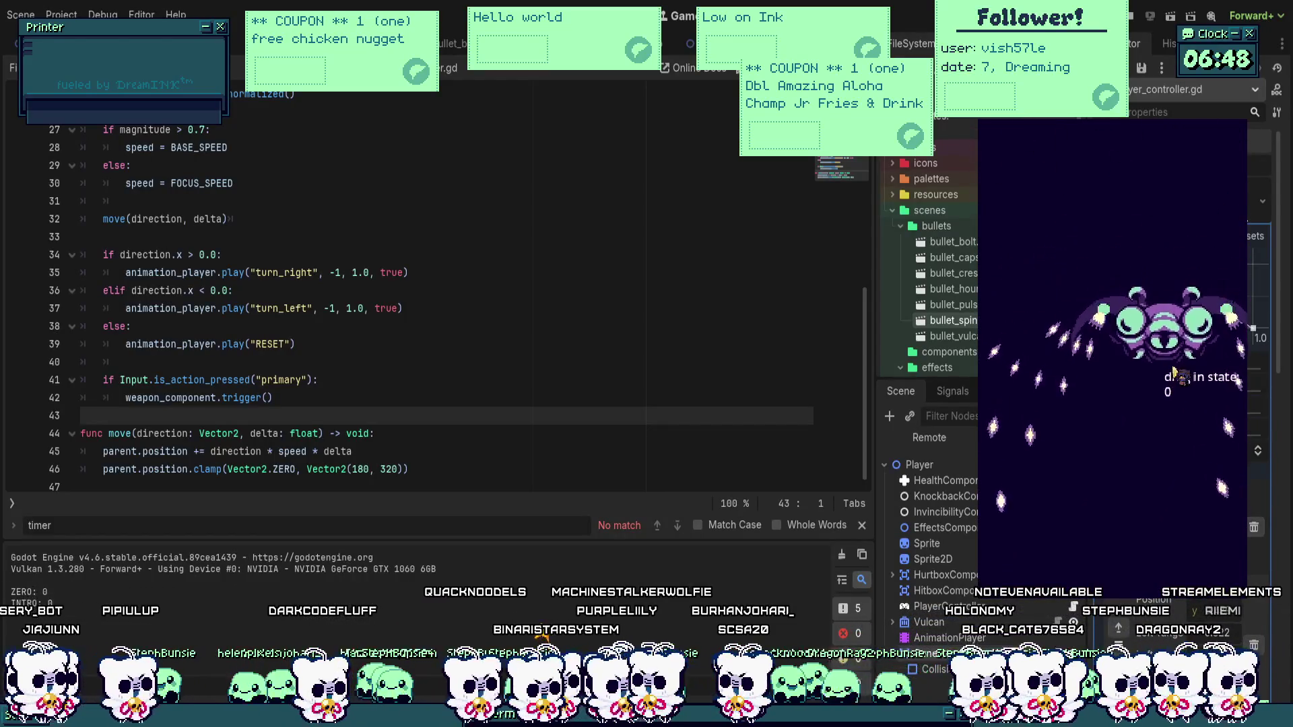
key(F8)
click(165, 469)
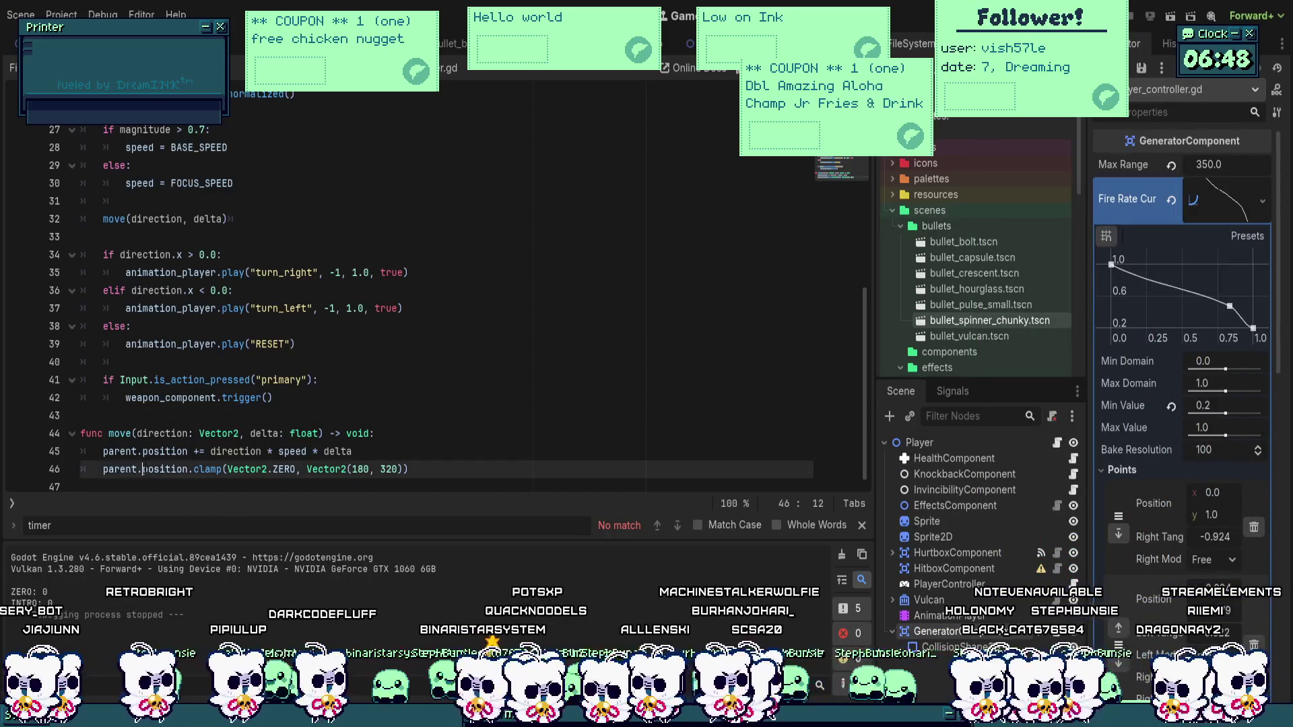
Step: Read the Vector2 clamp docs, prefix line 46 with 'parent.position =', then save and run
ctrl+click(201, 470)
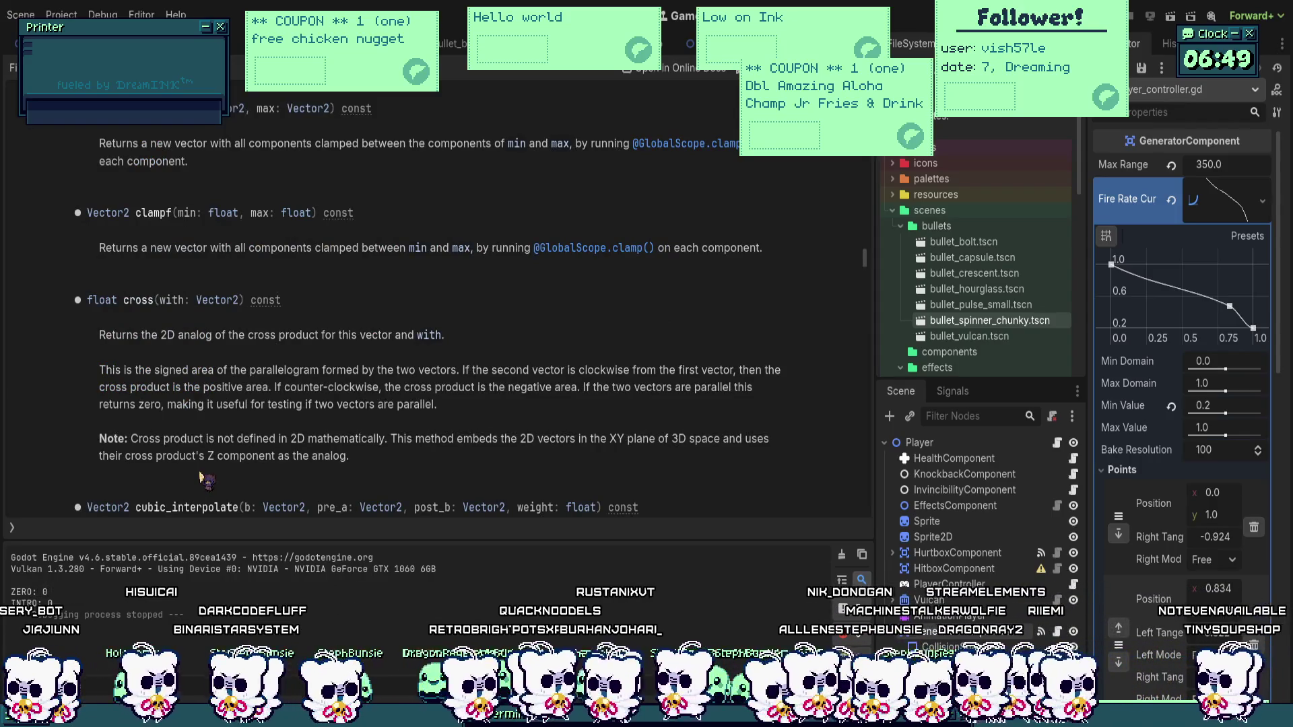
key(alt+Left)
key(Up)
key(Up)
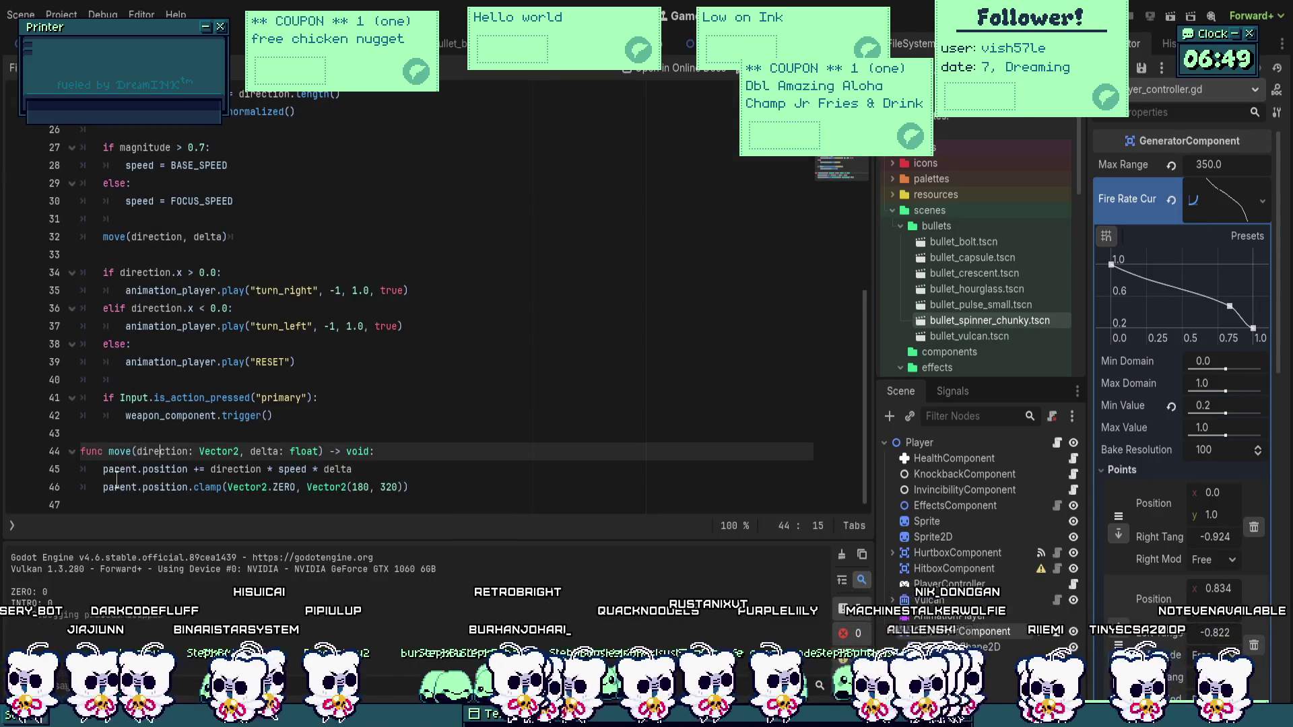
key(Down)
key(Down)
text(parent.position =)
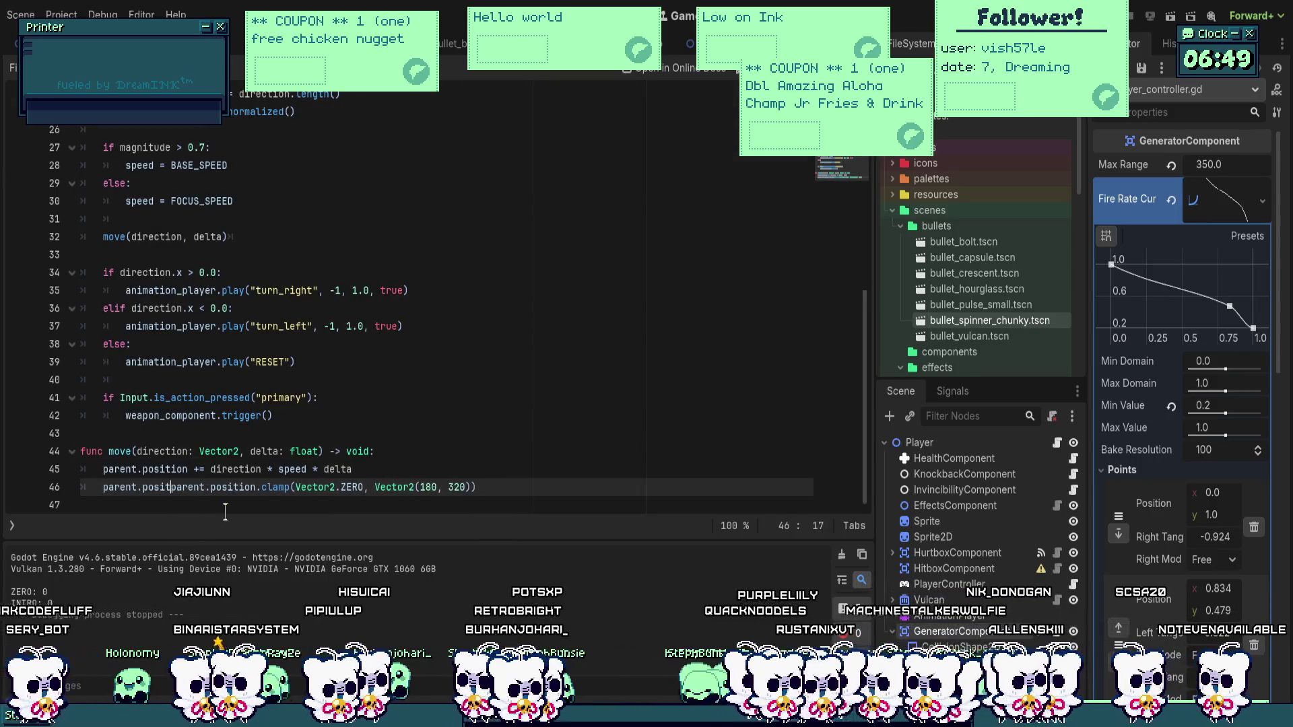
key(ctrl+s)
click(222, 272)
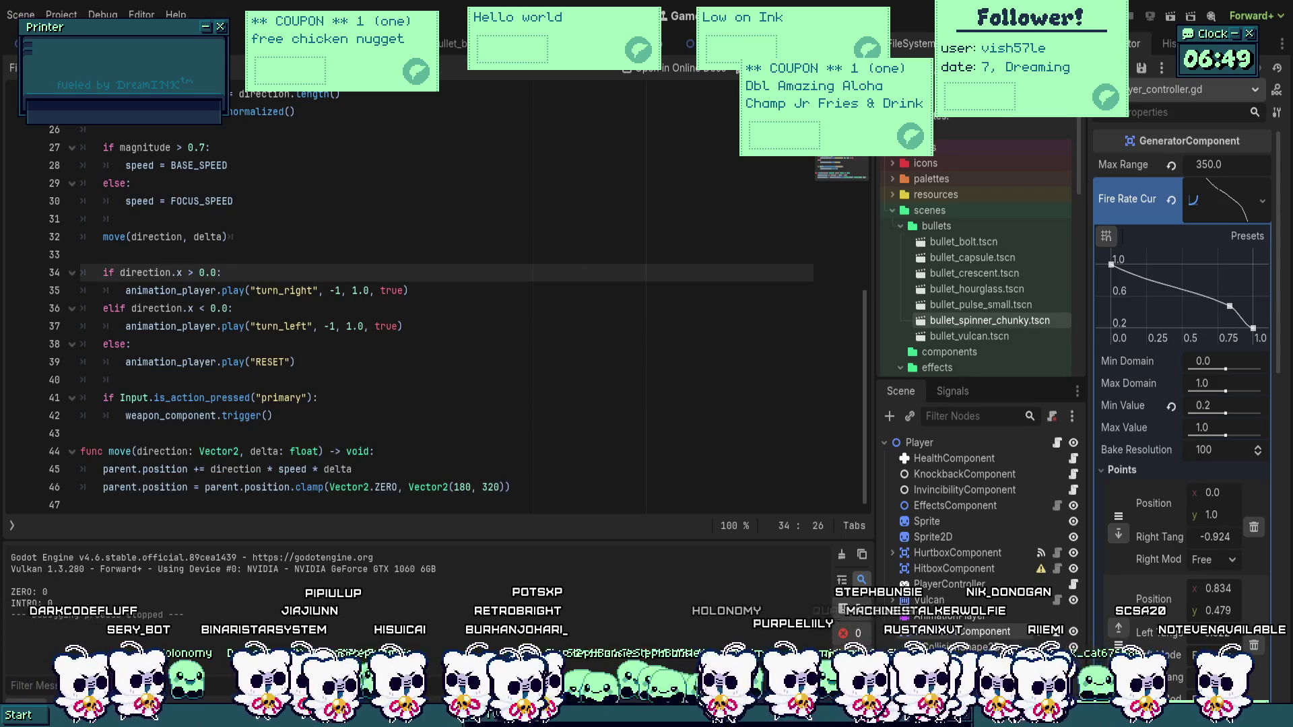
key(F5)
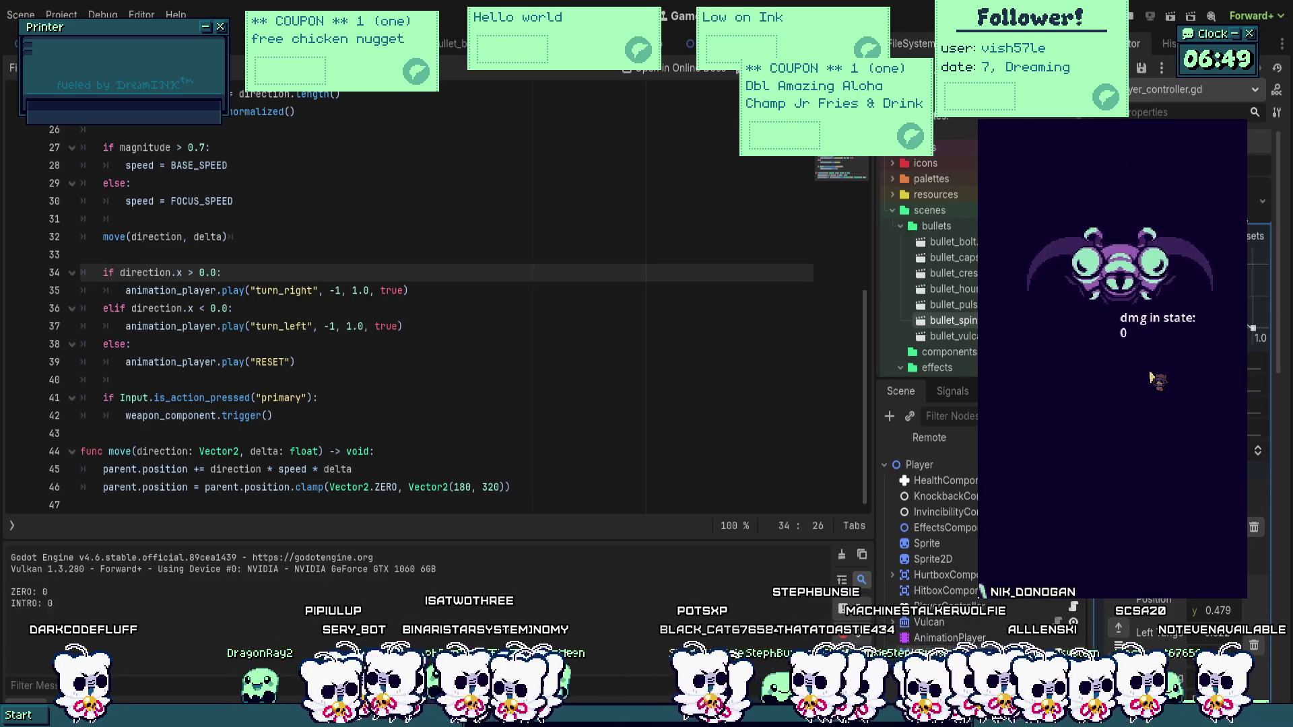
Step: Fly the player ship up-left and then up-right to test the movement limits
key(Up)
key(Left)
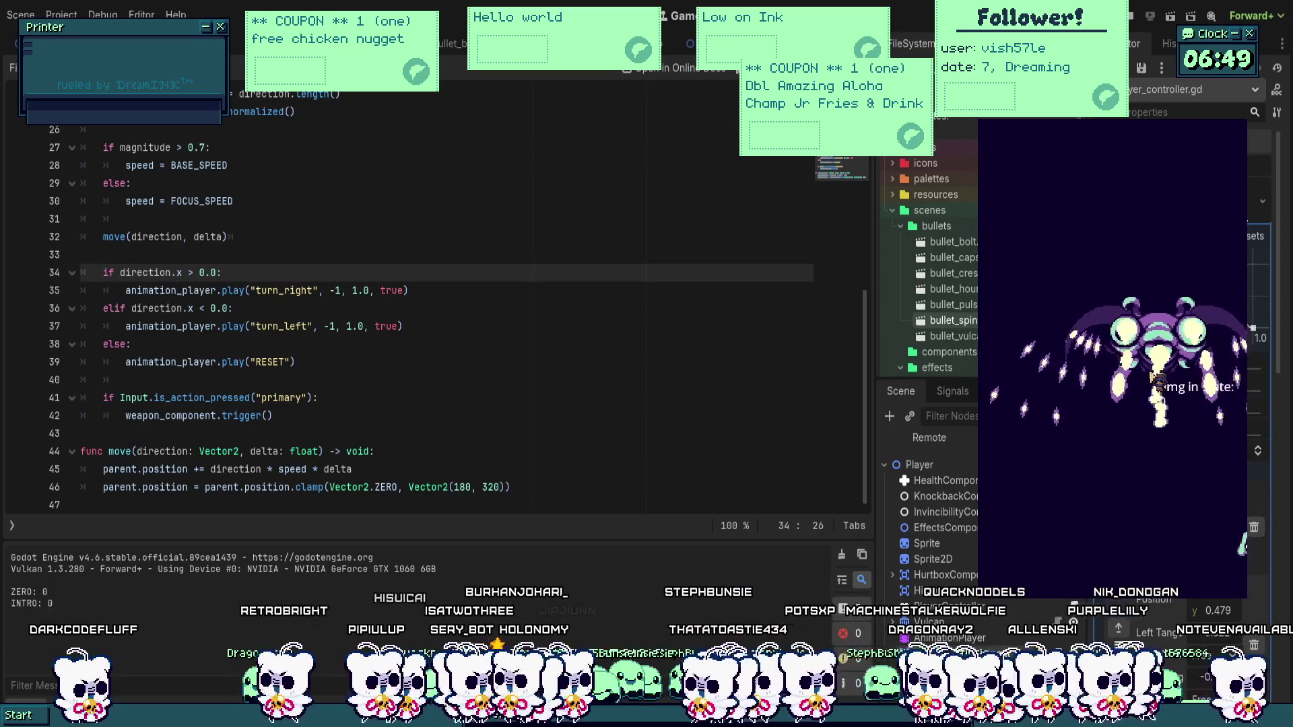
key(Up)
key(Right)
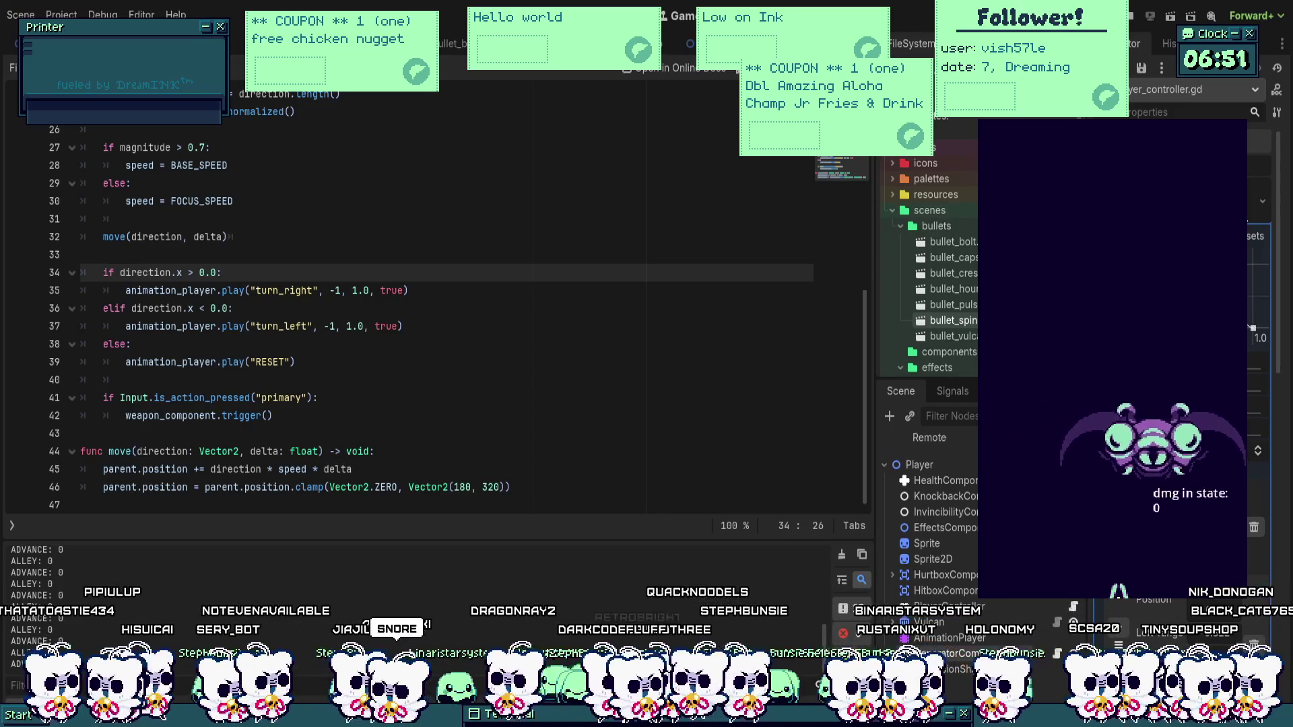
Step: Stop the test run with F8 and select the Lunabug node in the World scene
key(F8)
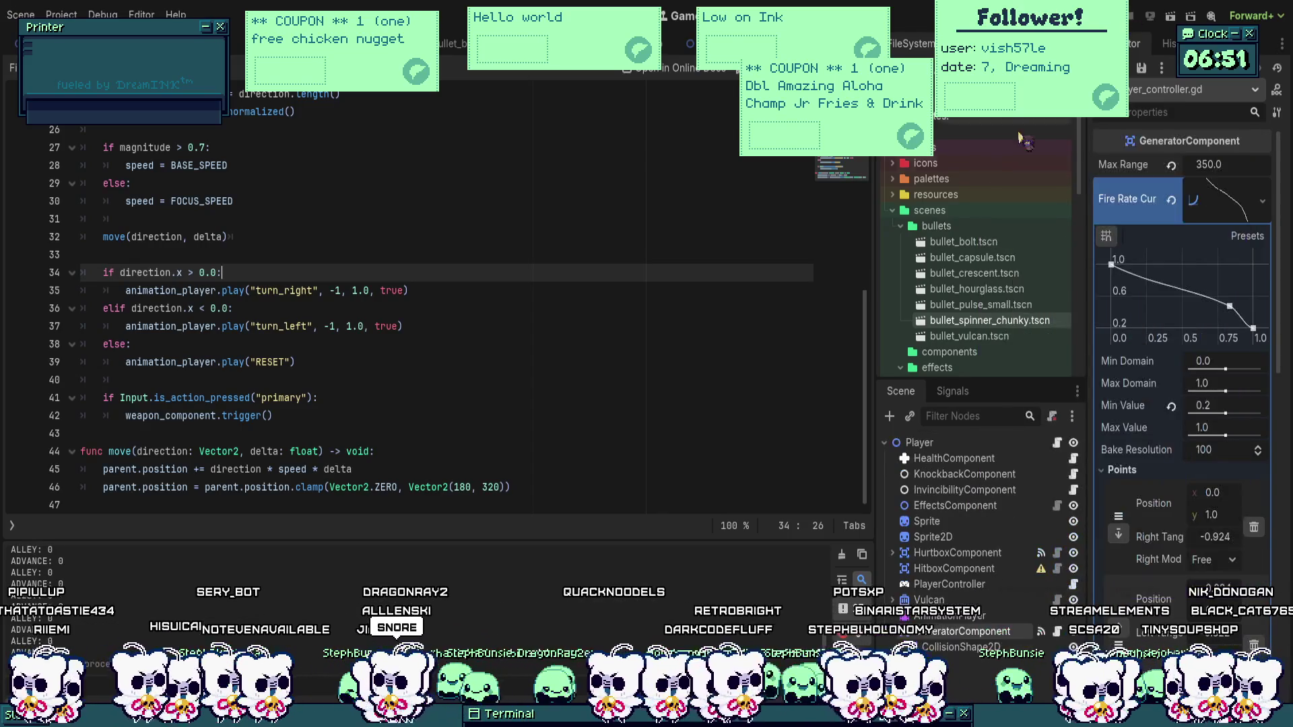
scroll(581, 214, down, 4)
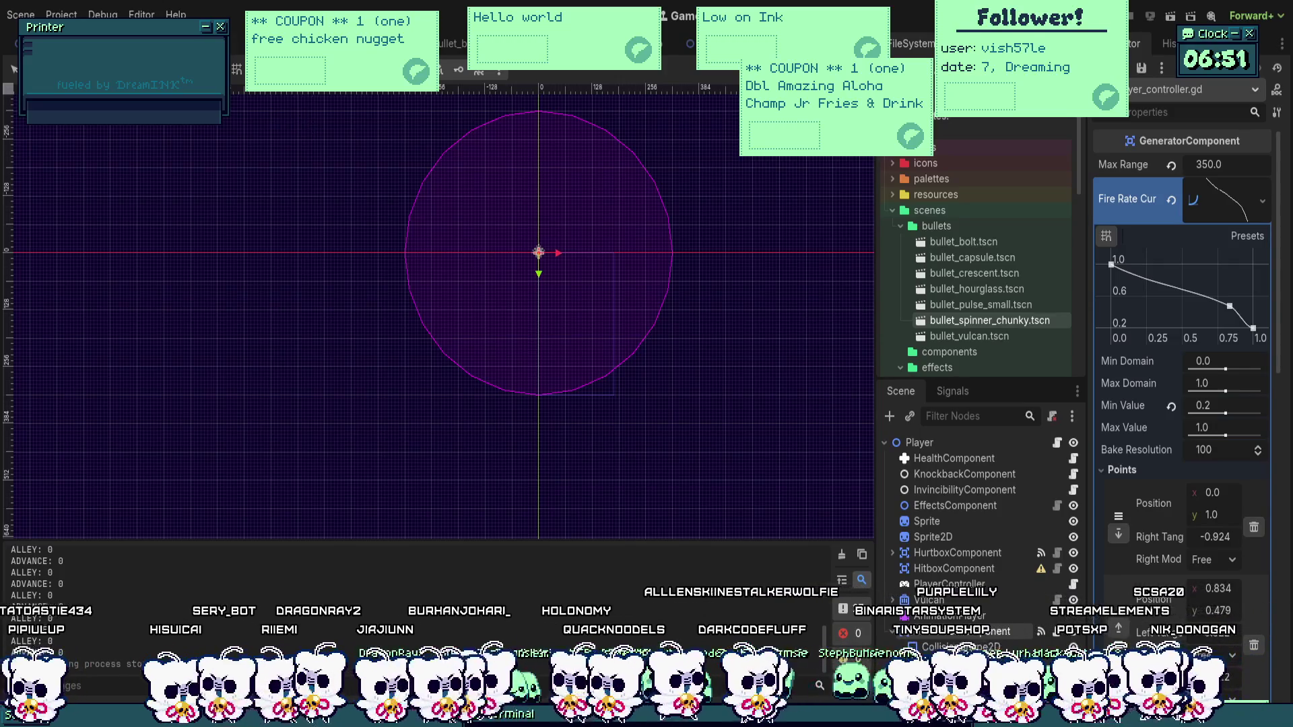
key(ctrl+Tab)
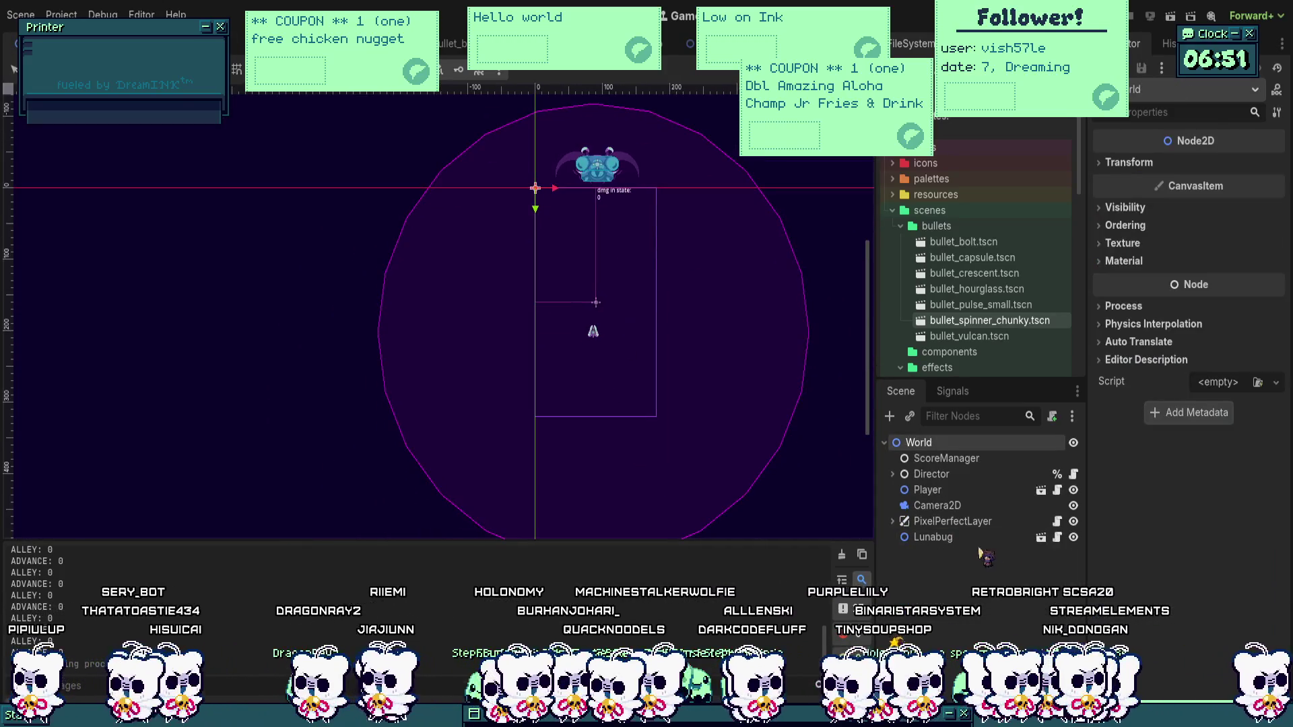
click(977, 537)
click(968, 524)
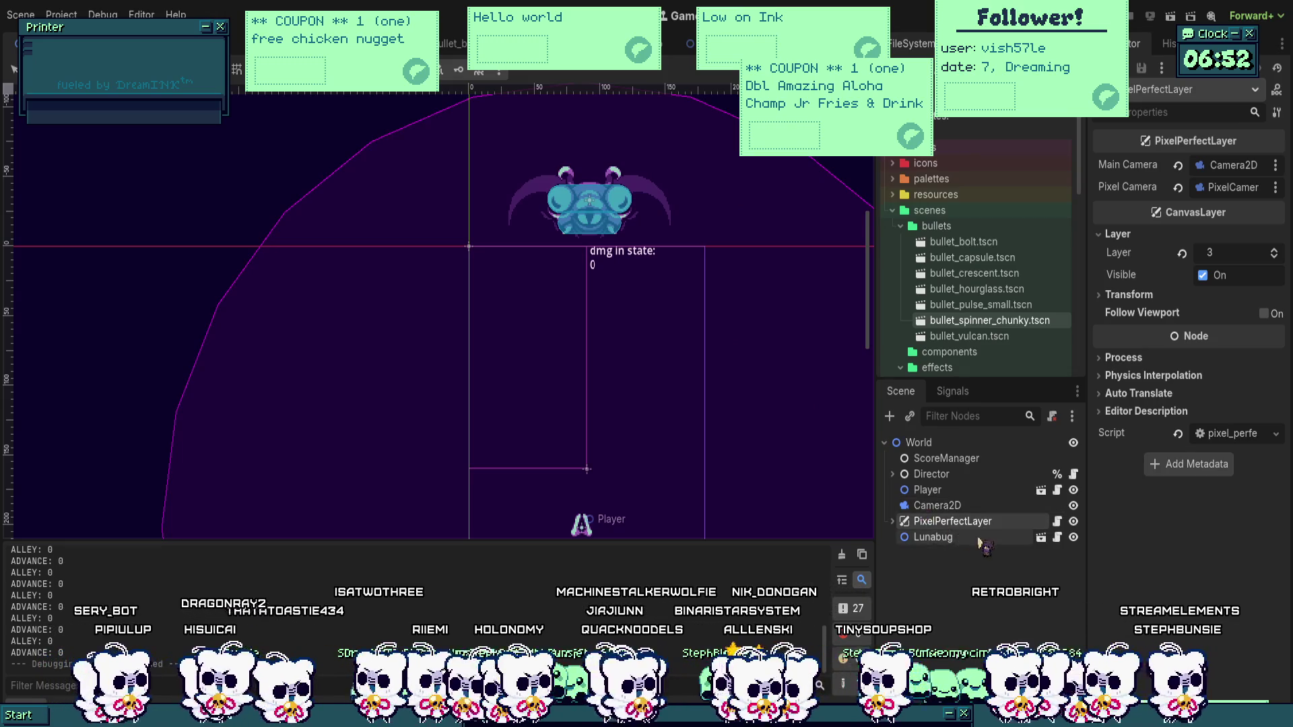
click(925, 538)
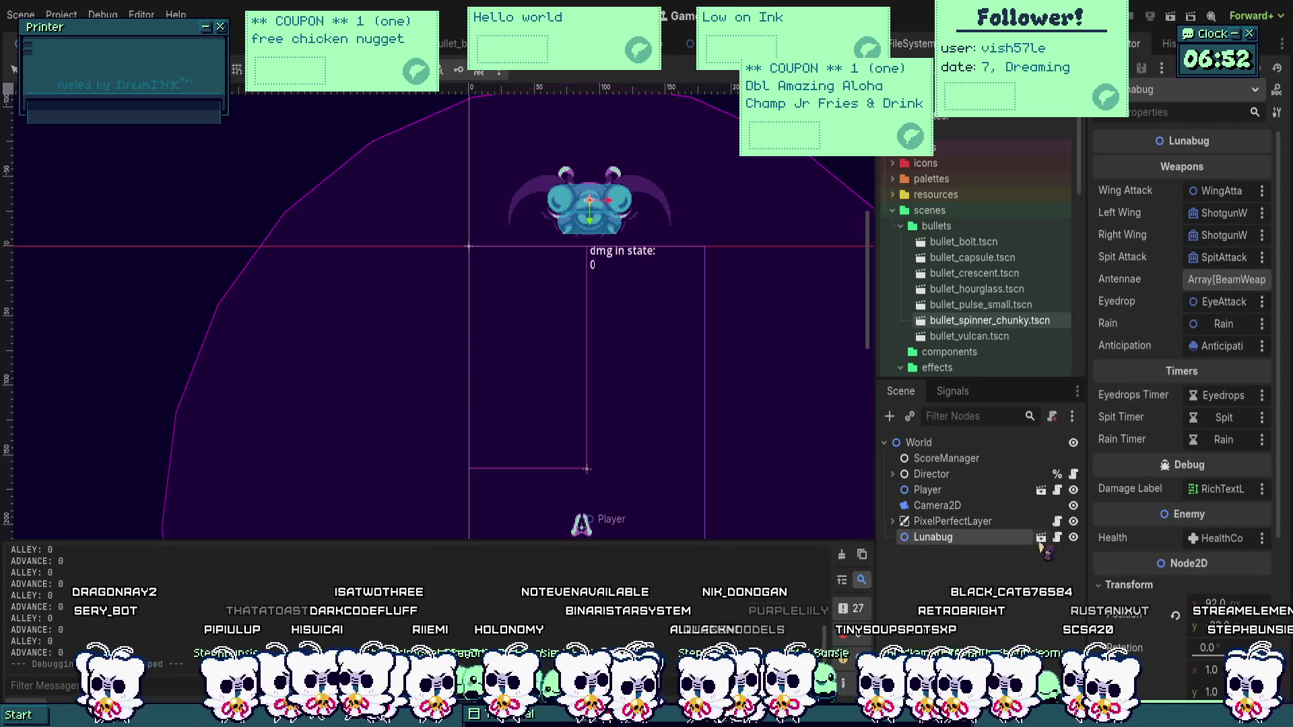
Step: Open the Lunabug scene and move the eyedrop timers under EyeAttack and the Rain timer into its weapon
click(1041, 538)
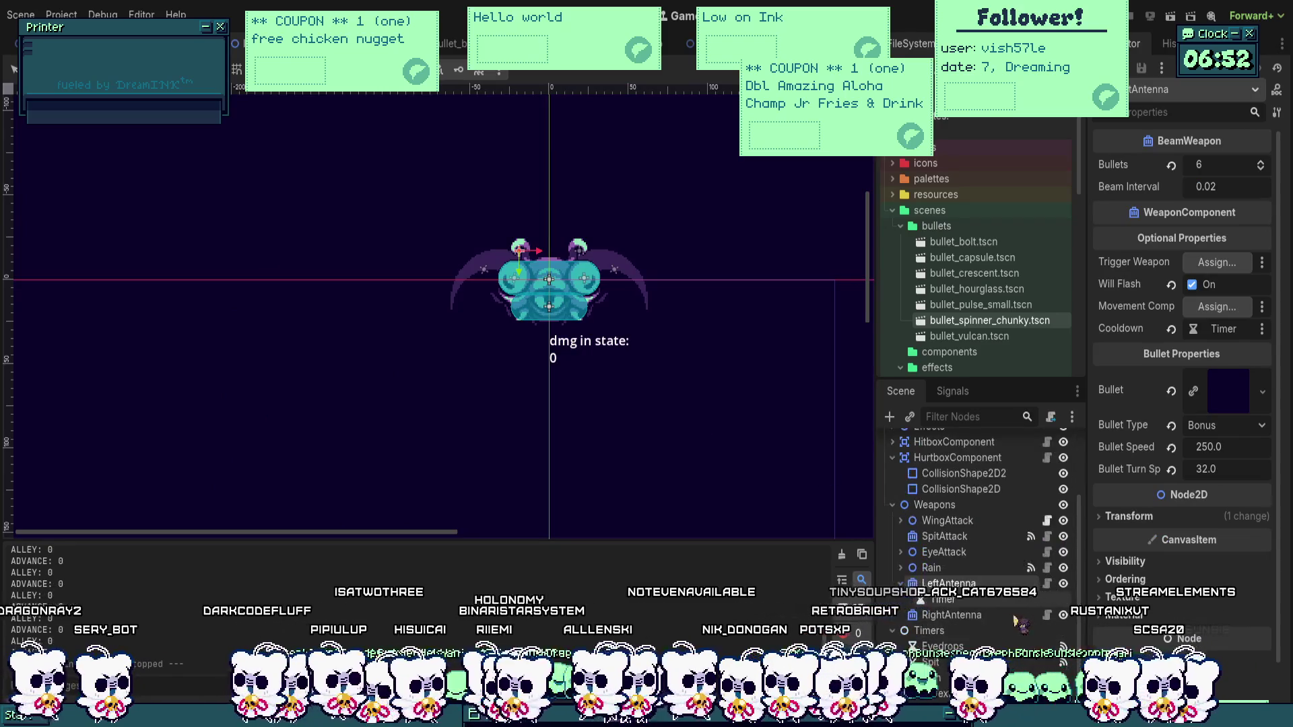
click(943, 598)
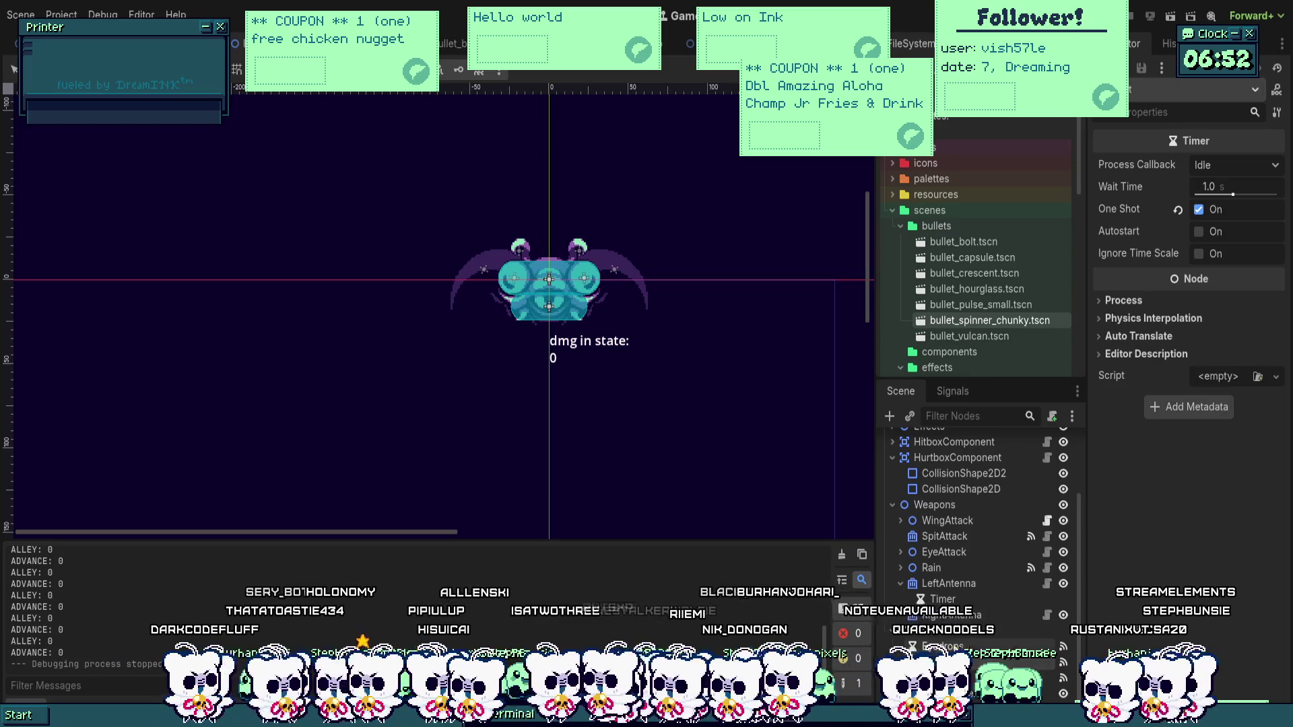
click(949, 646)
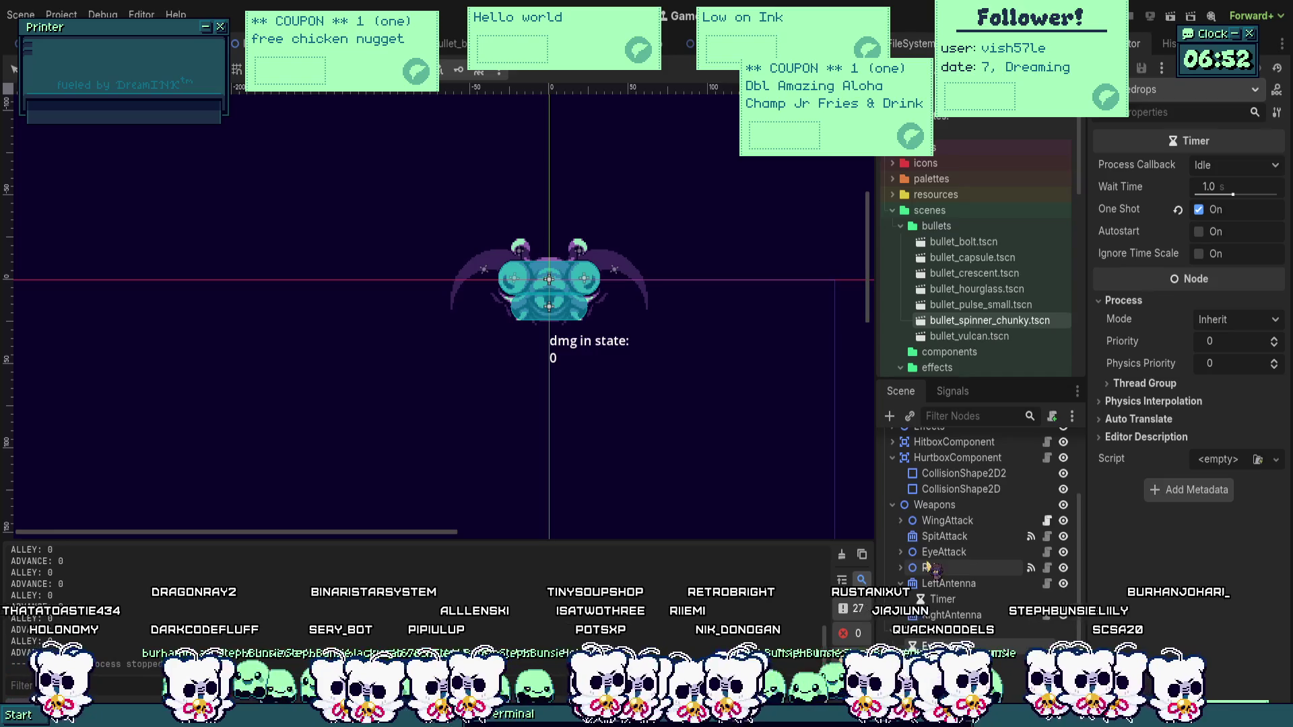
drag(951, 620, 942, 551)
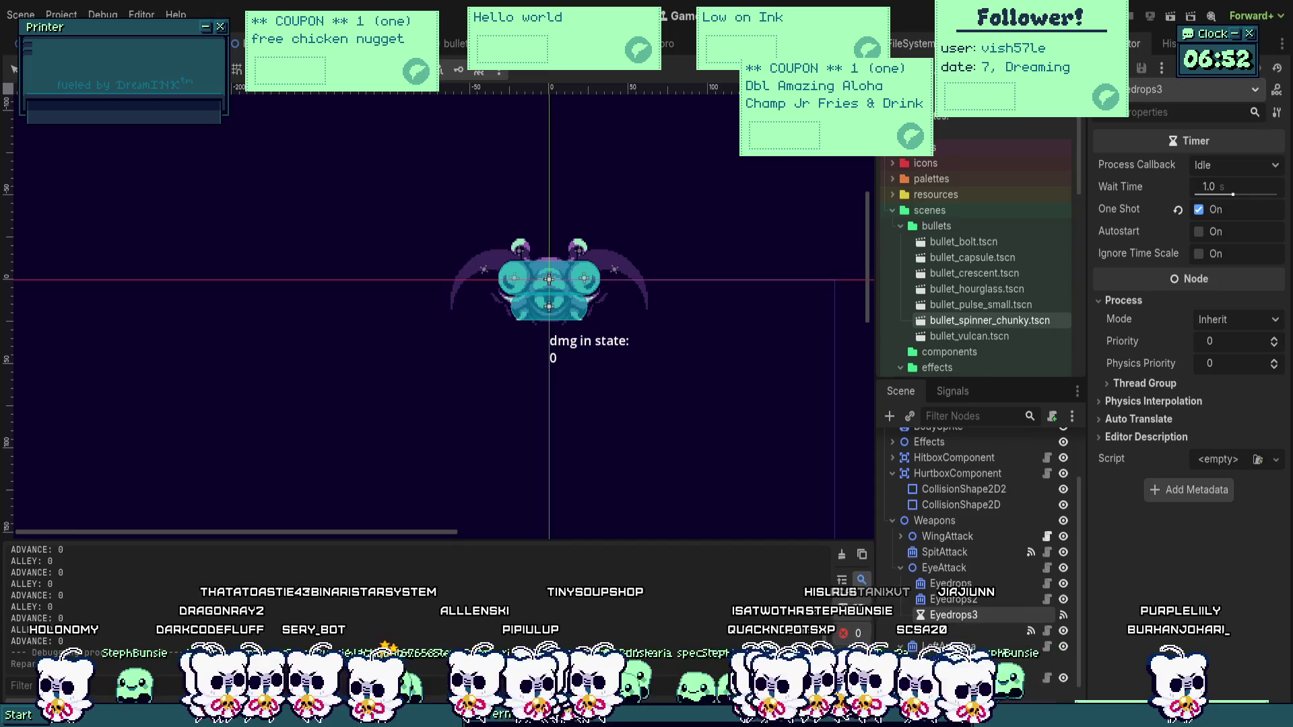
scroll(976, 539, down, 2)
mouse_move(949, 591)
mouse_down()
mouse_move(939, 630)
mouse_move(956, 539)
mouse_move(969, 532)
mouse_move(943, 520)
mouse_up()
Step: Rename the Eyedrops3 timer to Cooldown
click(928, 679)
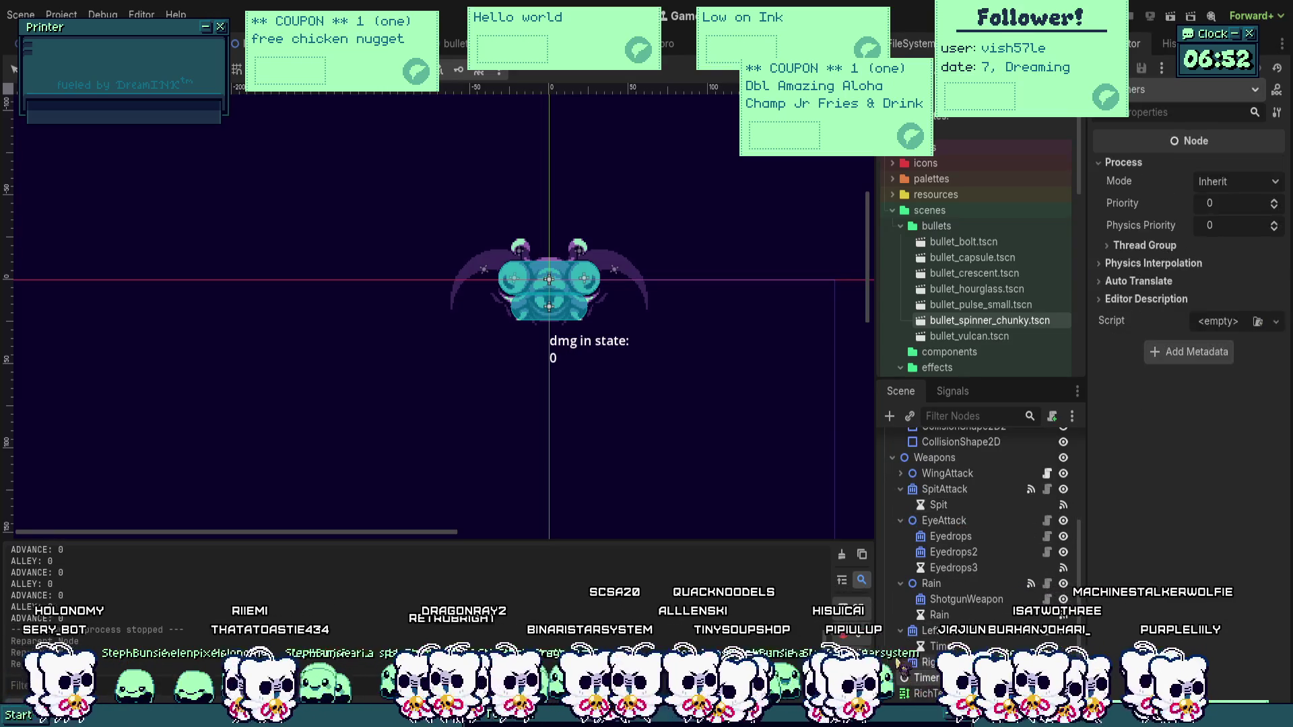
click(637, 404)
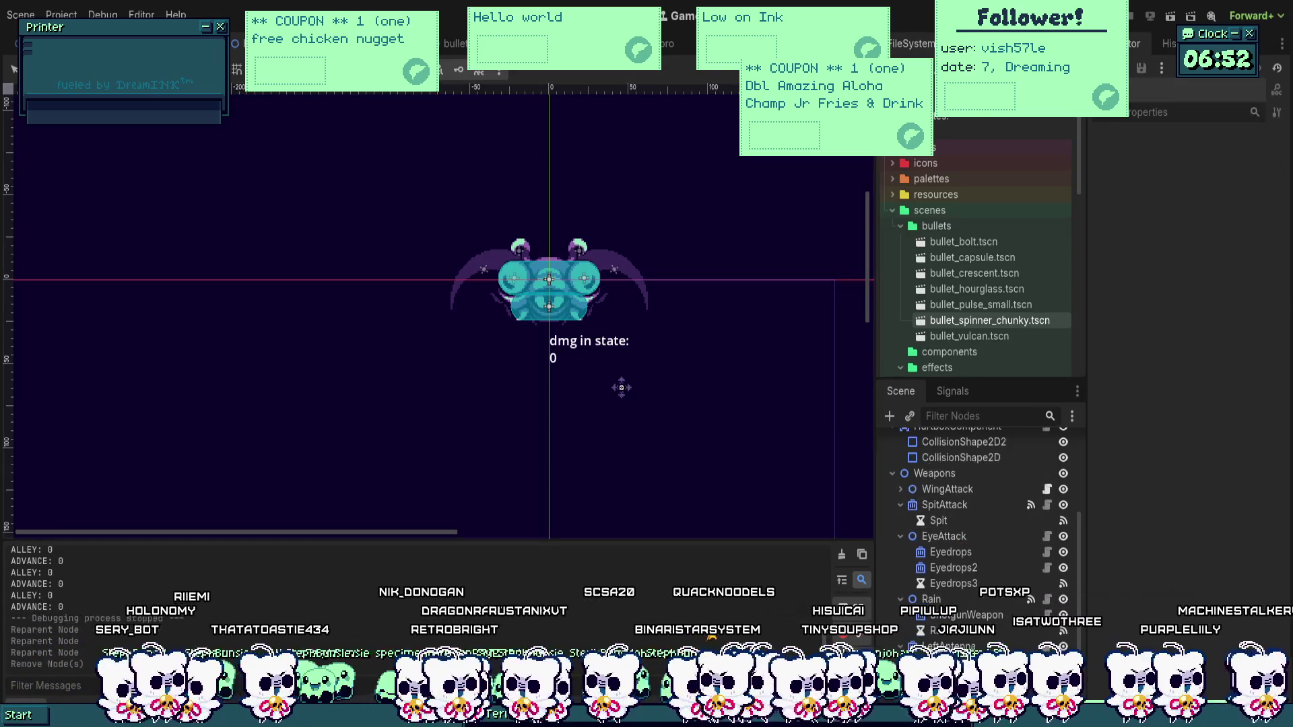
scroll(676, 391, left, 2)
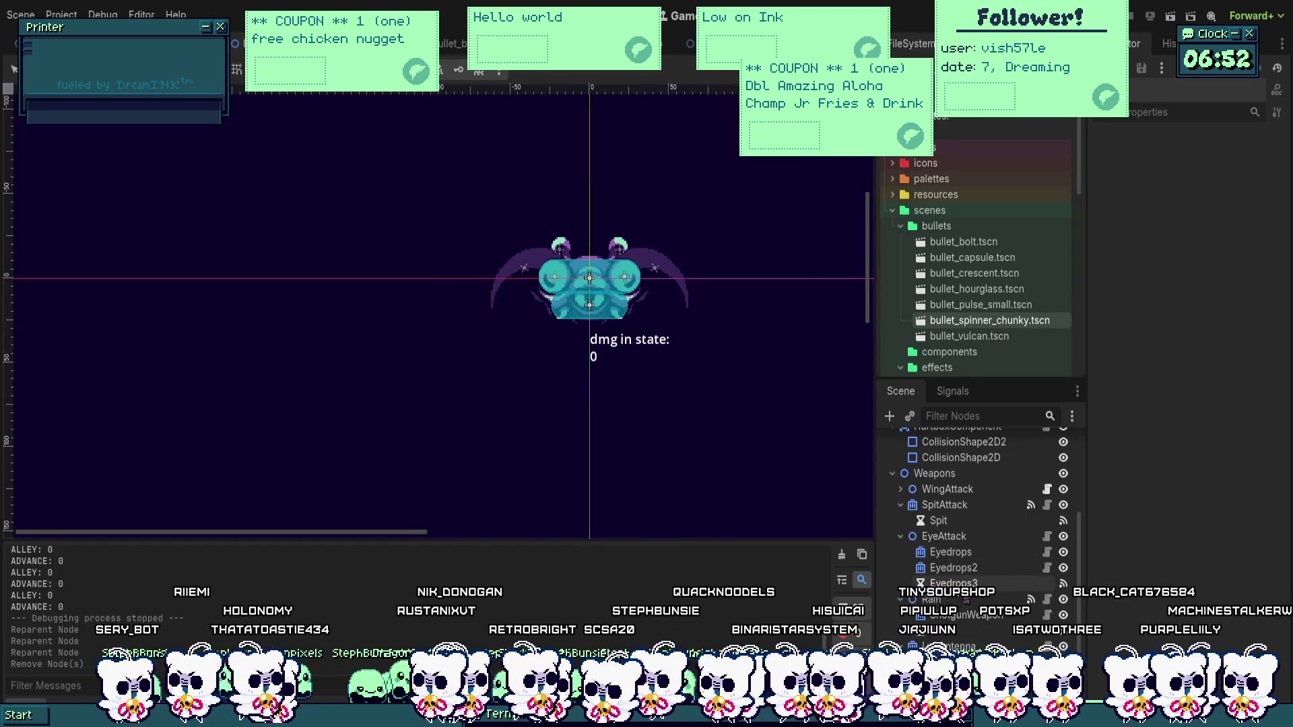
click(953, 583)
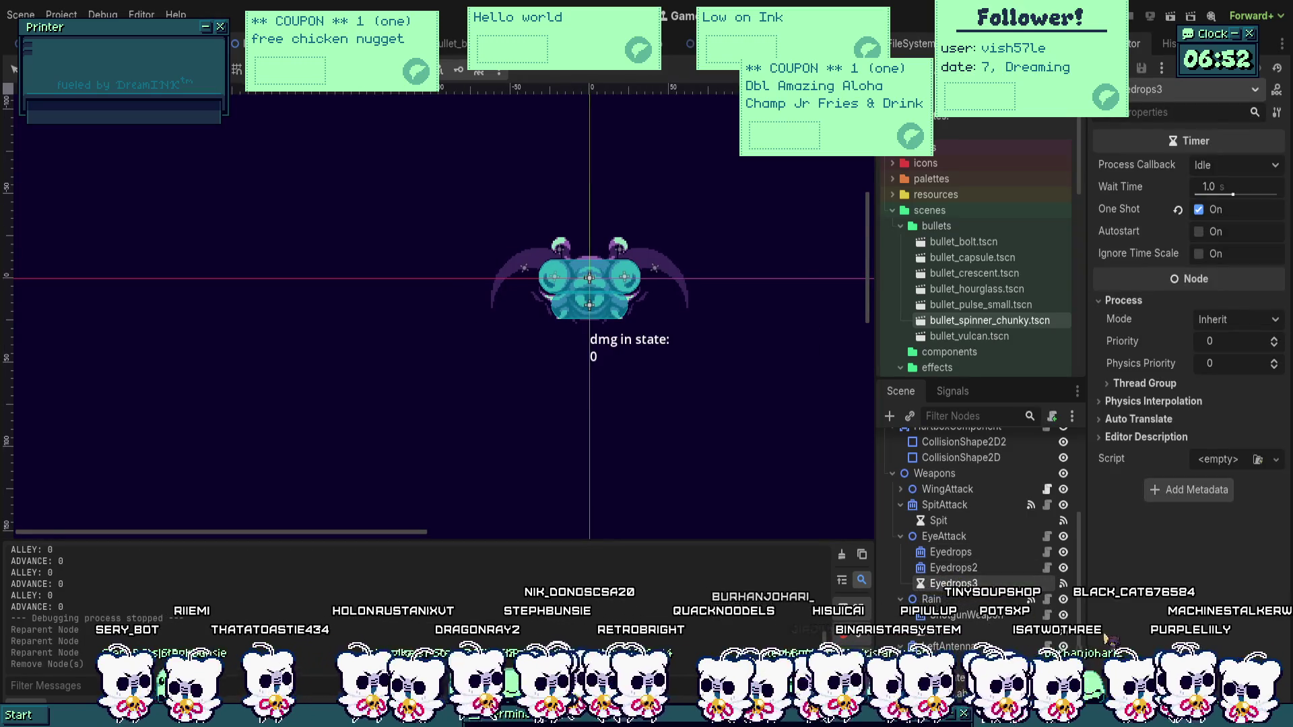
text(Cooldown)
key(Return)
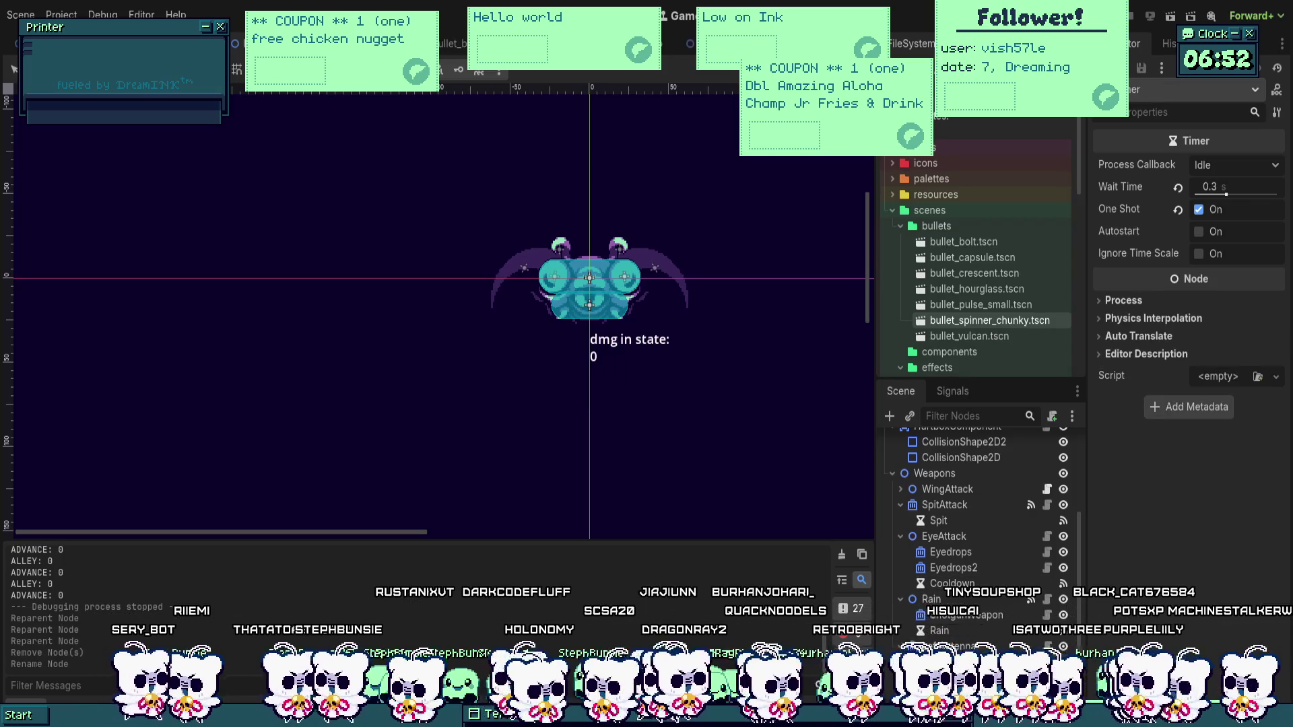
key(Return)
Step: Rename the Spit timer under SpitAttack to Cooldown
click(987, 638)
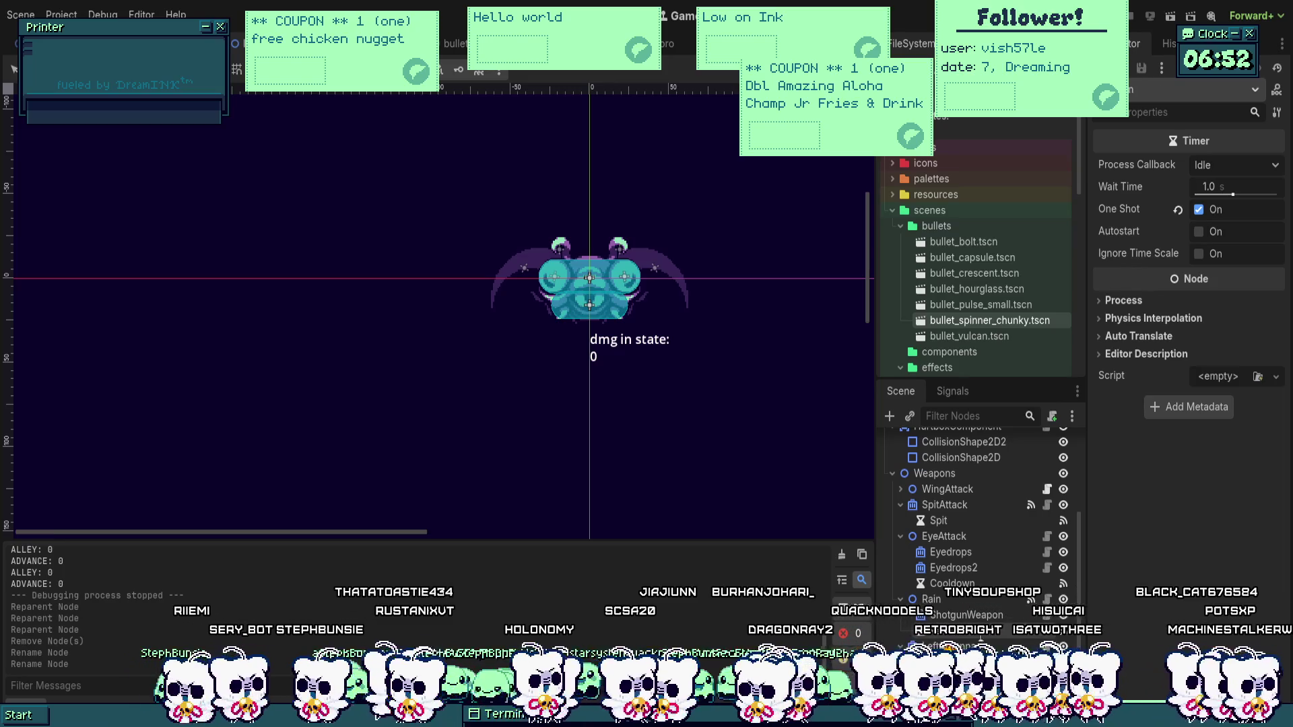
click(938, 520)
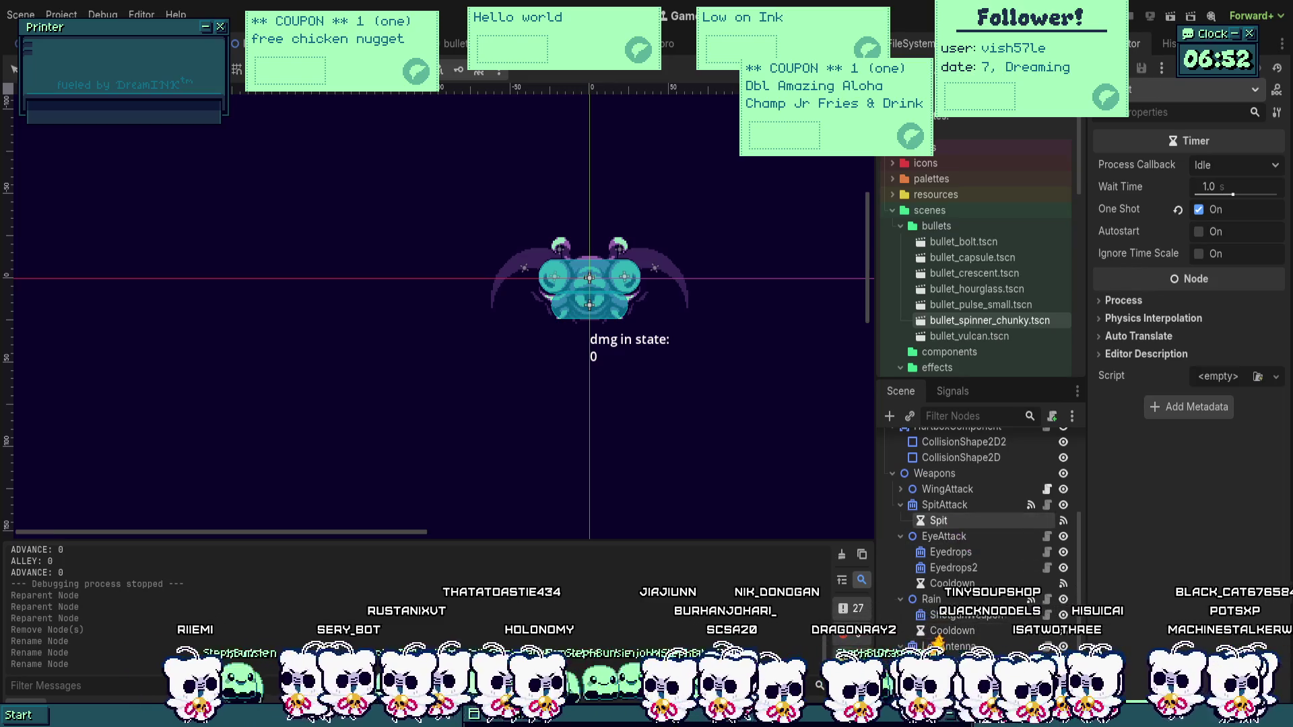
double_click(950, 521)
text(Cooldown)
key(Return)
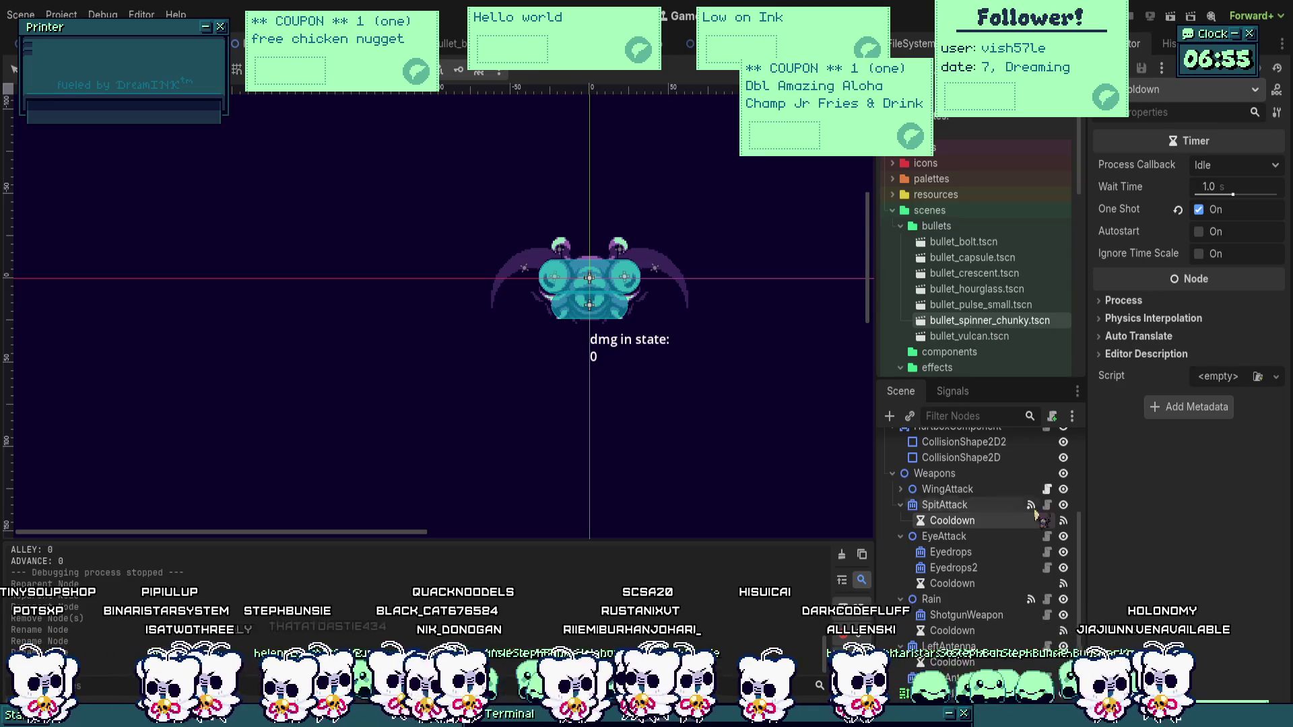
Step: Recentre the view on the Lunabug sprite and add a Node2D named Sprites under the Lunabug root
scroll(643, 380, up, 3)
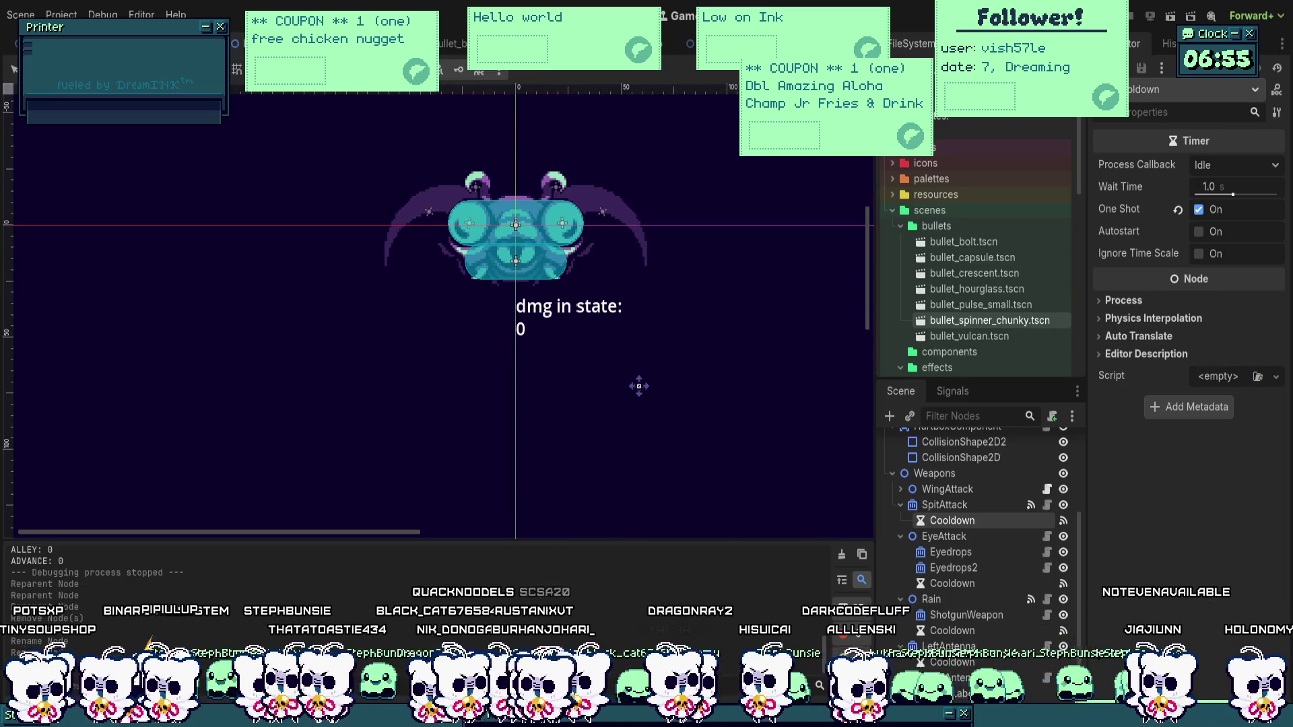
drag(635, 361, 693, 377)
scroll(943, 495, up, 3)
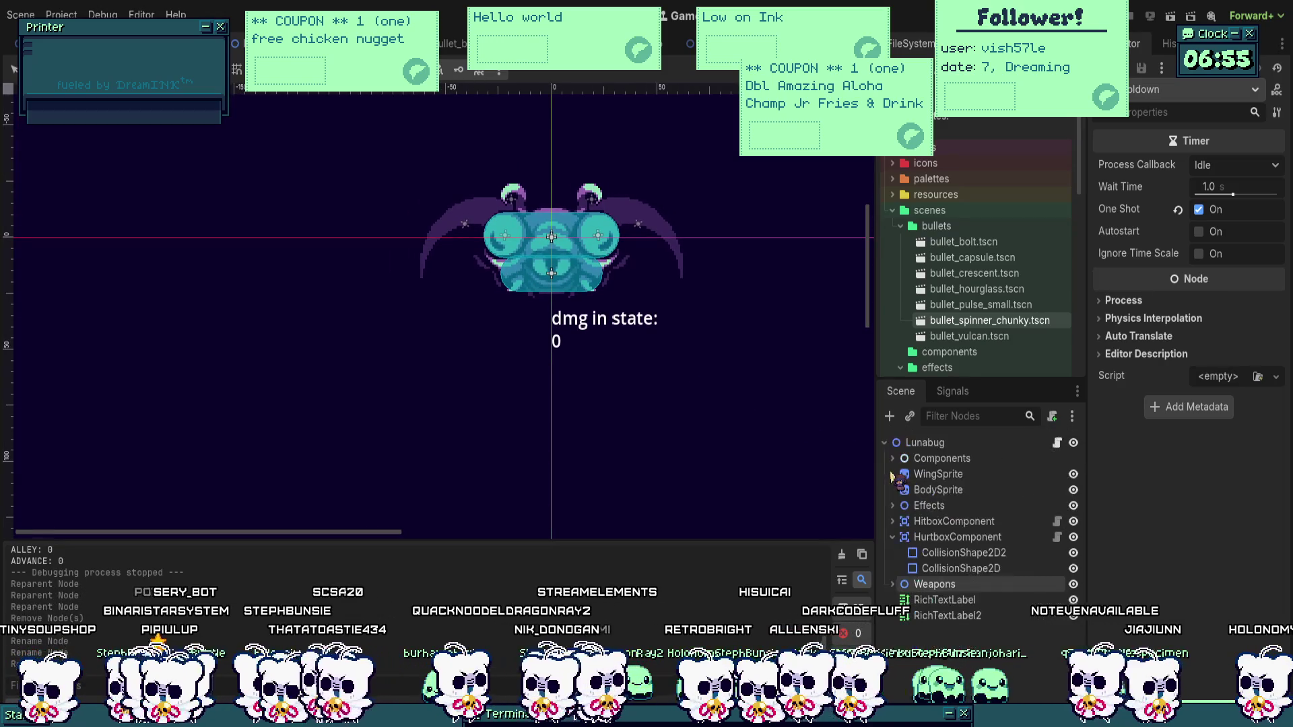
click(939, 489)
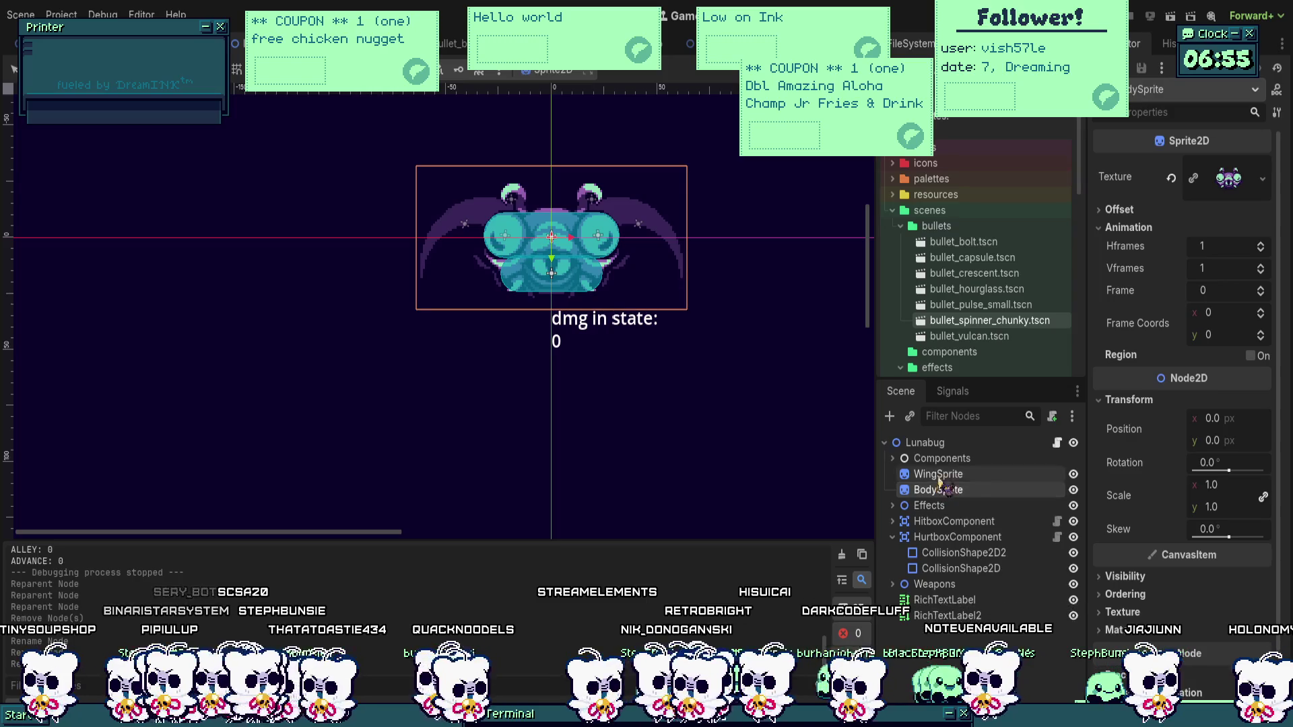
click(937, 474)
click(932, 443)
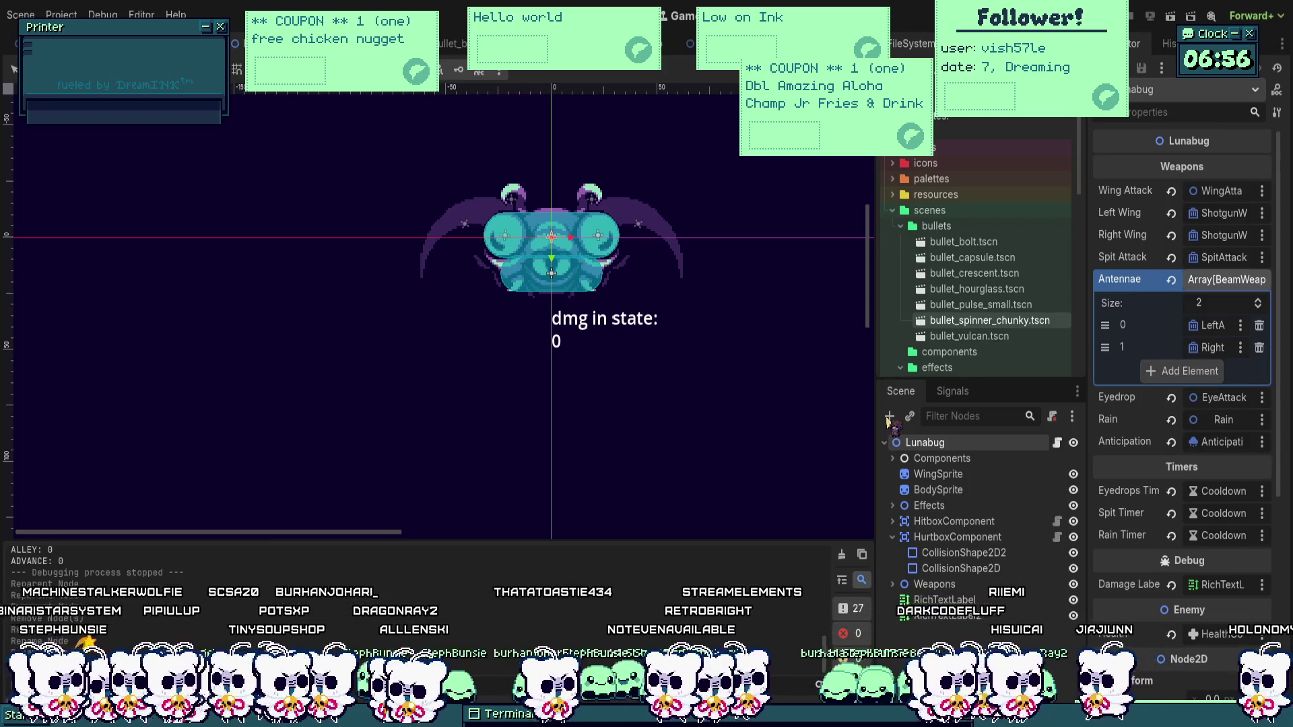
mouse_move(889, 421)
mouse_down()
mouse_move(942, 550)
mouse_move(960, 546)
mouse_move(934, 474)
mouse_up()
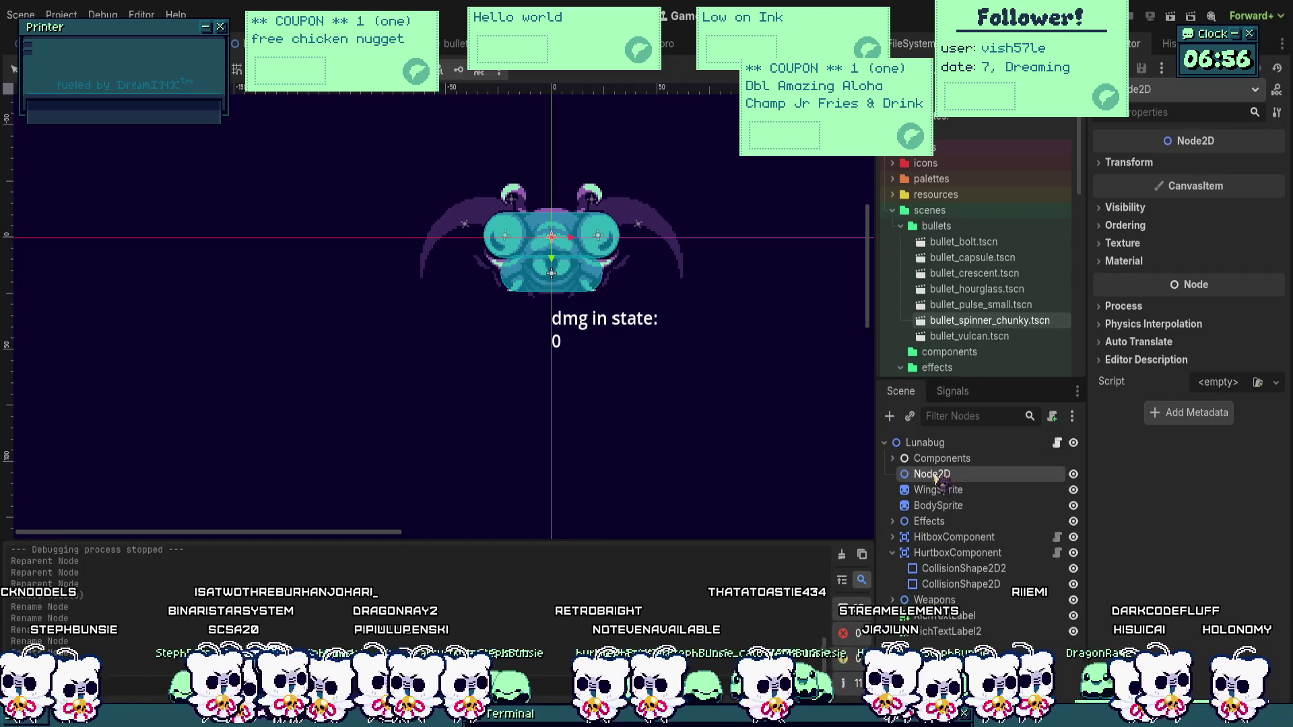
text(Sprites)
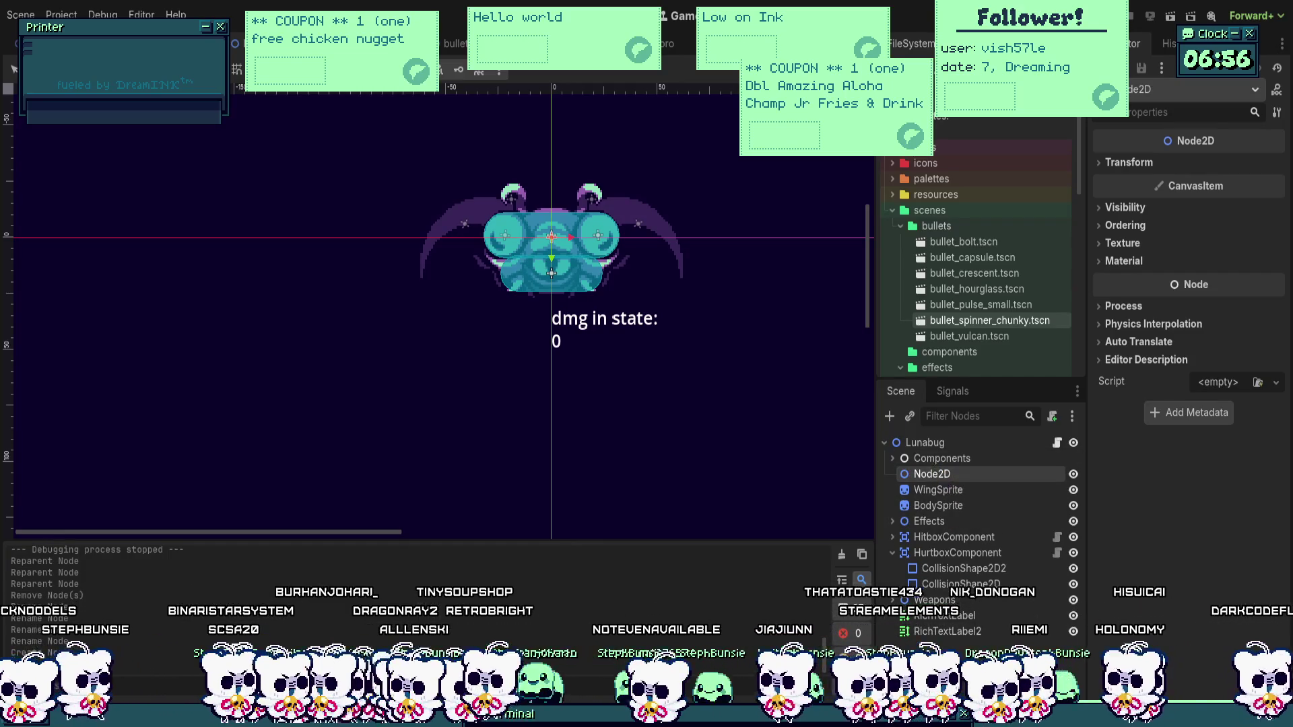
key(Return)
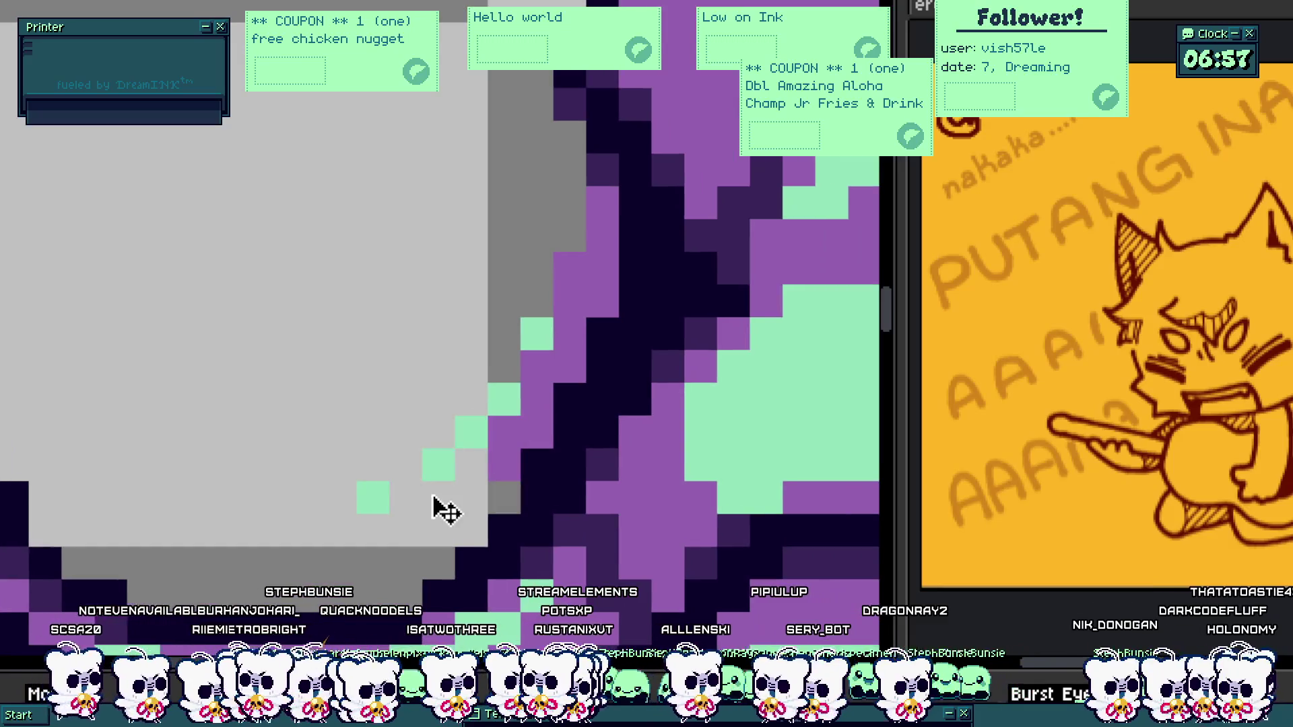
Step: Paint the stray mint and dark-purple pixels along the grey shape's edge grey
mouse_move(435, 498)
mouse_down()
mouse_move(369, 513)
mouse_move(501, 478)
mouse_move(501, 545)
mouse_move(599, 380)
mouse_move(468, 425)
mouse_up()
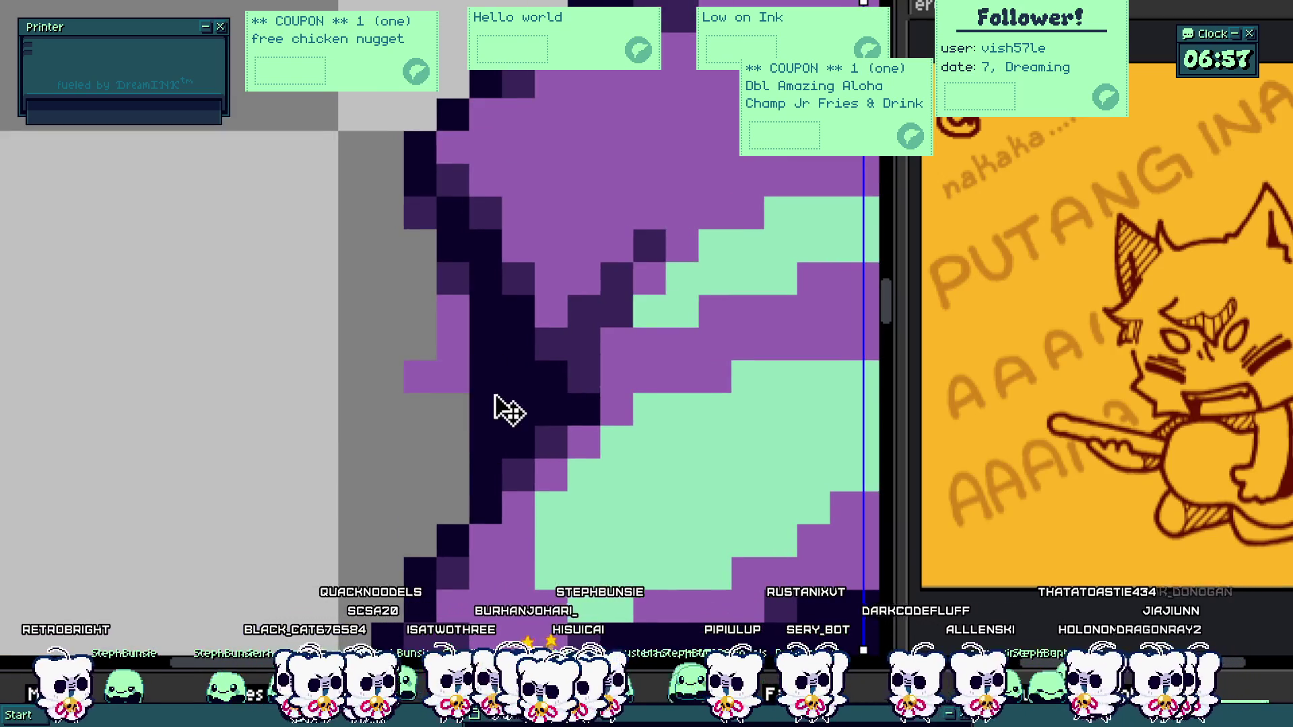
drag(437, 329, 401, 228)
drag(514, 459, 507, 424)
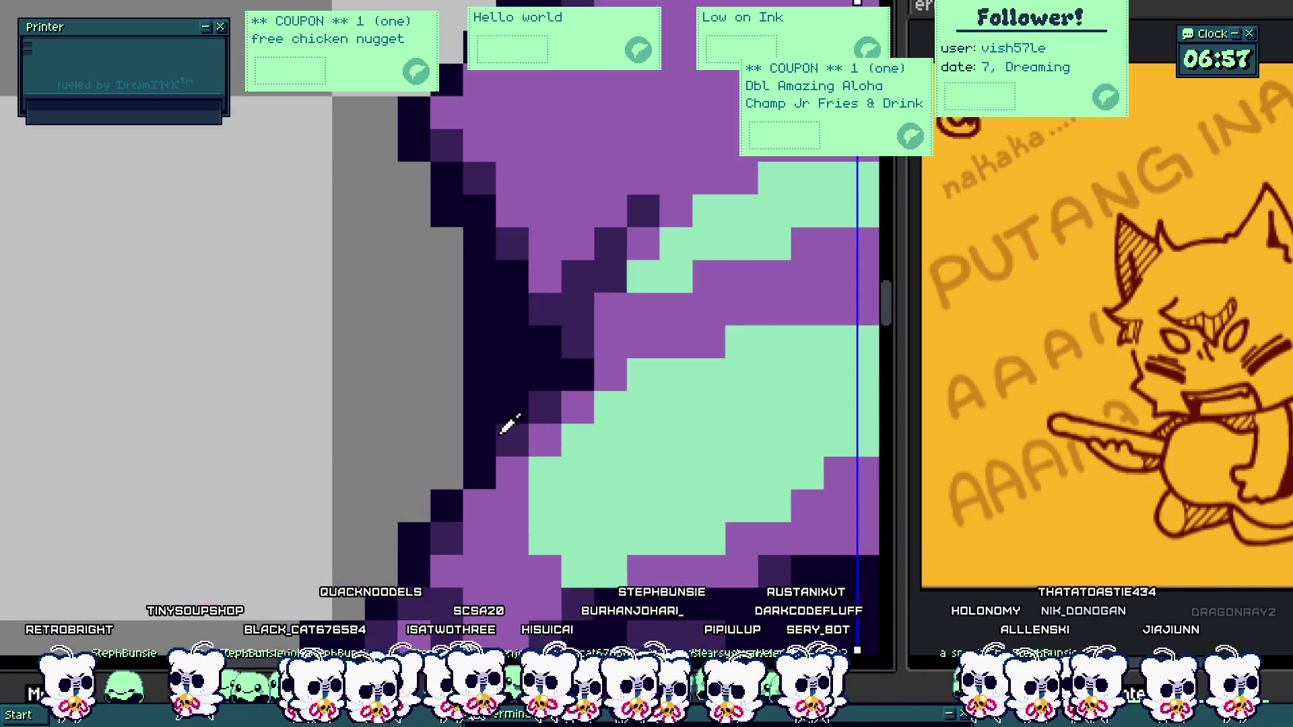
drag(424, 525, 492, 381)
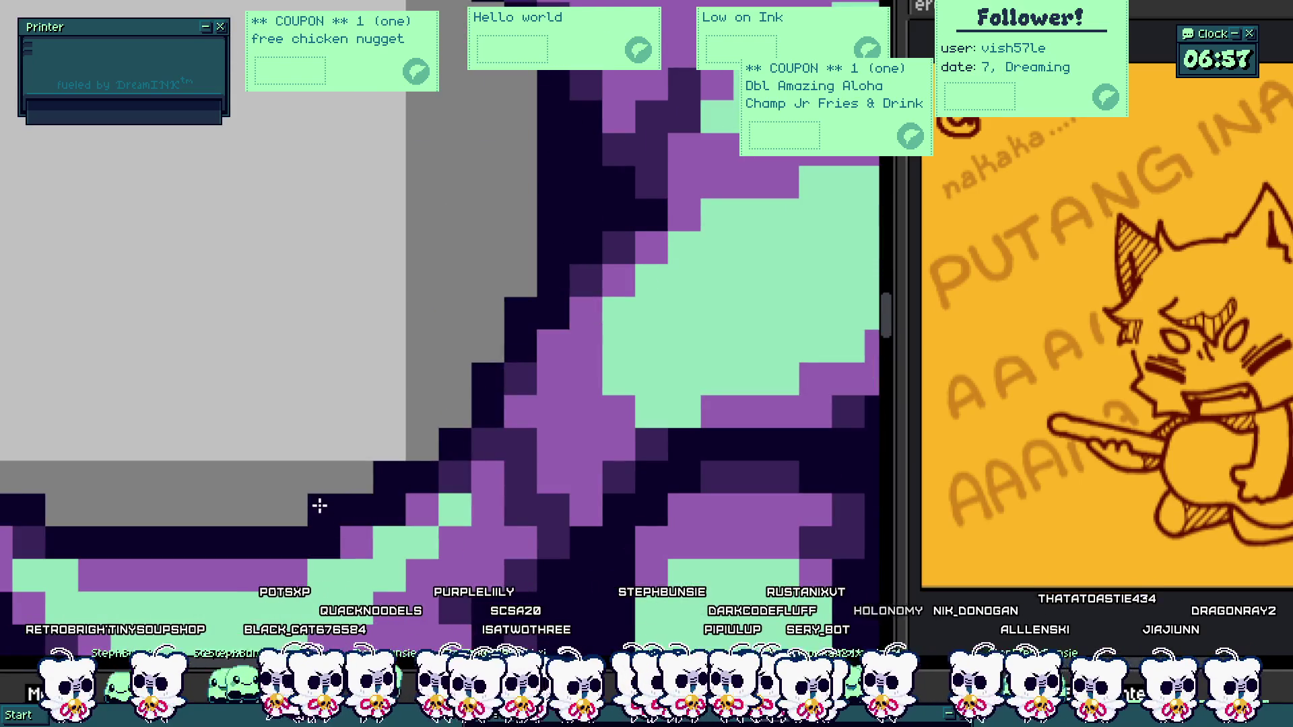
click(61, 511)
scroll(58, 517, down, 5)
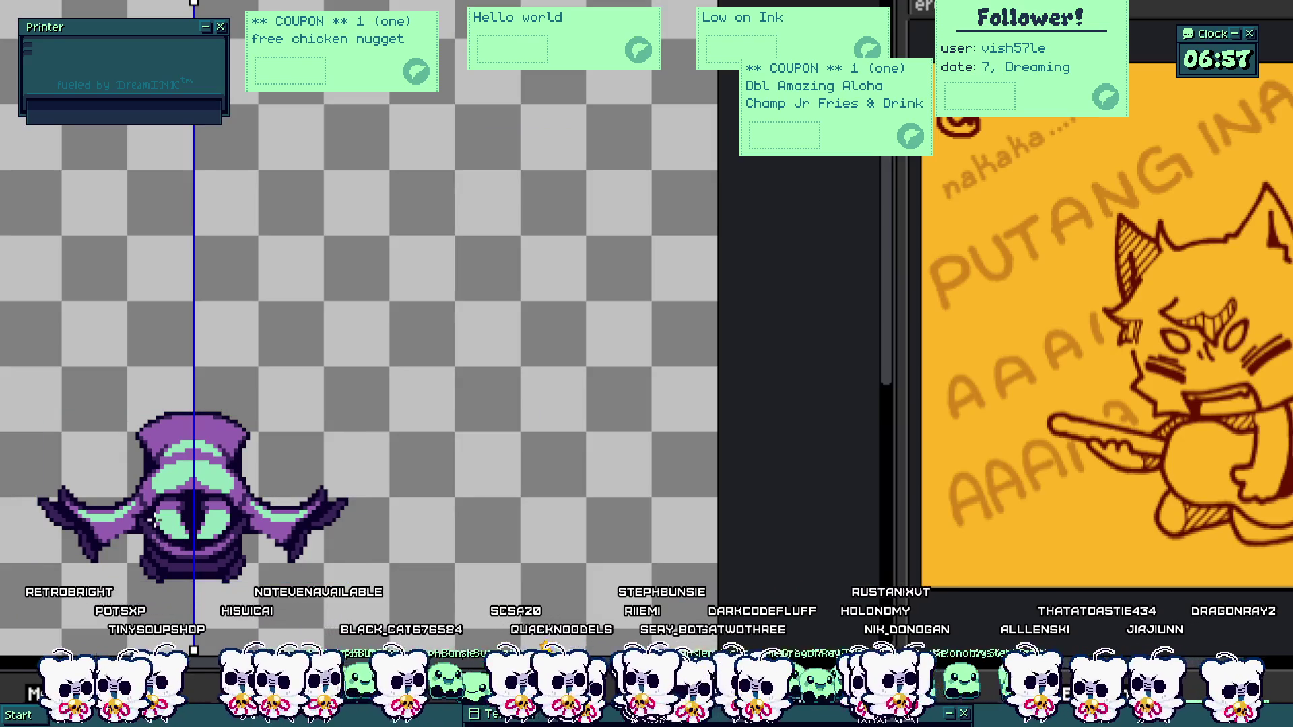
scroll(154, 519, up, 3)
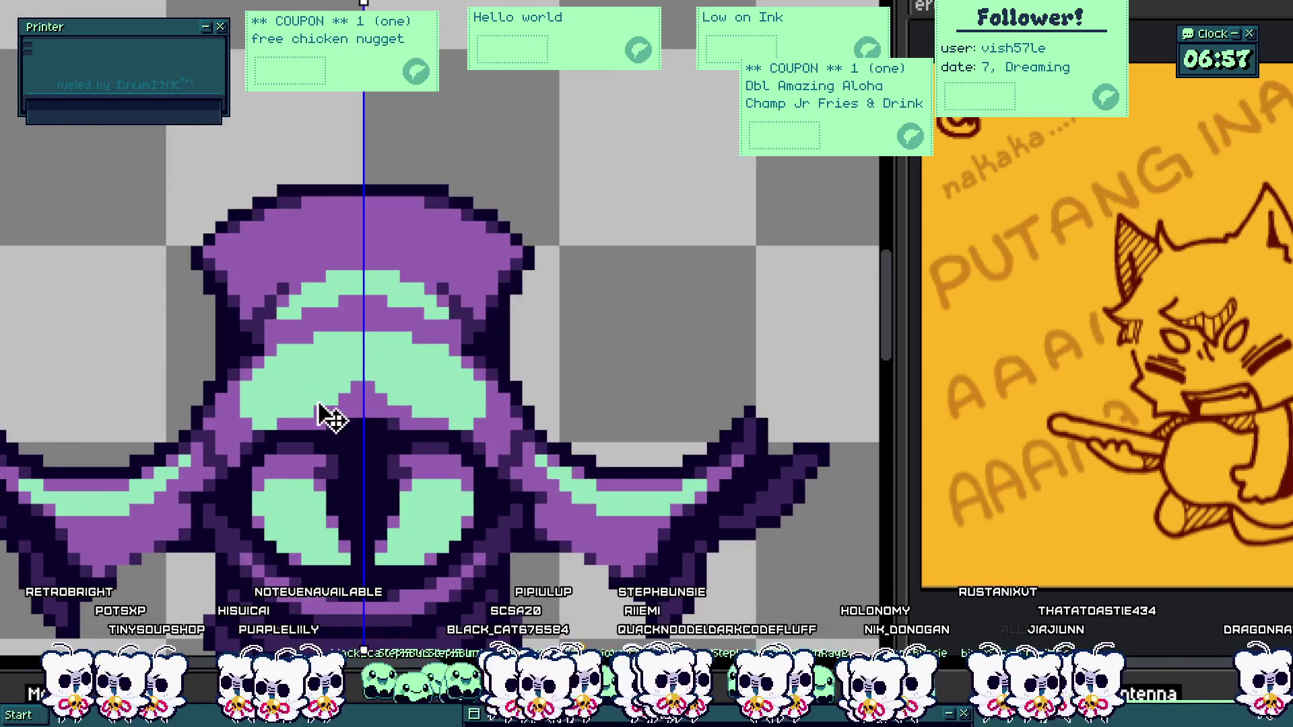
scroll(352, 283, up, 4)
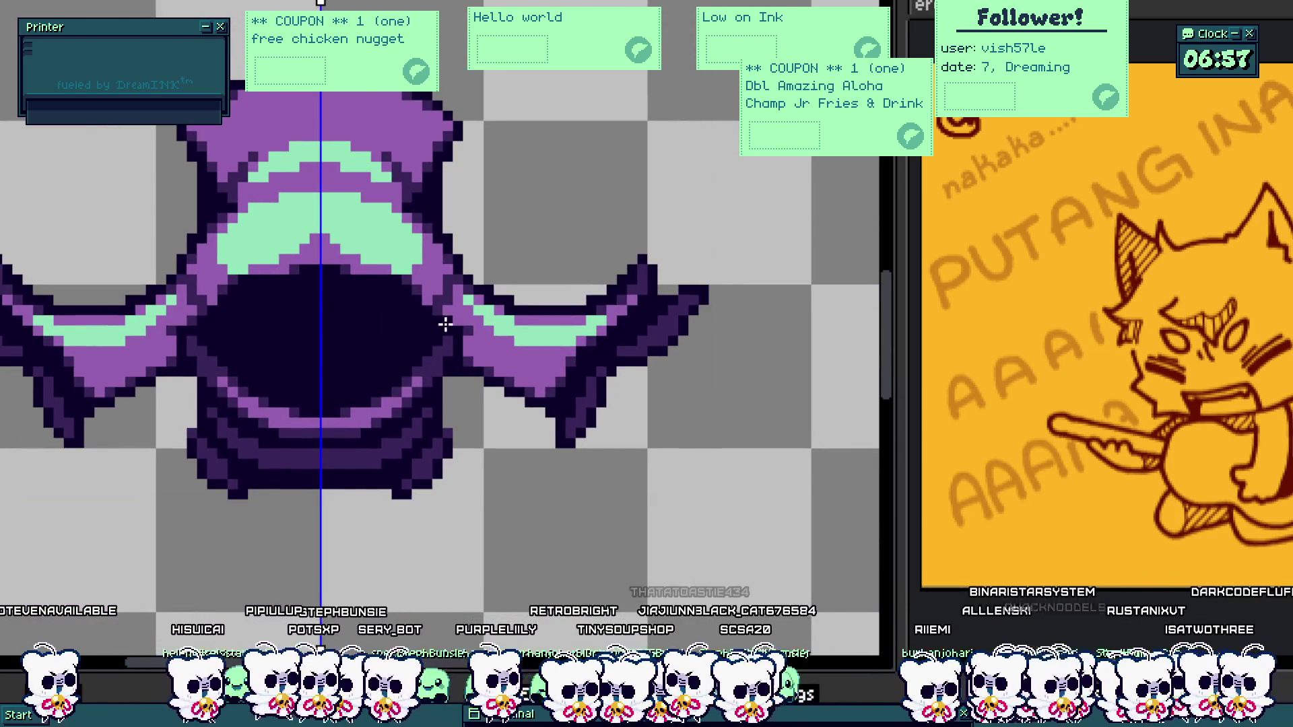
scroll(338, 294, down, 1)
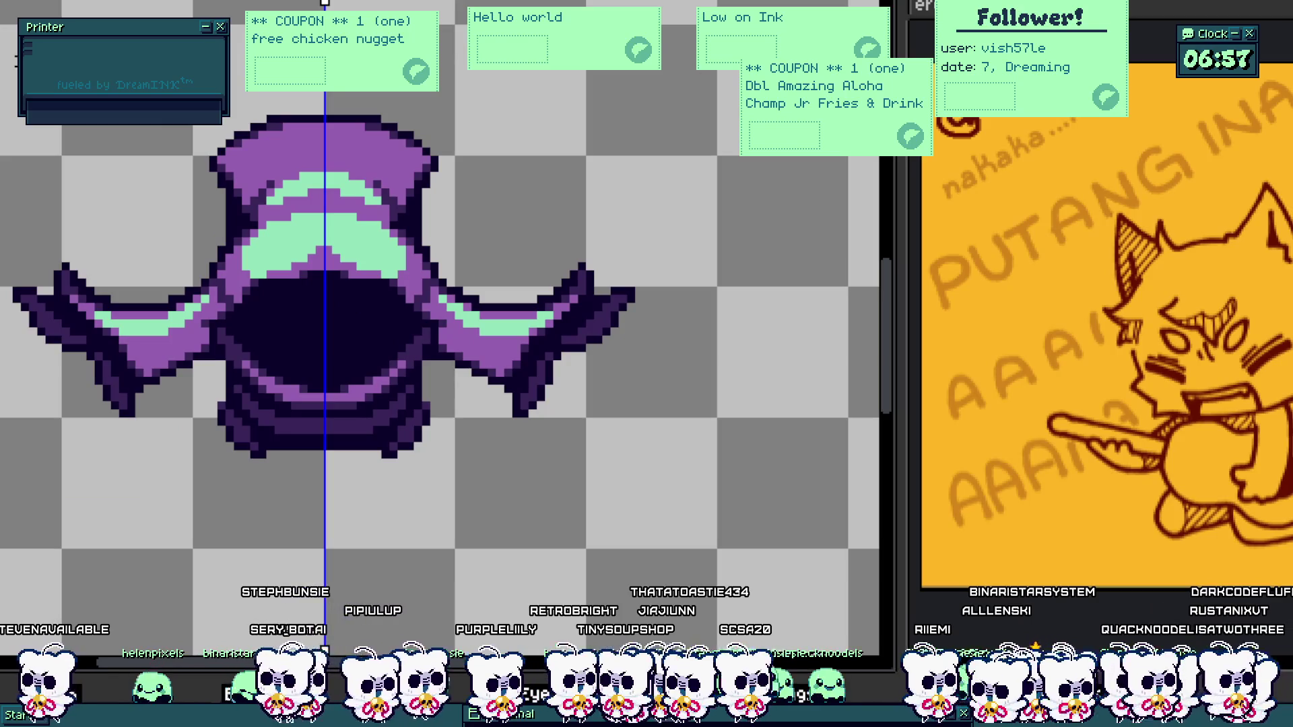
Step: Copy the whole canvas and paste the purple creature into a new sprite
key(ctrl+a)
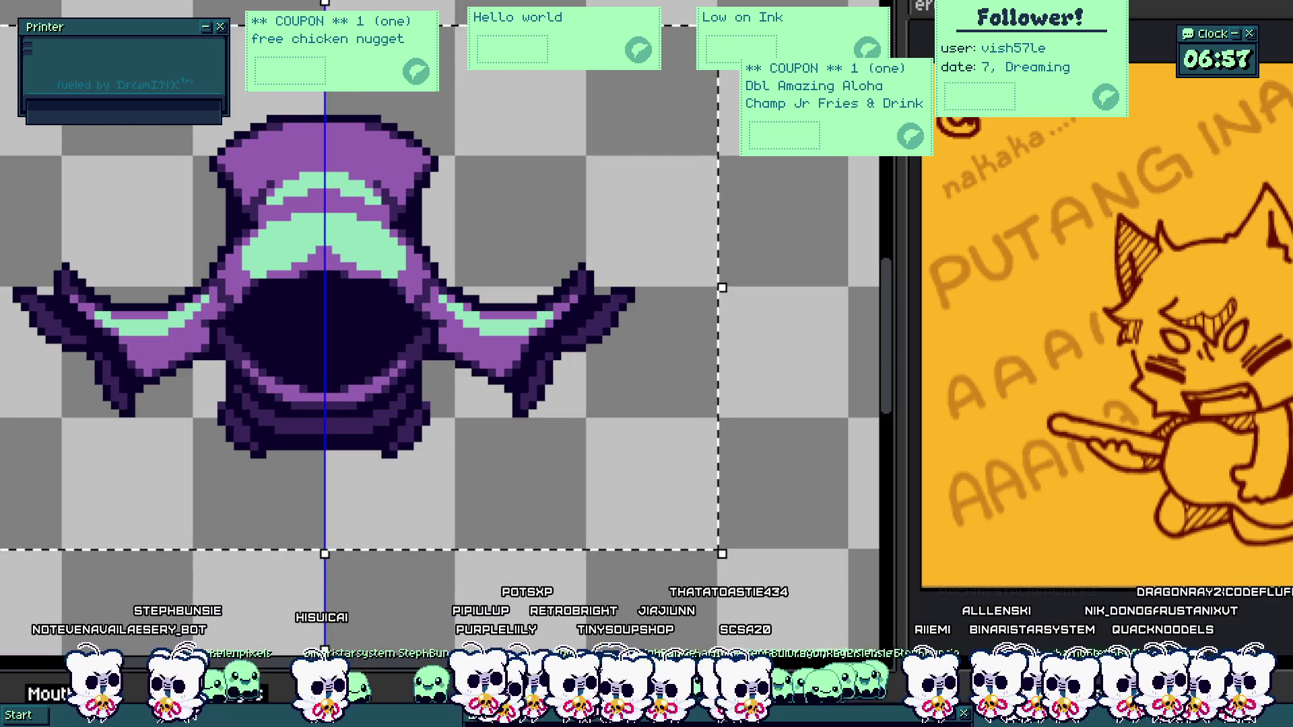
key(ctrl+n)
key(ctrl+v)
scroll(407, 335, up, 2)
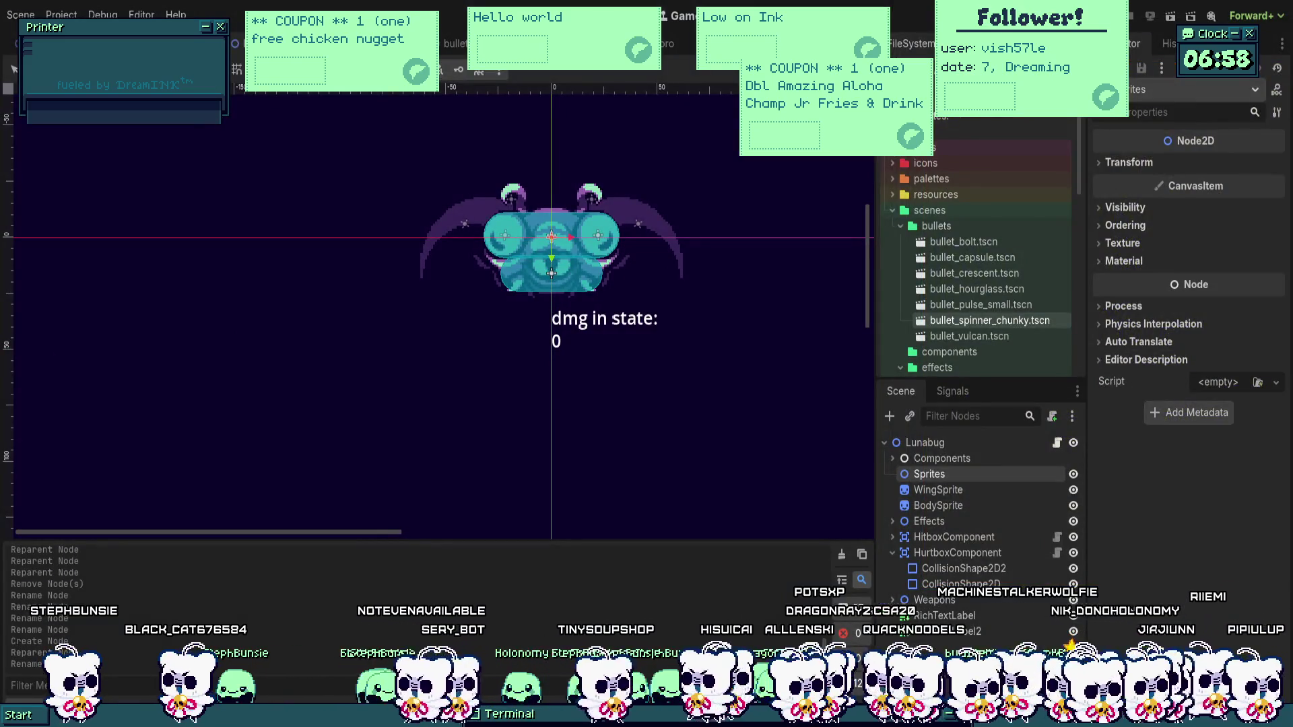
Step: Hide the HitboxComponent and HurtboxComponent shapes, then select BodySprite
scroll(586, 235, up, 2)
scroll(592, 241, up, 3)
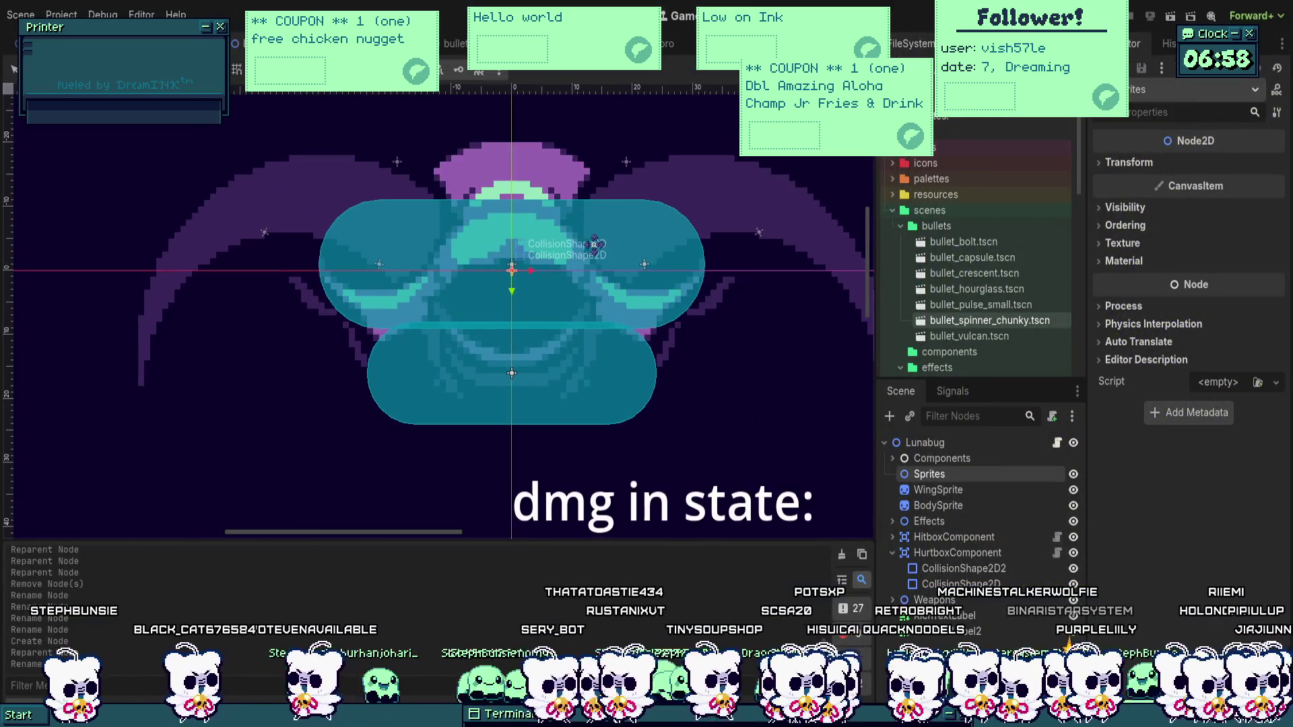
click(1073, 537)
click(1073, 552)
scroll(686, 406, up, 2)
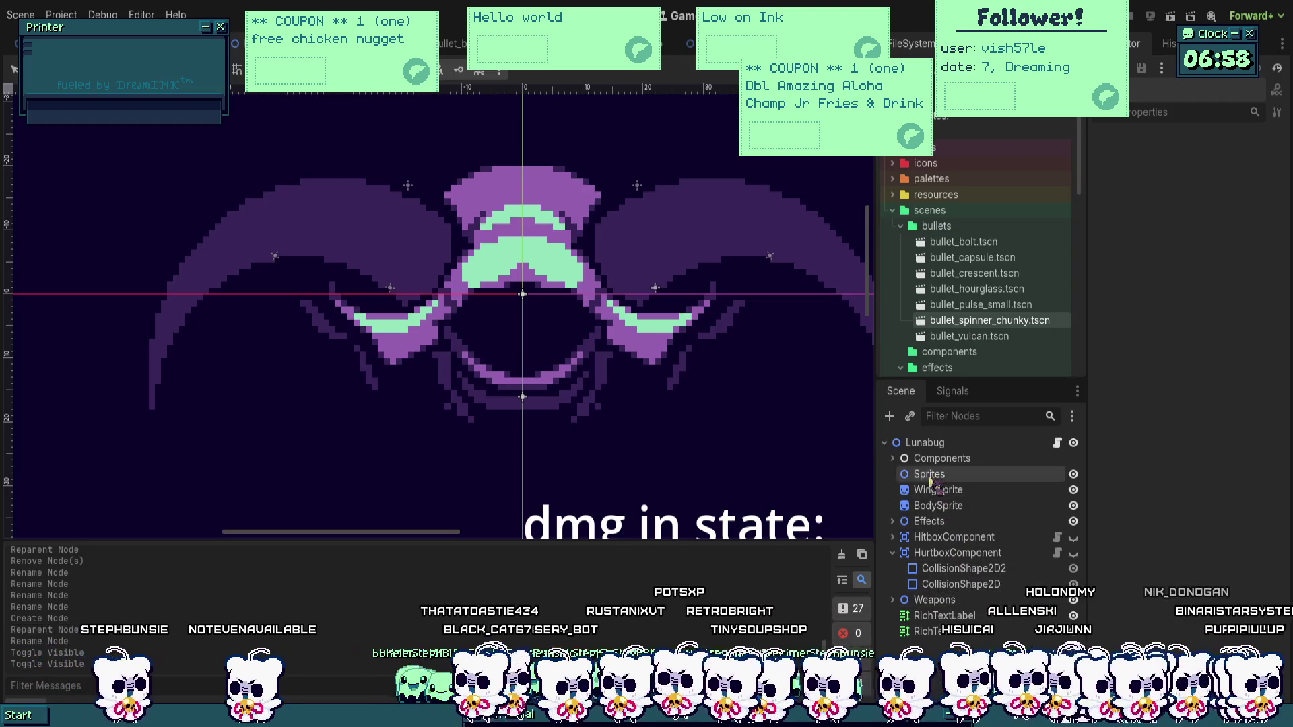
click(942, 507)
Step: Move BodySprite into Sprites, delete WingSprite, and save the scene
drag(952, 512, 956, 477)
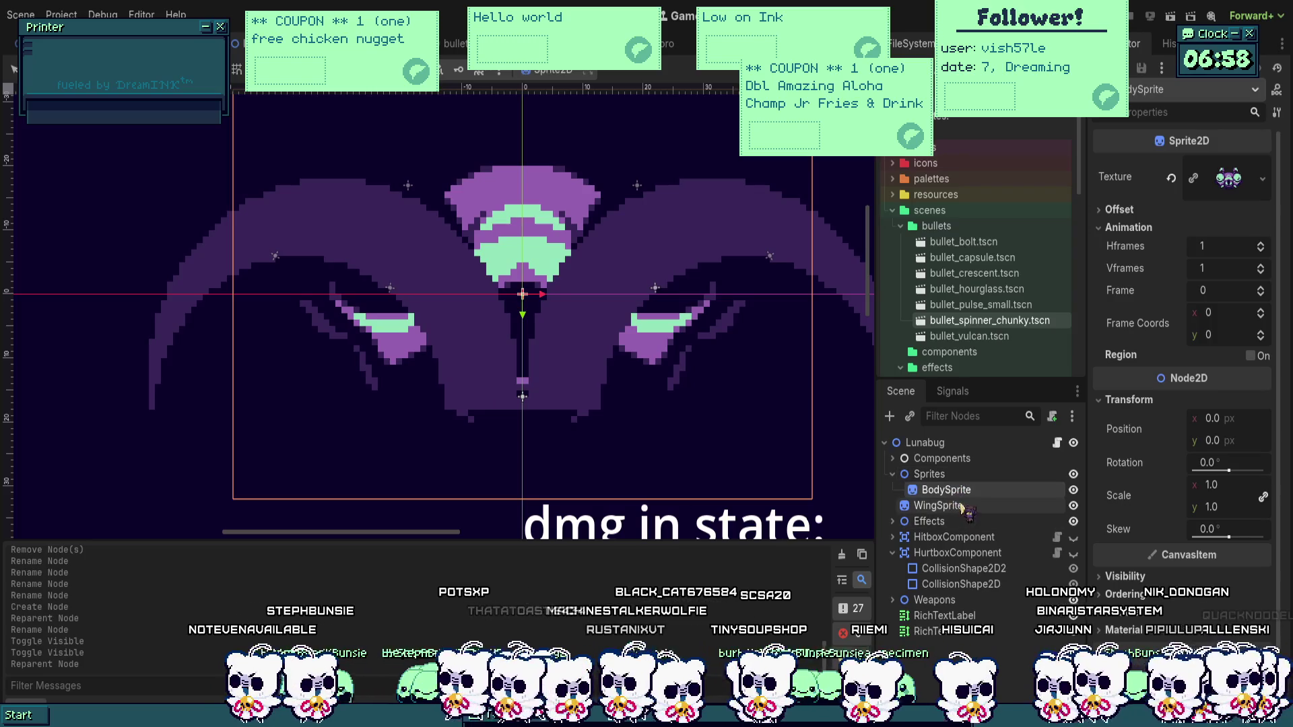
click(962, 507)
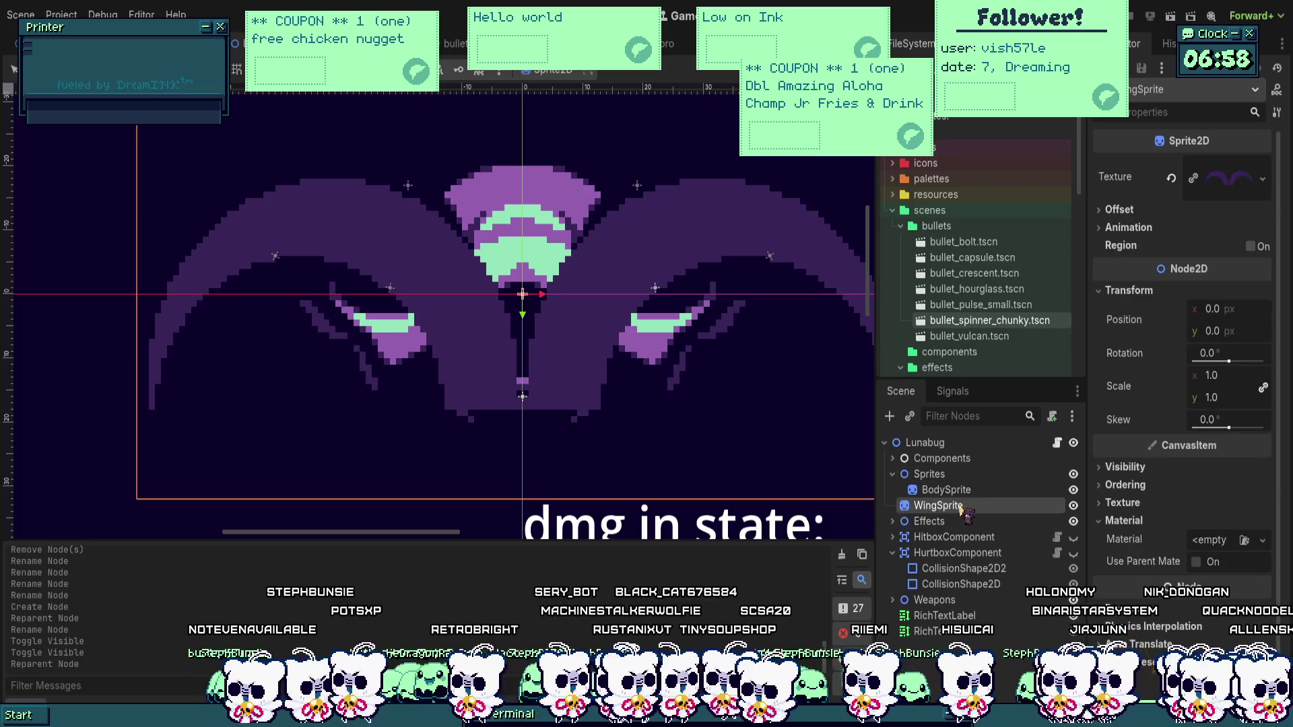
key(Delete)
key(ctrl+s)
click(929, 474)
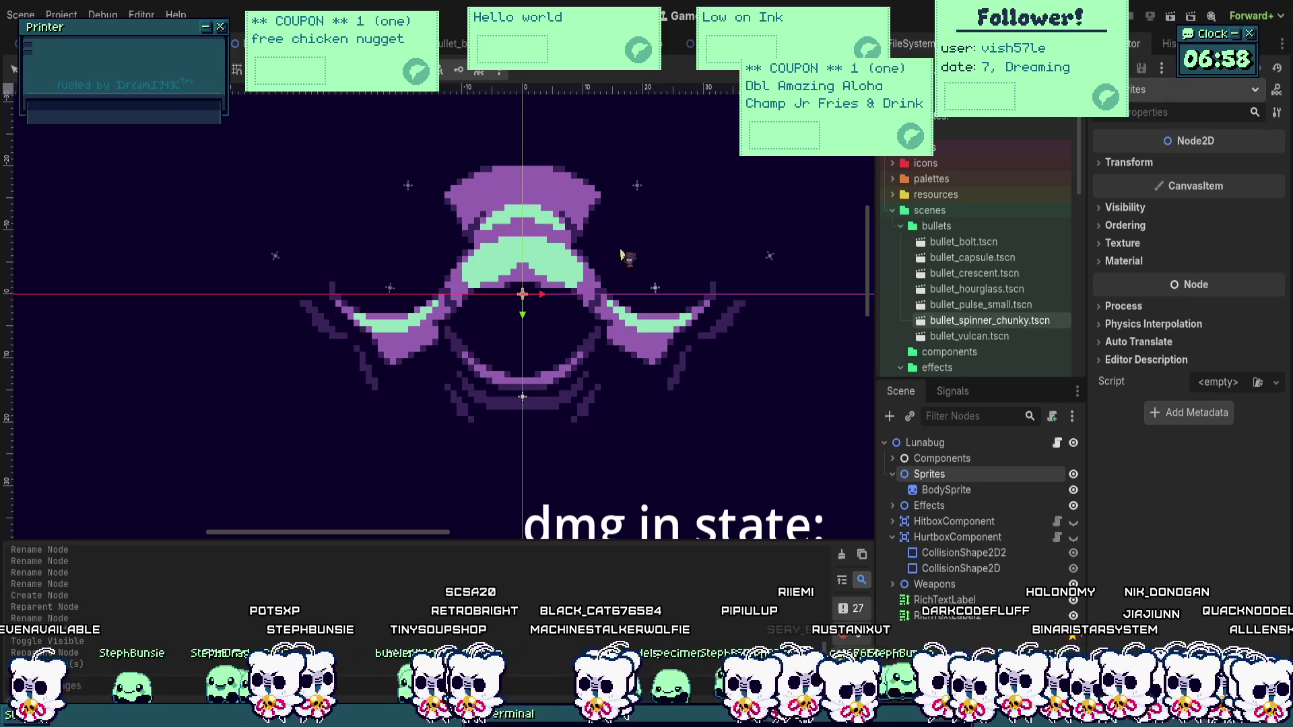
Step: Add a Sprite2D under Sprites with the eyes spritesheet as its texture
key(ctrl+a)
key(Return)
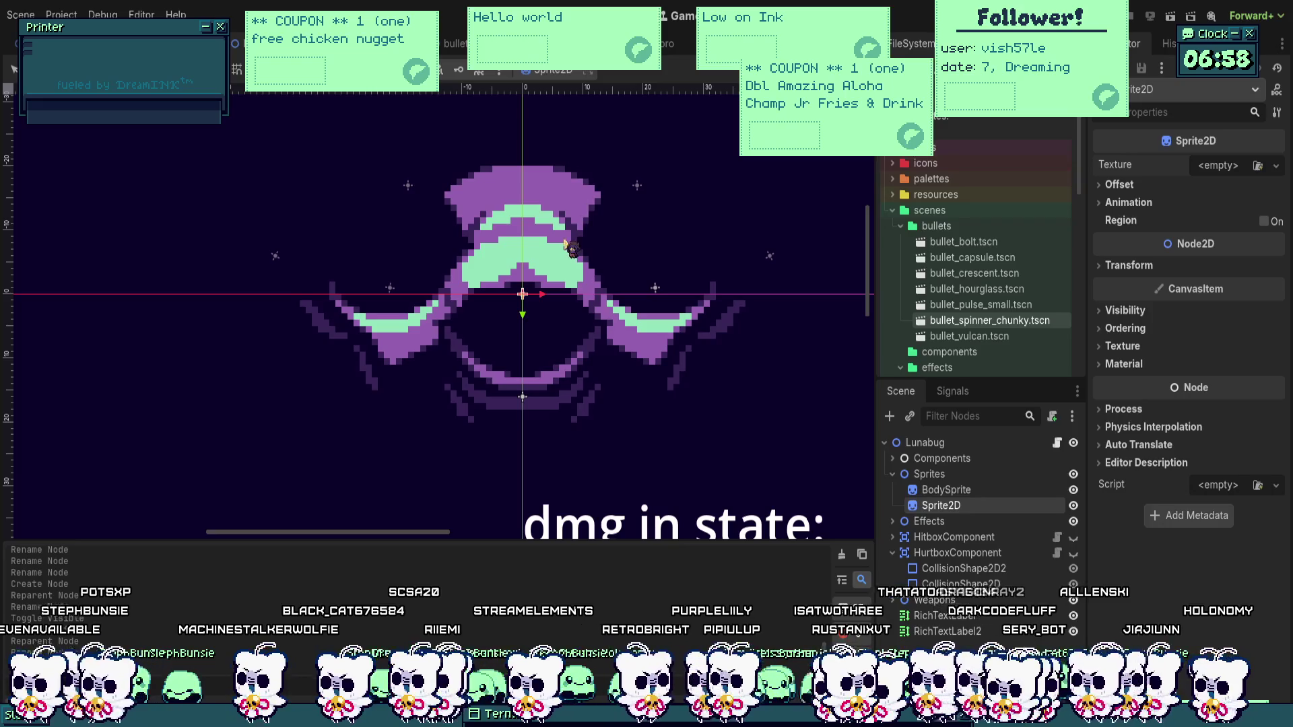
drag(693, 229, 665, 230)
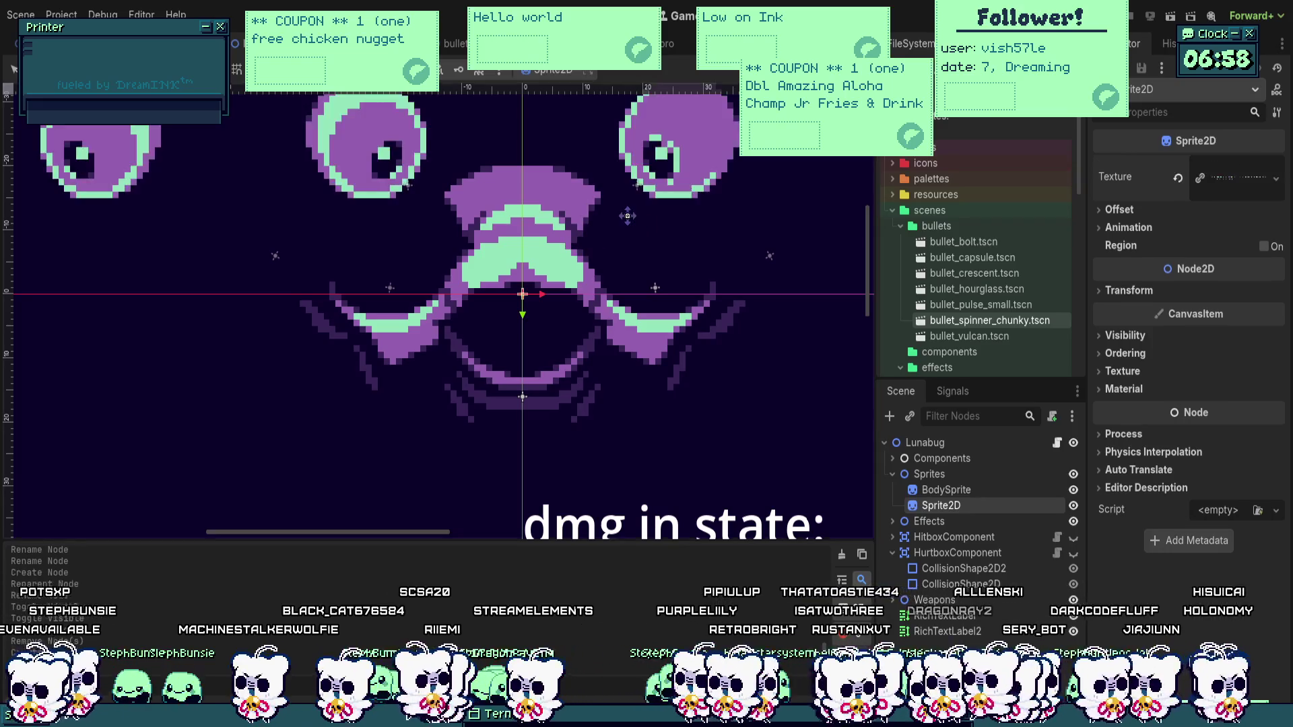
scroll(589, 288, down, 4)
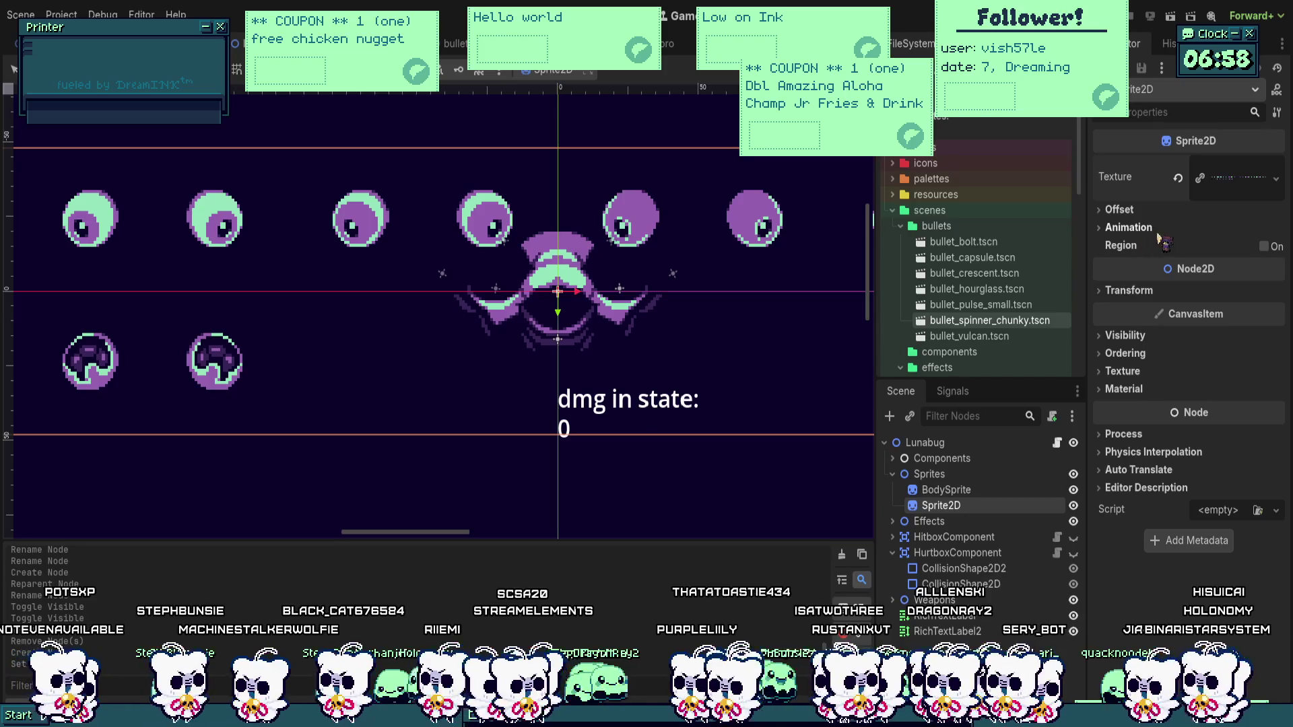
Step: Slice the eye sprite sheet into 10 horizontal and 2 vertical frames
click(1153, 229)
click(1274, 244)
click(1274, 244)
click(1274, 244)
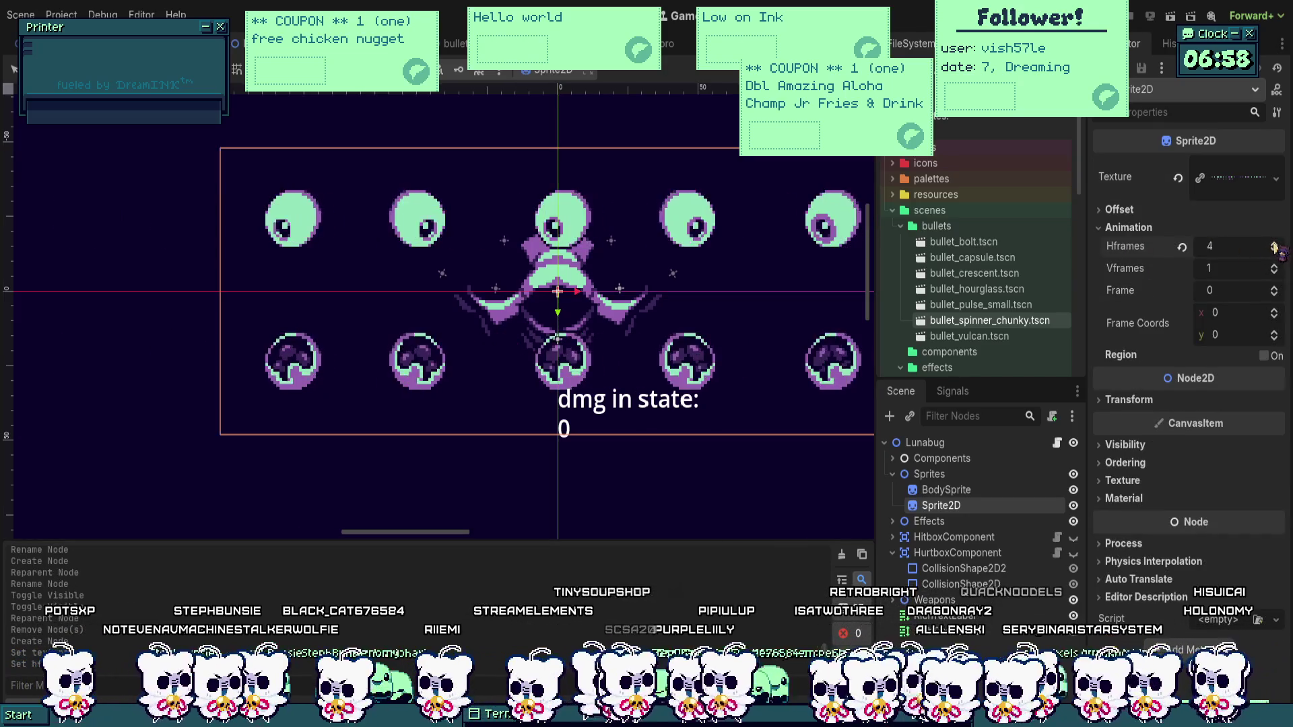
double_click(1274, 244)
click(1273, 245)
click(1273, 244)
click(1274, 245)
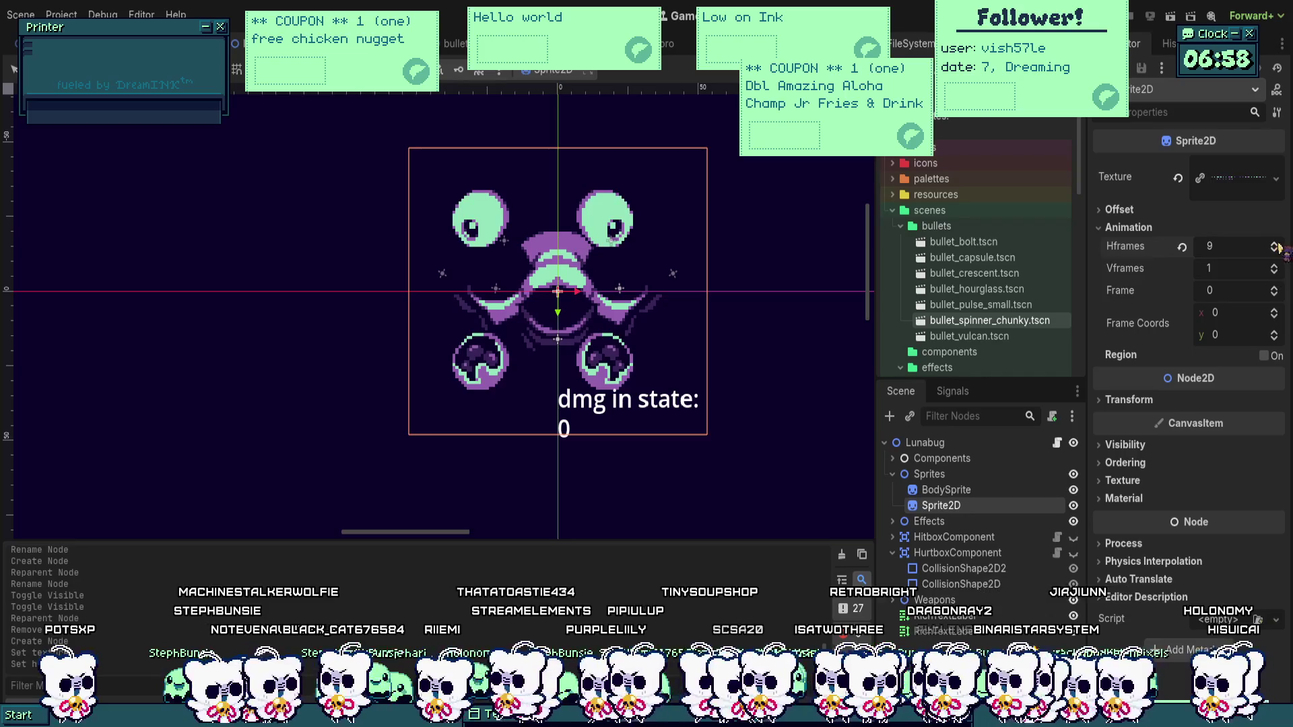
click(1274, 245)
click(1274, 267)
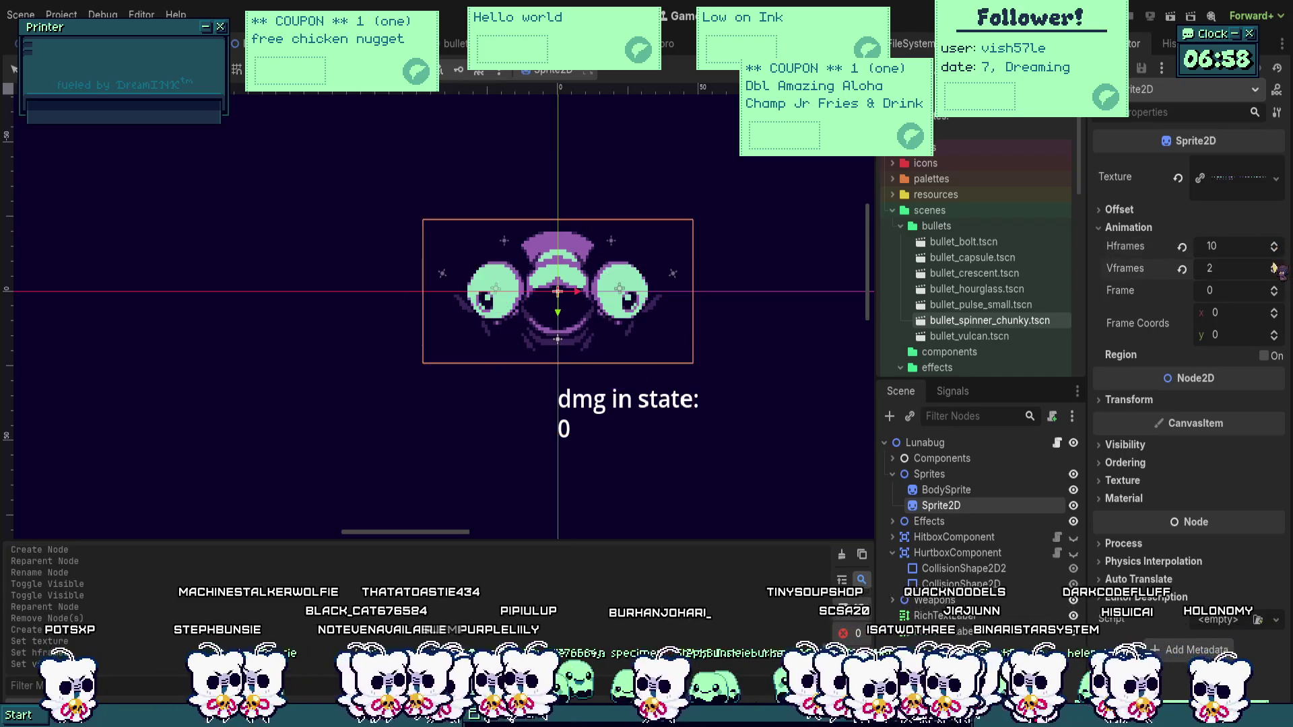
Step: Shift the eye sprite up 8 px and rename it EyeSprite
scroll(531, 264, up, 3)
drag(538, 335, 538, 292)
scroll(539, 294, down, 3)
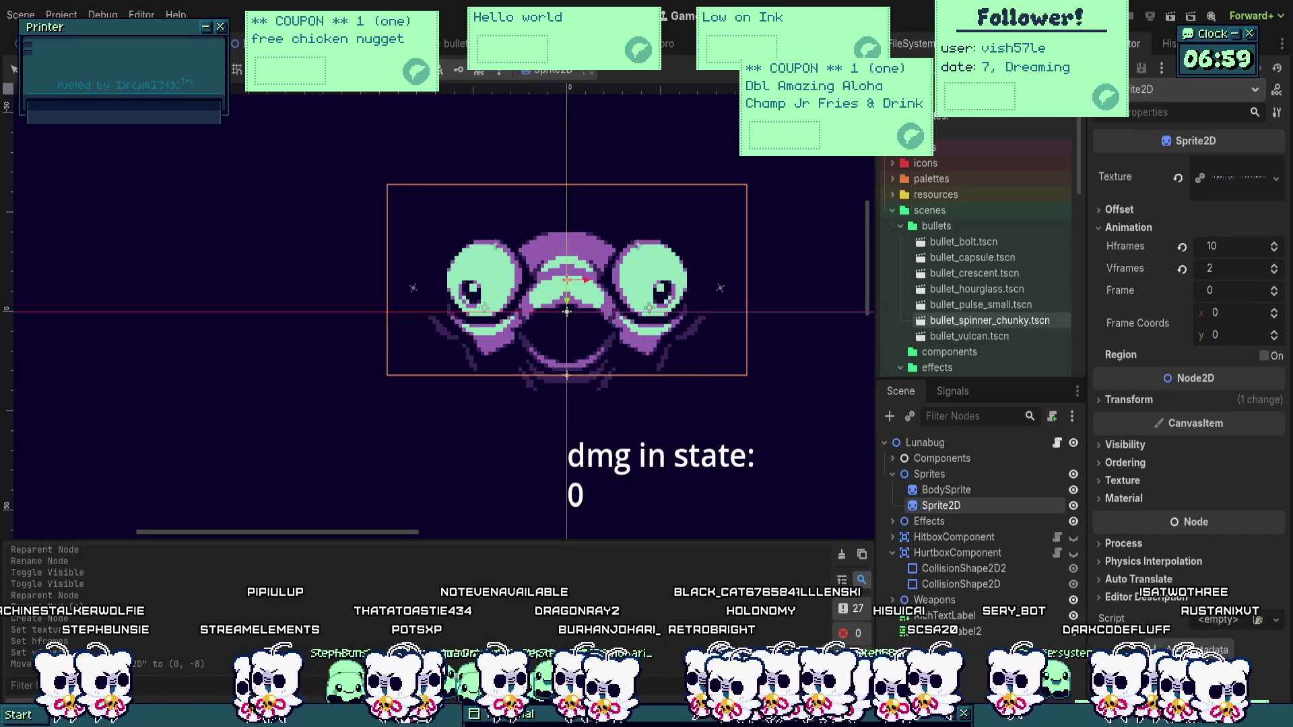
double_click(940, 504)
text(EyeSprite)
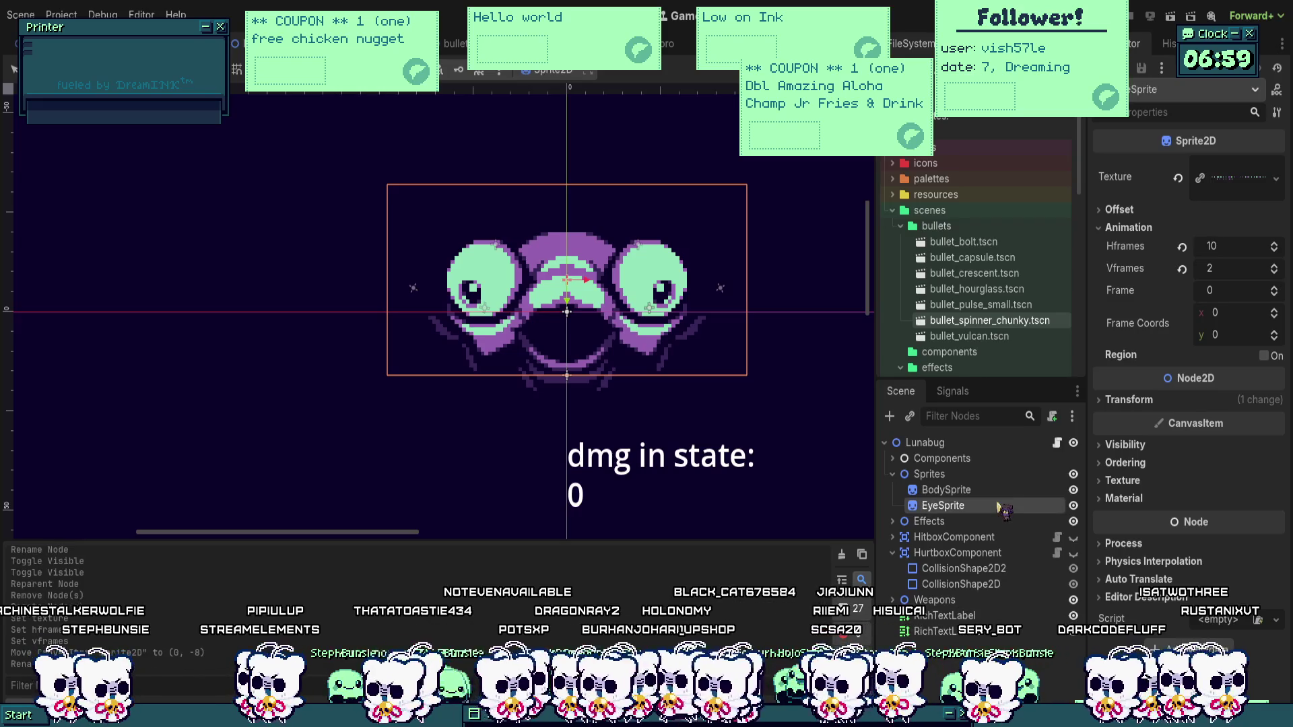
key(Return)
scroll(627, 274, up, 2)
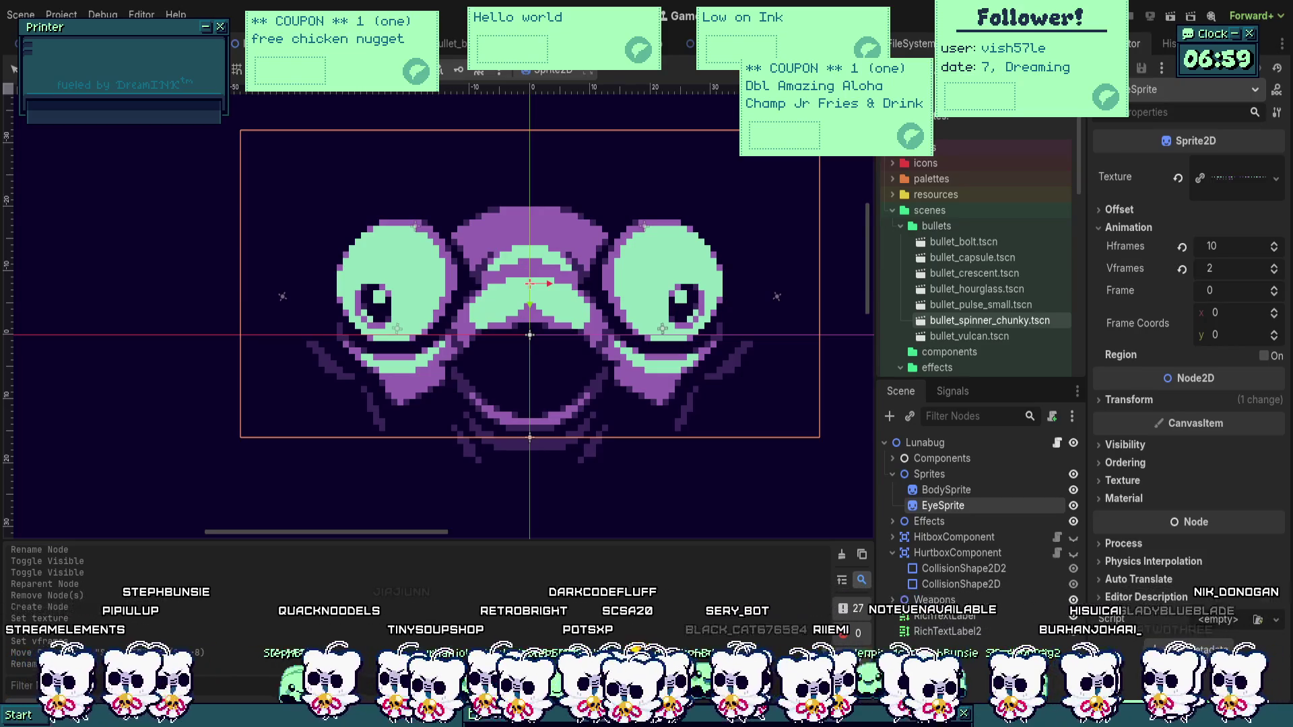
Step: Add a Sprite2D under Sprites and give it the fang strip texture
scroll(458, 285, up, 2)
scroll(457, 287, down, 3)
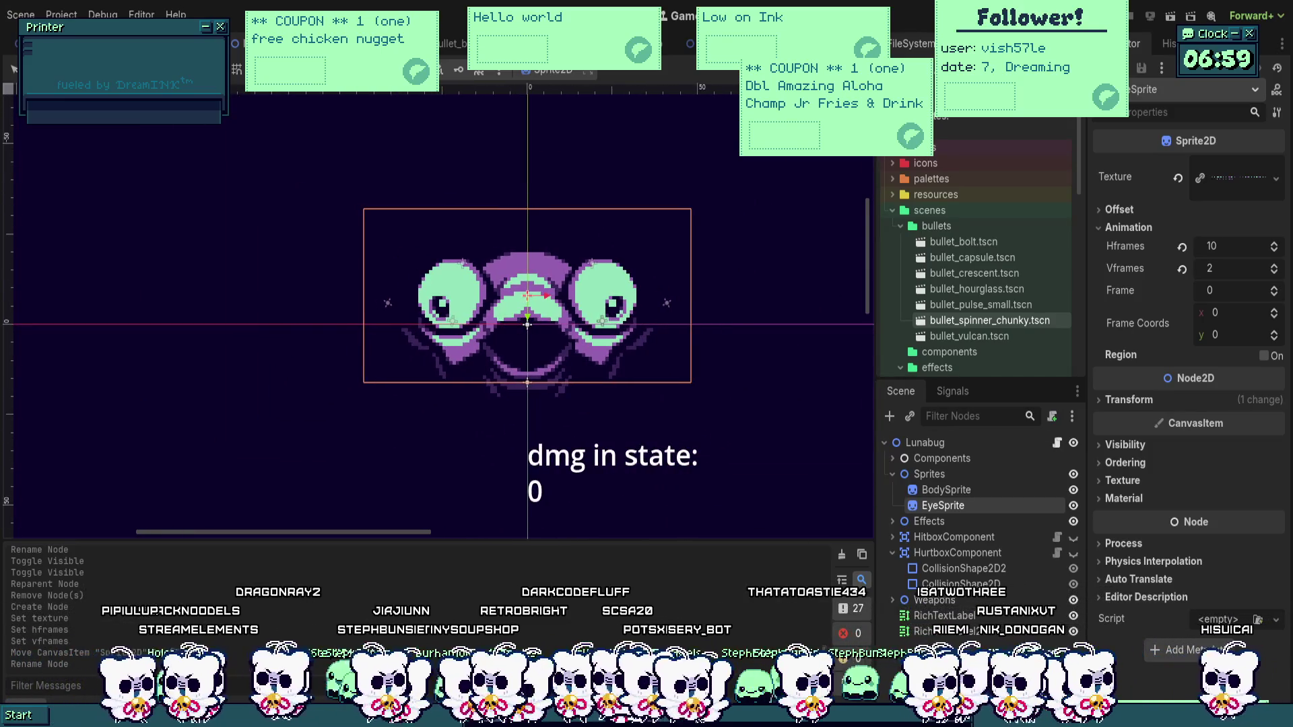
scroll(693, 405, down, 1)
click(960, 475)
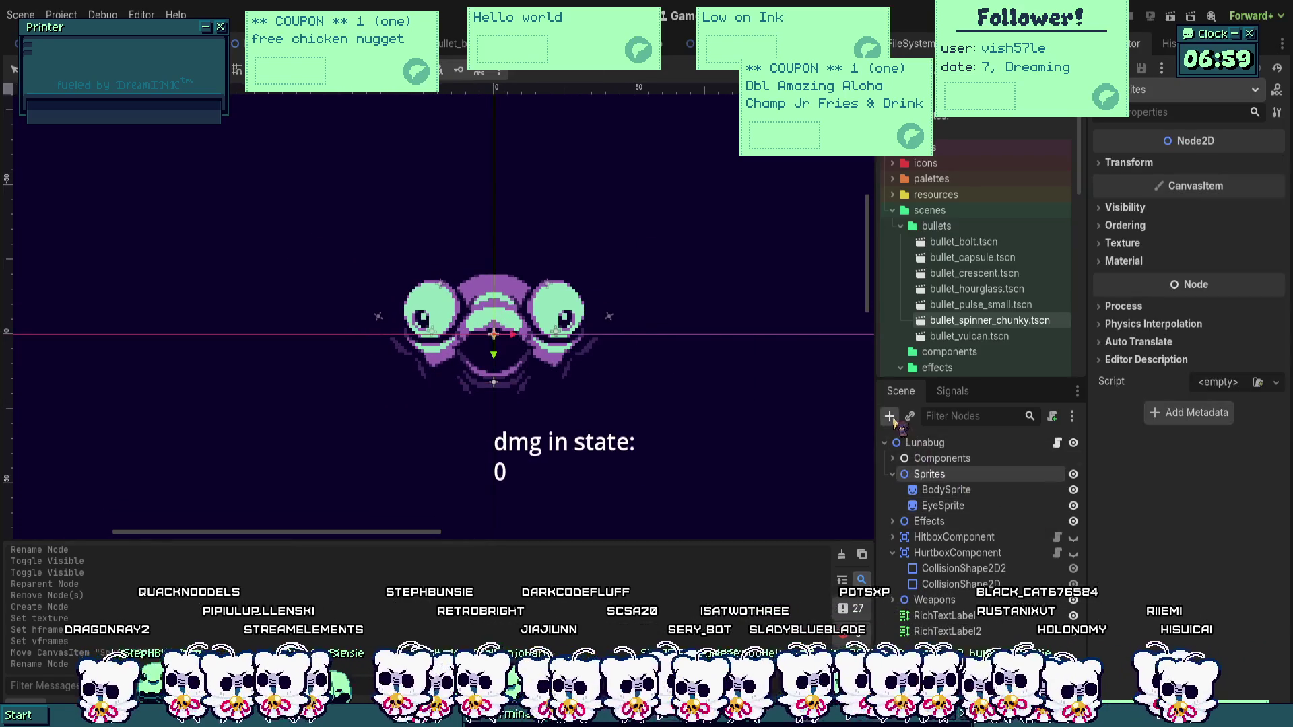
click(890, 416)
key(Return)
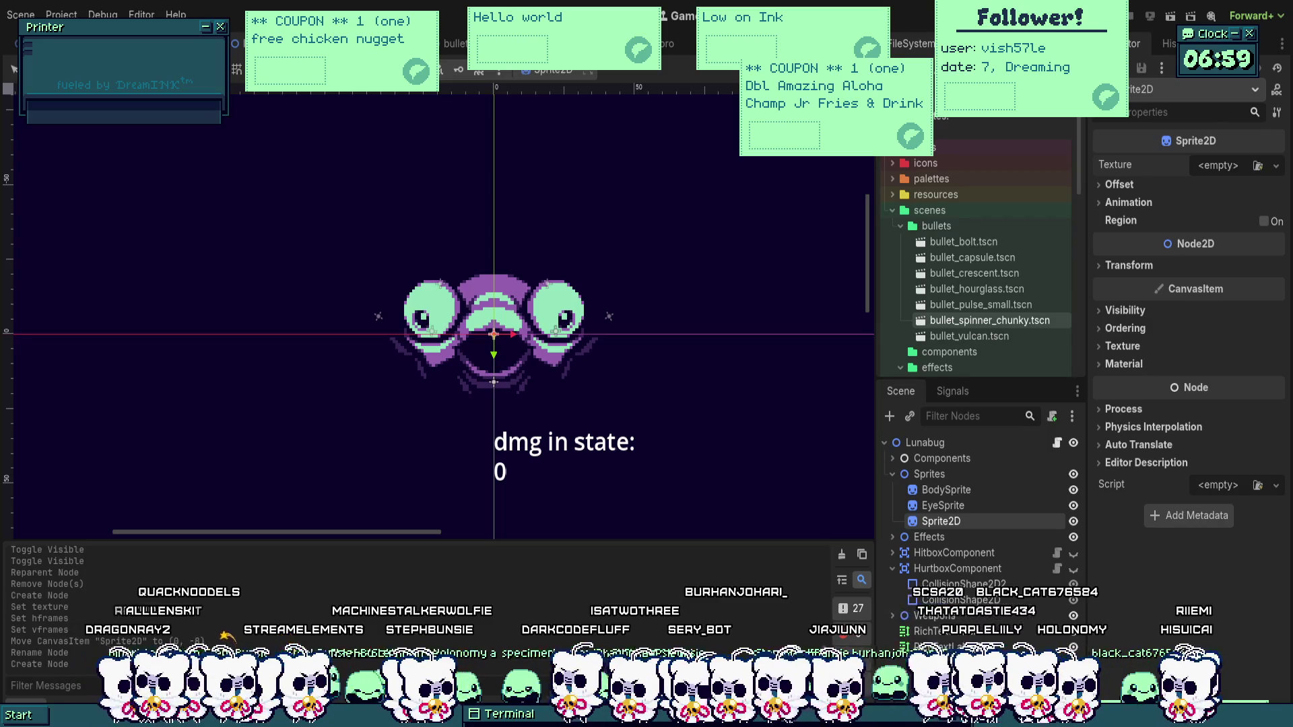
drag(536, 163, 537, 164)
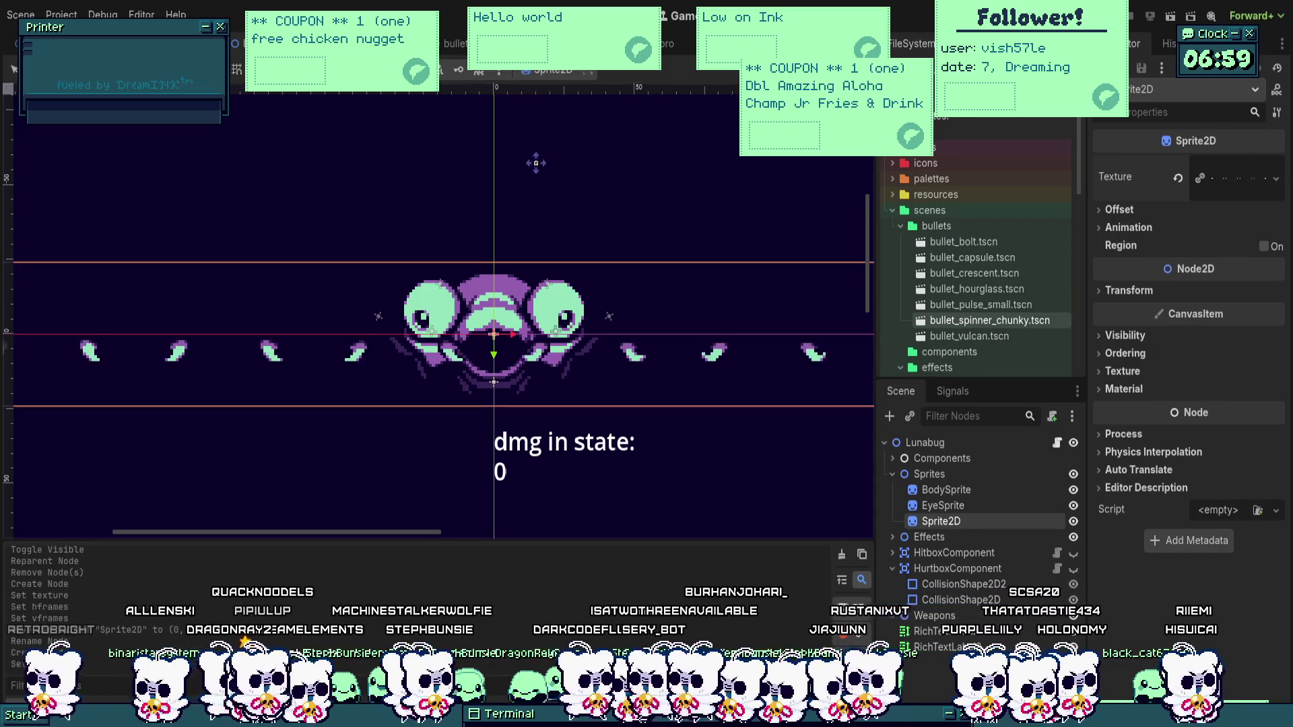
Step: Set the new sprite's Hframes to 10 and move it down onto the face
click(1148, 229)
drag(1273, 246, 1273, 250)
scroll(664, 323, up, 6)
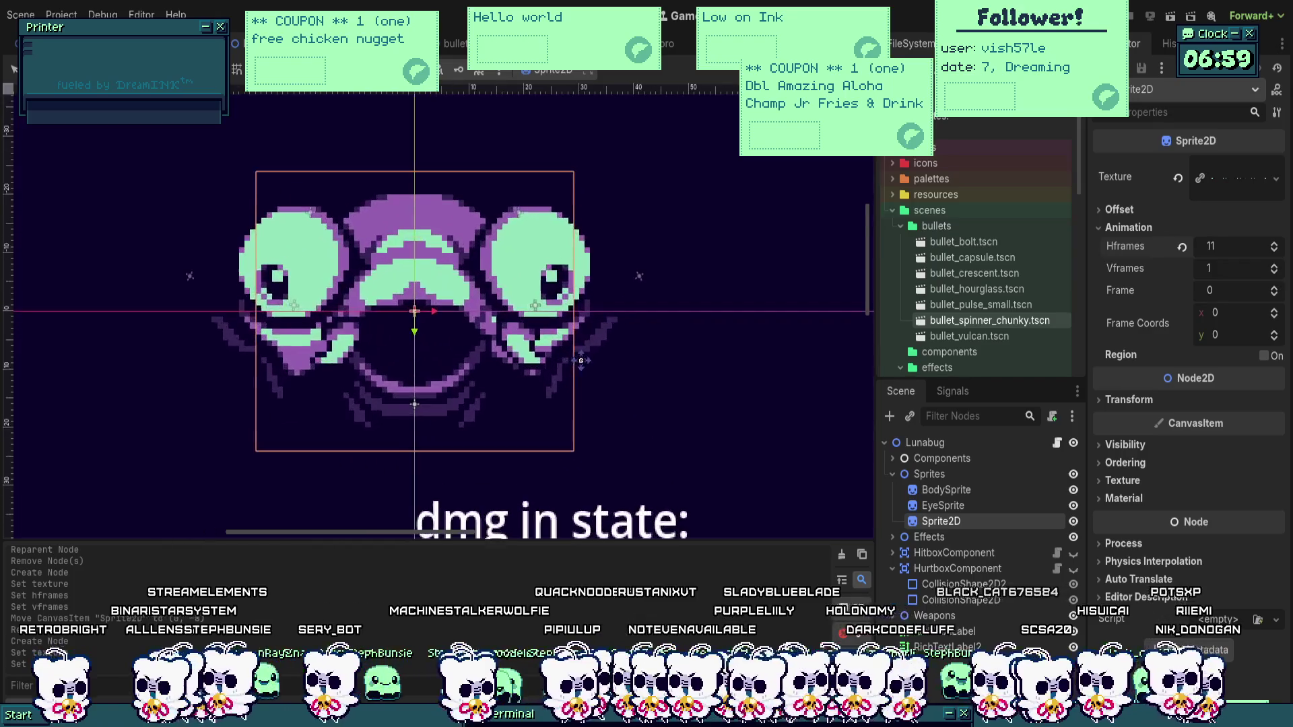
drag(665, 323, 664, 397)
click(1273, 251)
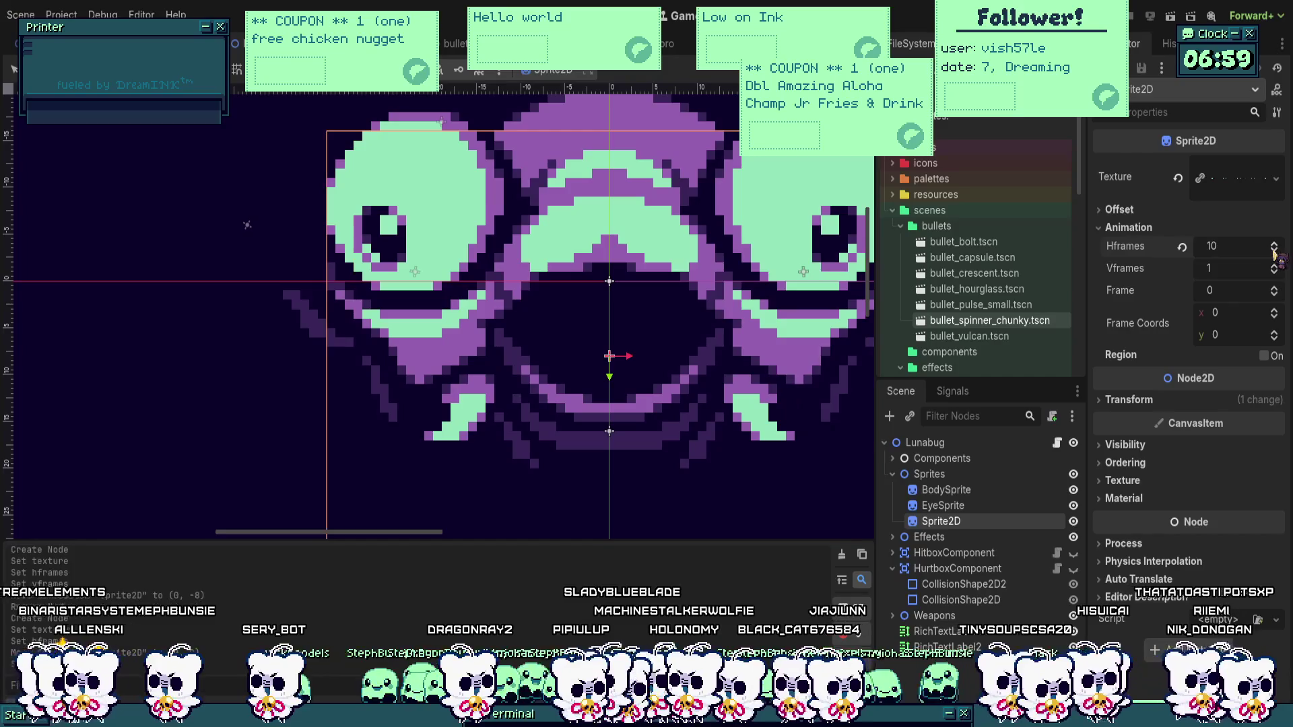
scroll(580, 348, up, 1)
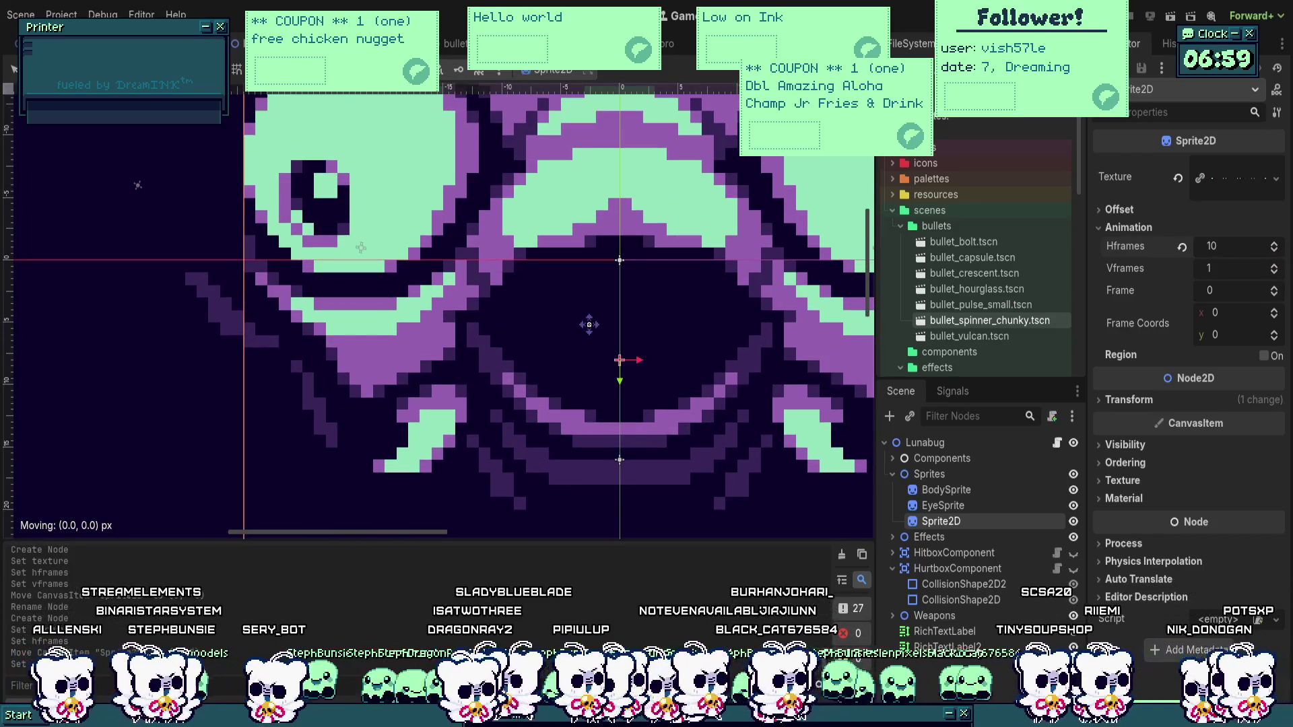
scroll(581, 386, down, 3)
Step: Reorder the sprite first above BodySprite, nudge it up, and rename it FangSprite
mouse_move(941, 521)
mouse_down()
mouse_move(970, 530)
mouse_move(956, 483)
mouse_up()
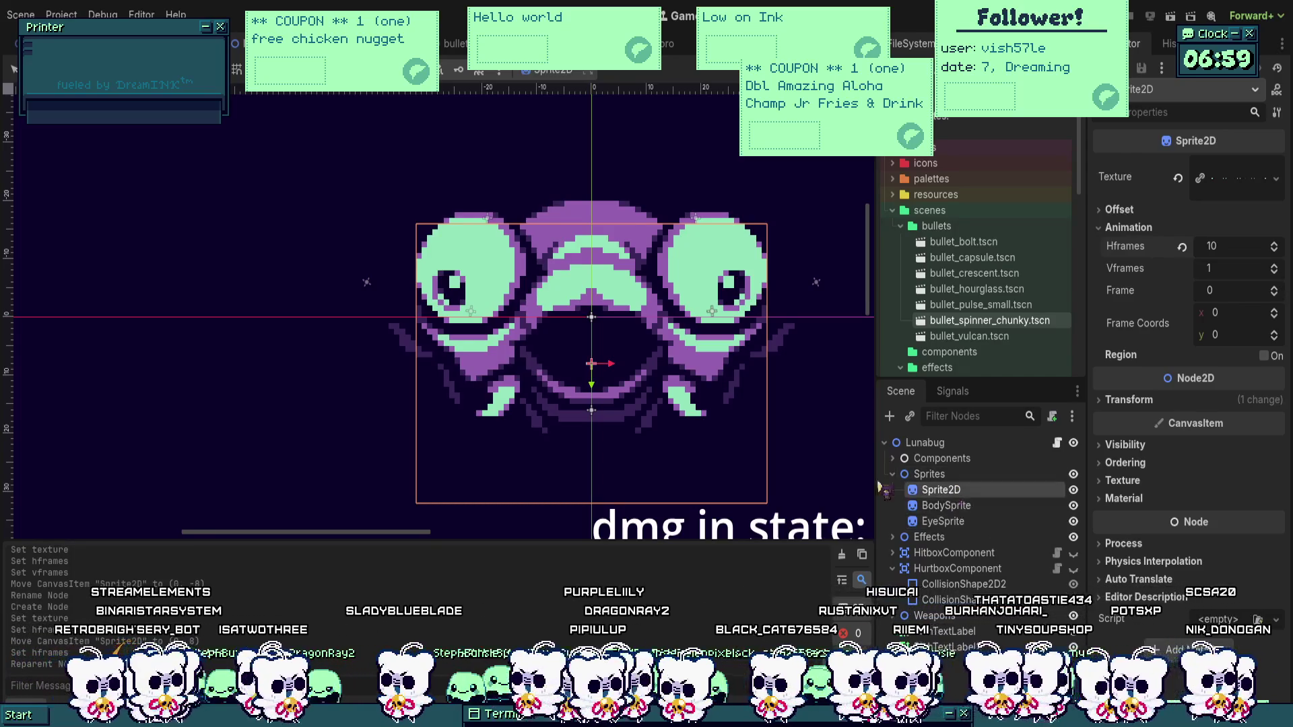
scroll(646, 407, up, 3)
drag(481, 351, 481, 358)
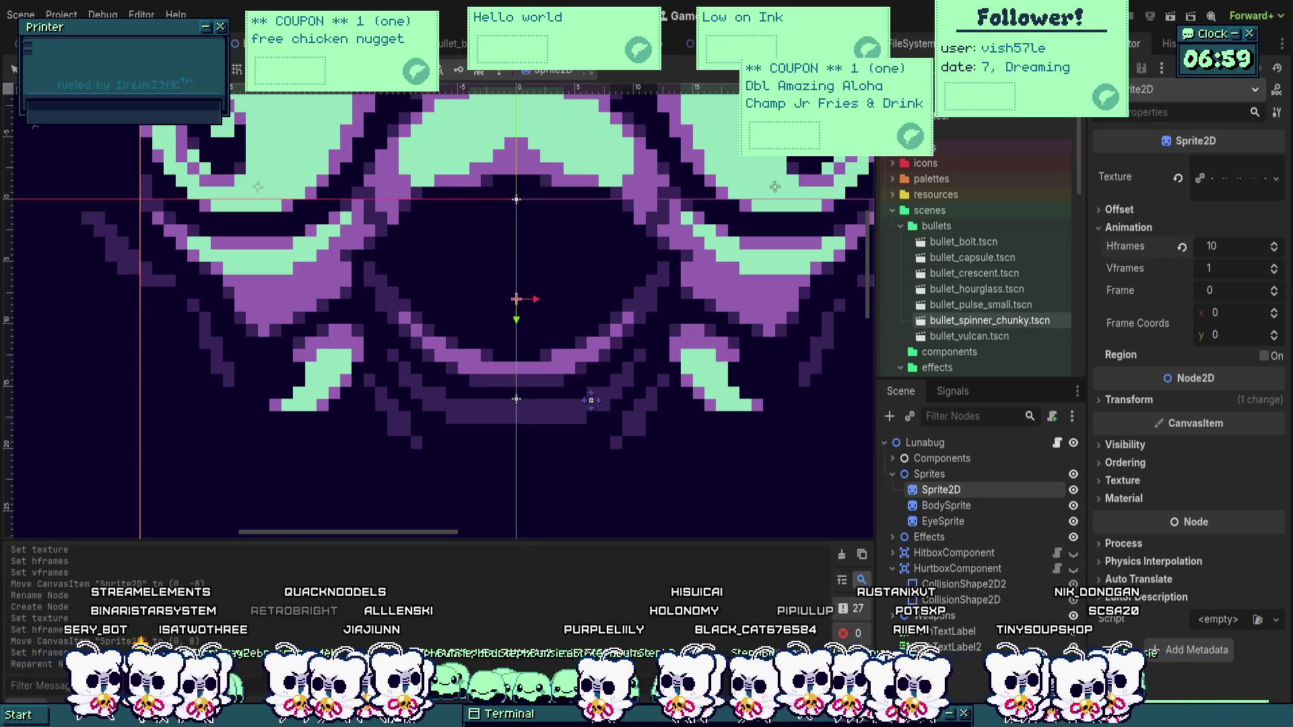
scroll(527, 431, down, 3)
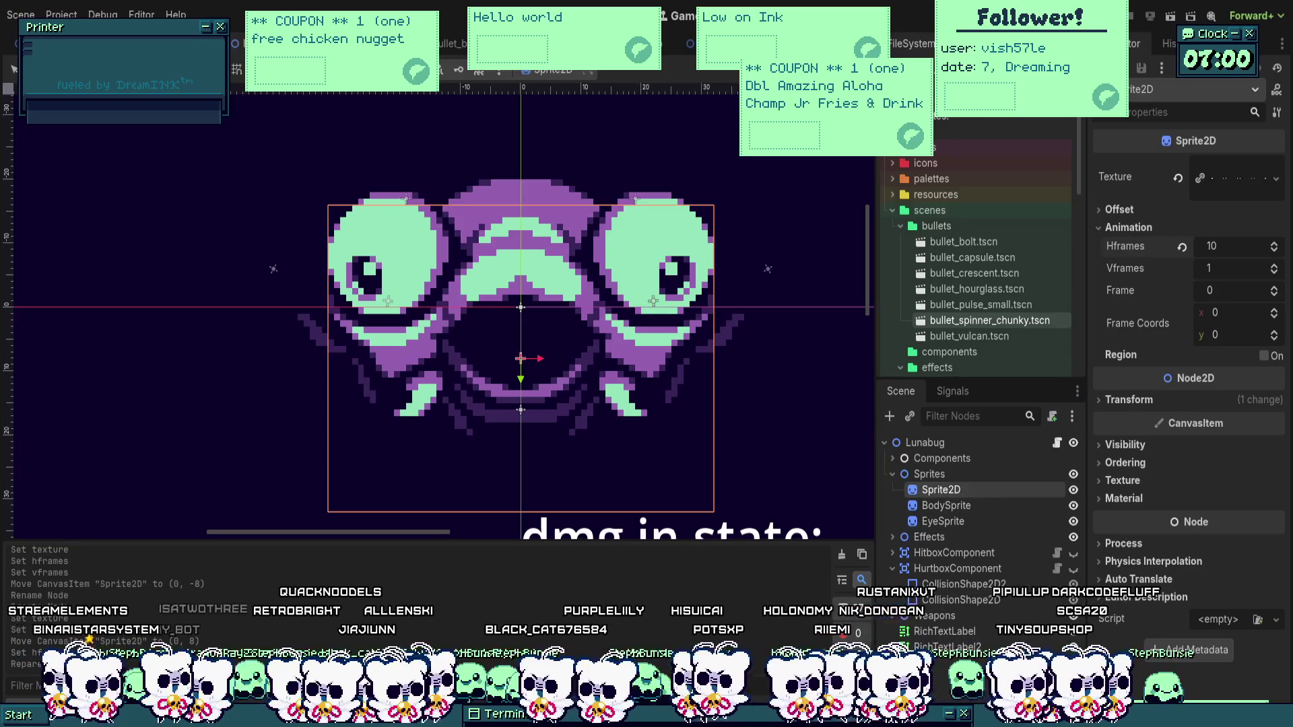
text(FangSprite)
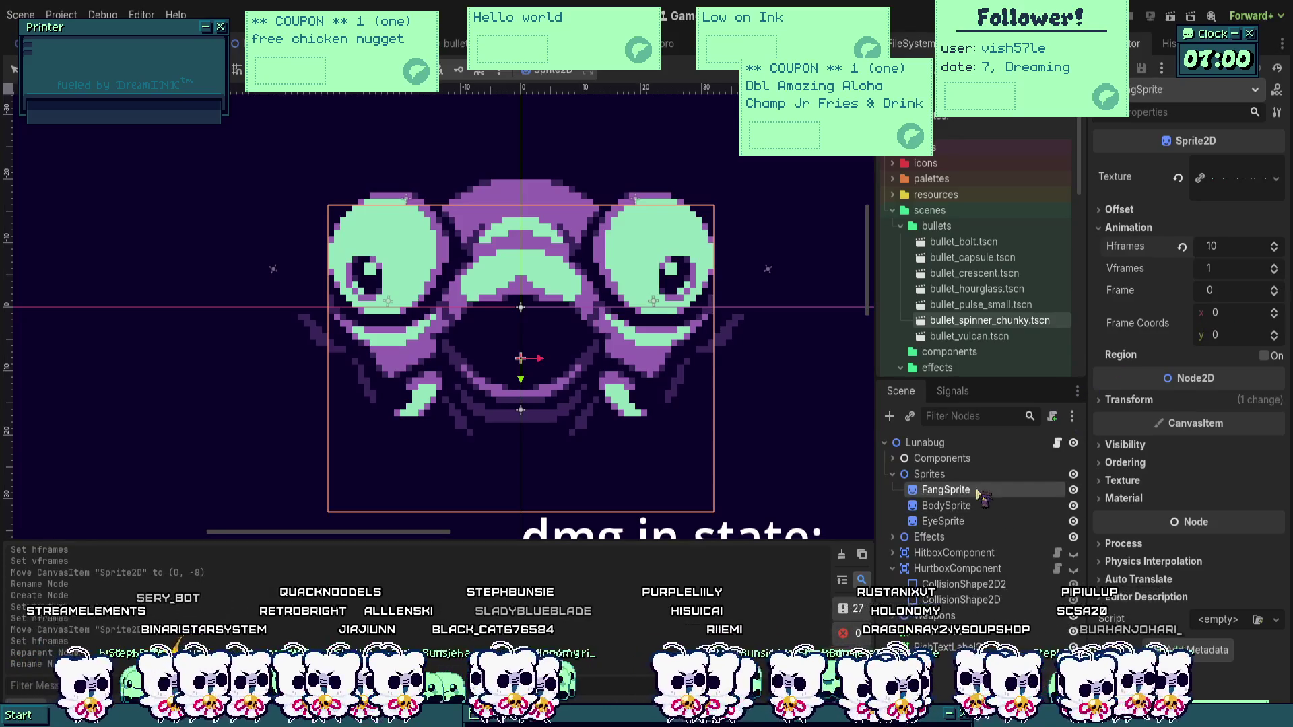
key(Return)
click(929, 474)
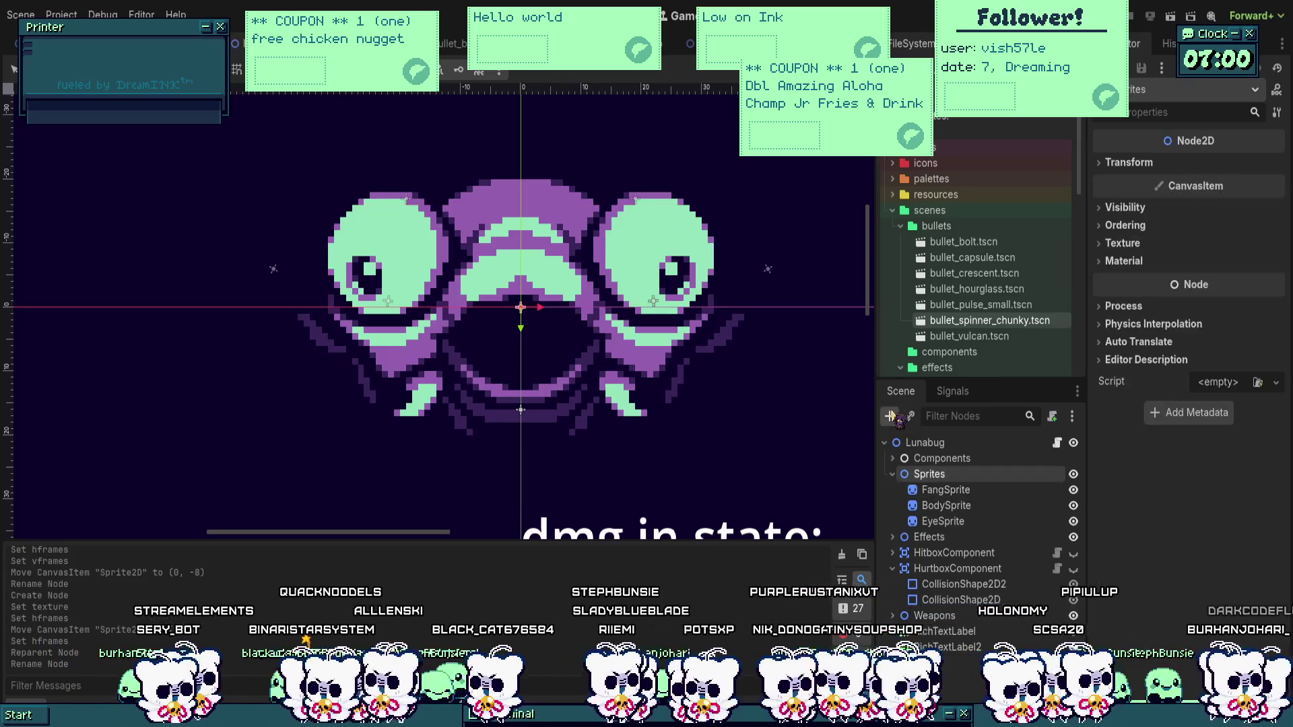
Step: Add another Sprite2D under Sprites and slice its texture into 10 horizontal frames
click(890, 416)
double_click(599, 246)
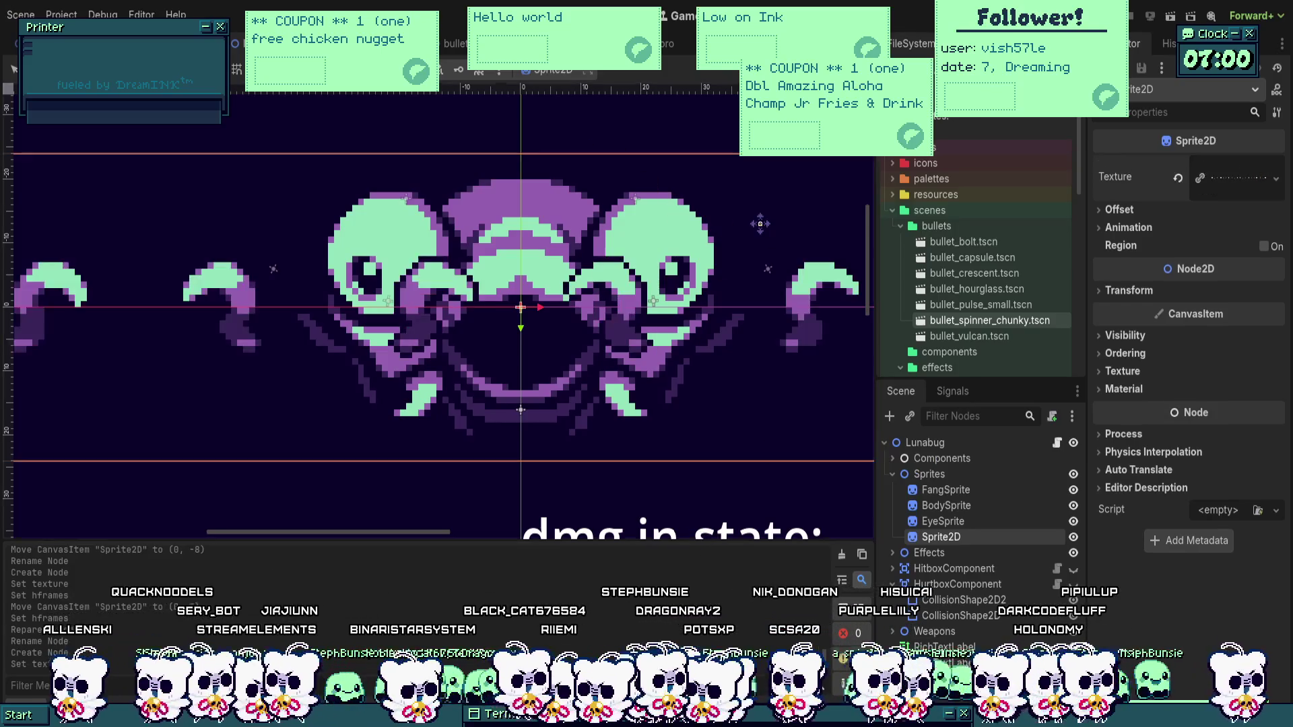
scroll(663, 350, down, 2)
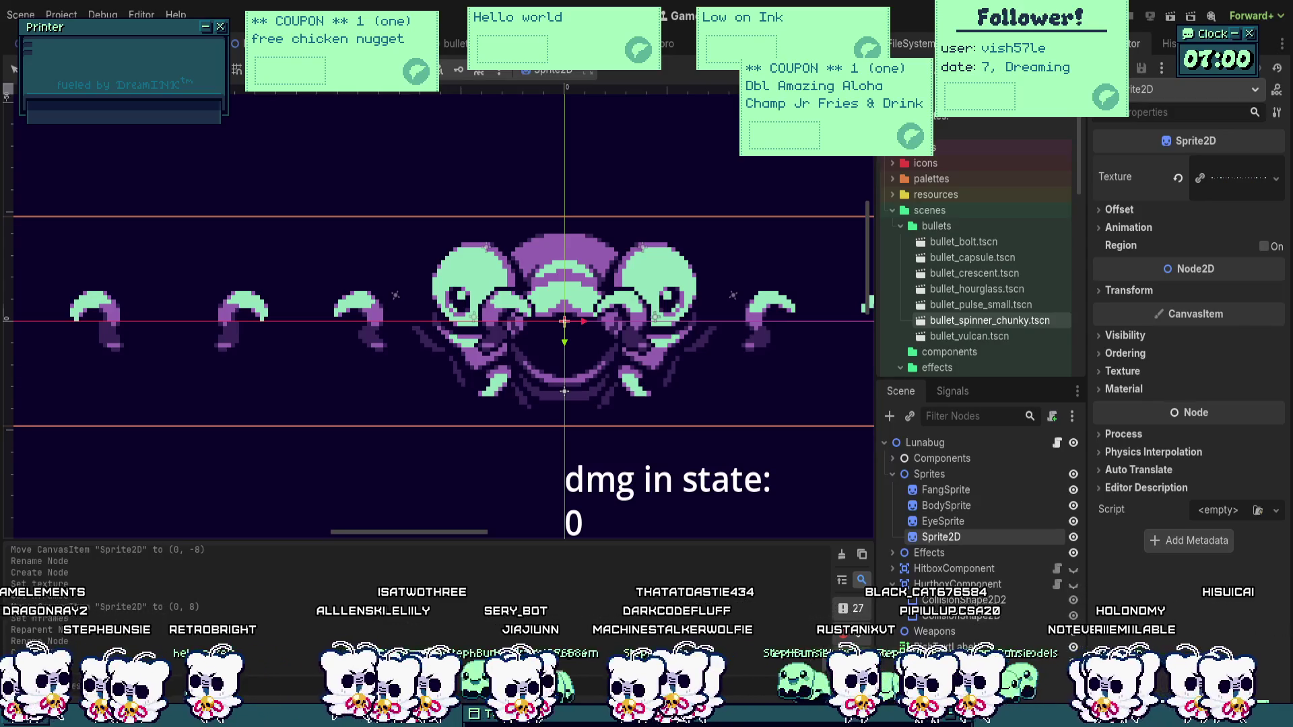
click(1131, 227)
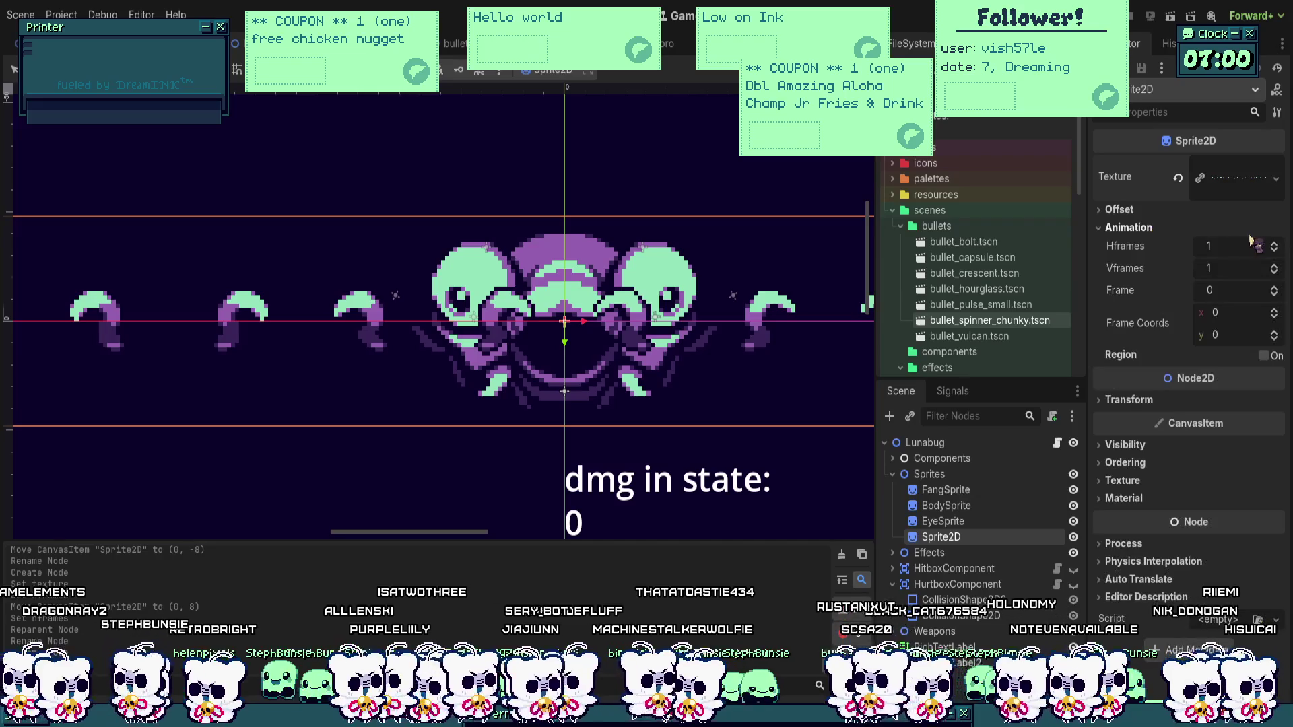
click(1273, 243)
click(1273, 243)
click(1273, 243)
click(1273, 243)
click(1274, 243)
click(1274, 243)
click(1274, 243)
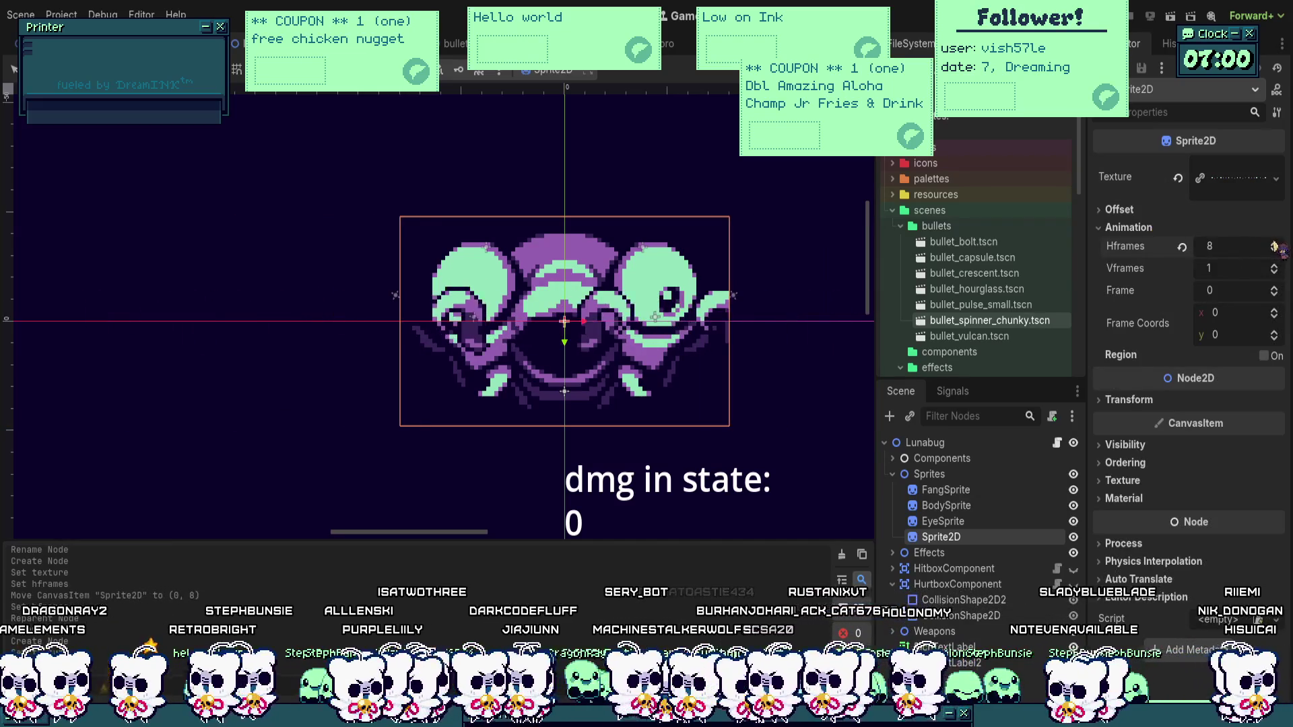
click(1274, 243)
click(1274, 243)
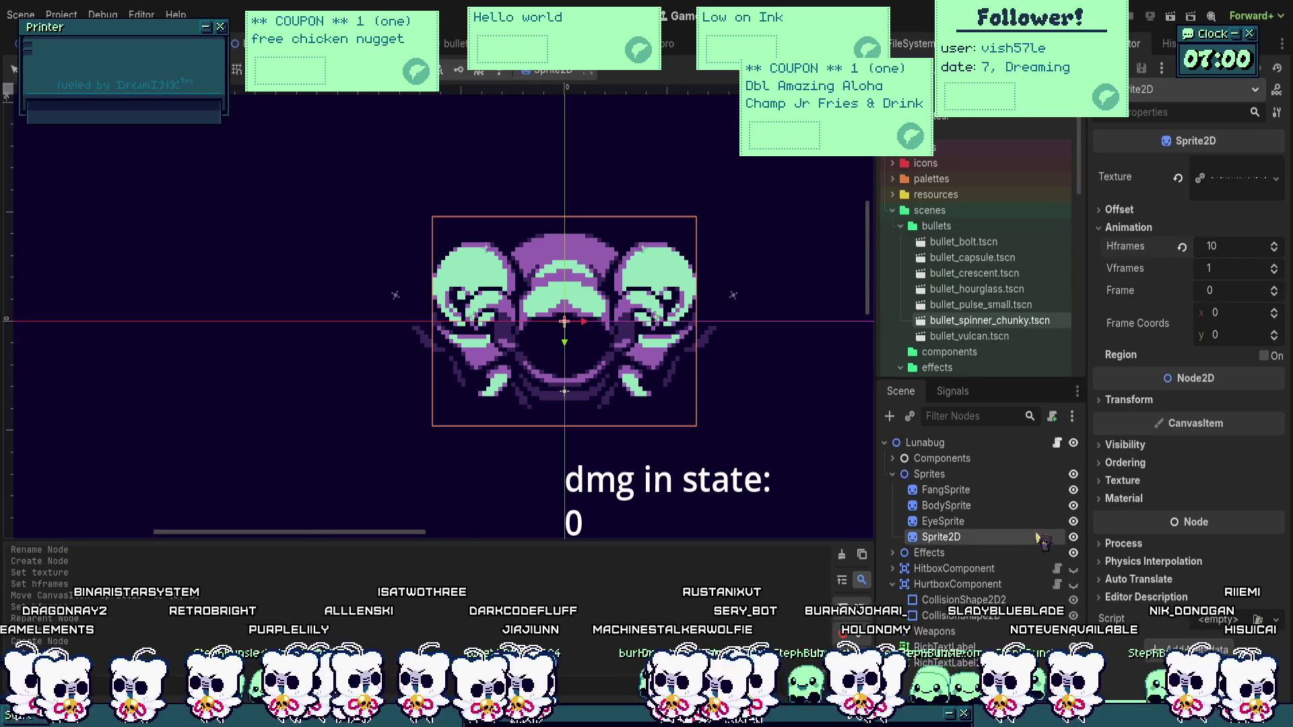
Step: Raise the sprite above the head, order it after FangSprite, and rename it AntennaeSprite
drag(606, 406, 602, 373)
scroll(539, 233, up, 3)
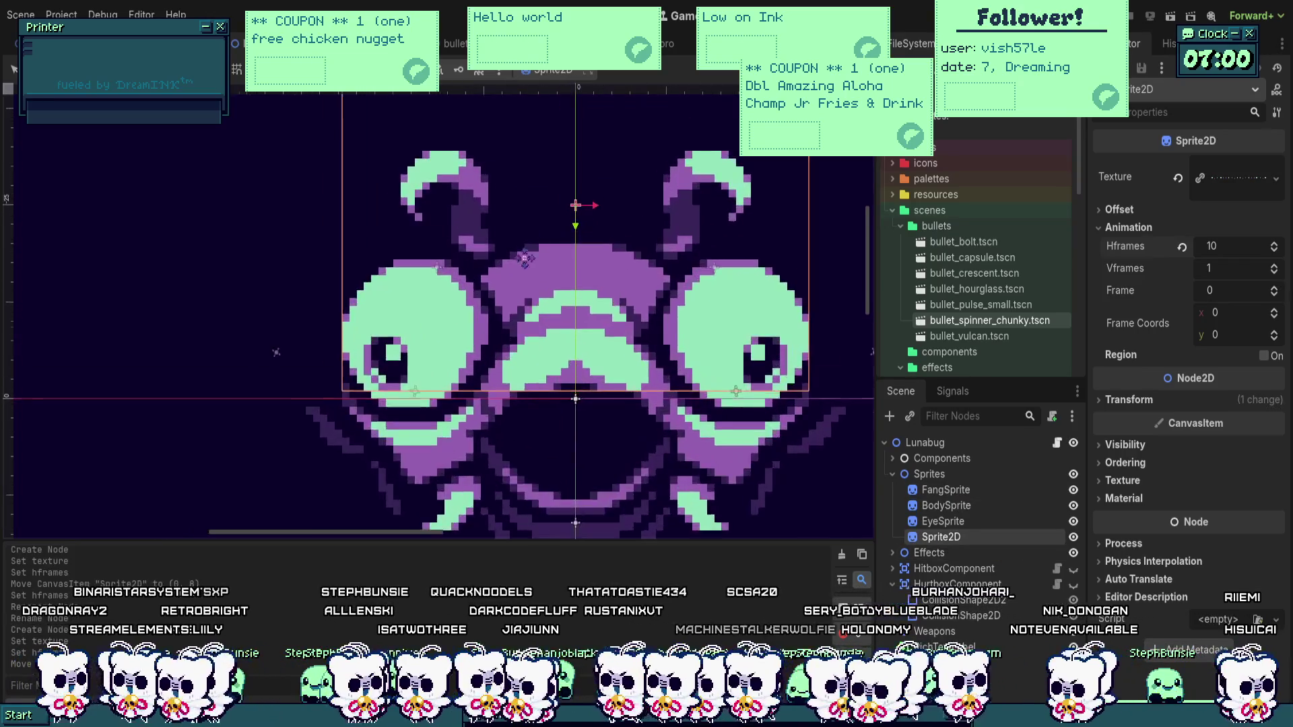
scroll(529, 244, up, 2)
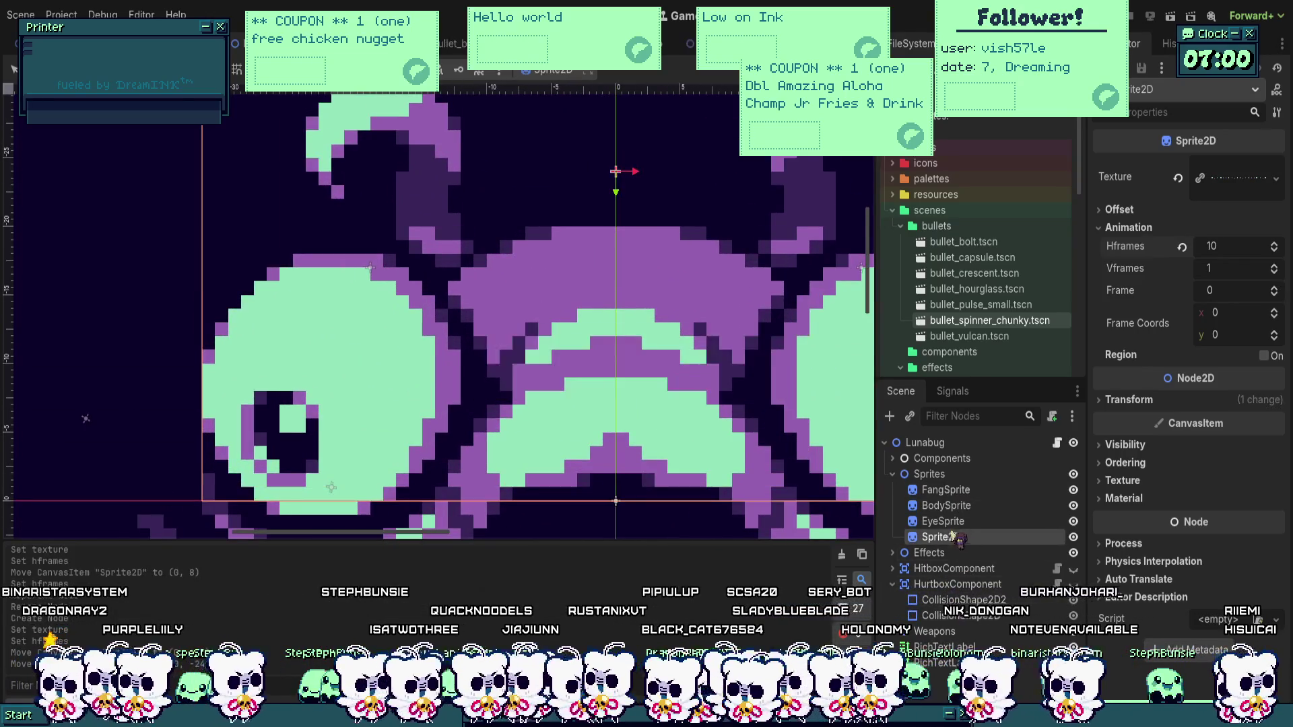
mouse_move(959, 537)
mouse_down()
mouse_move(956, 501)
mouse_move(959, 516)
mouse_up()
click(956, 506)
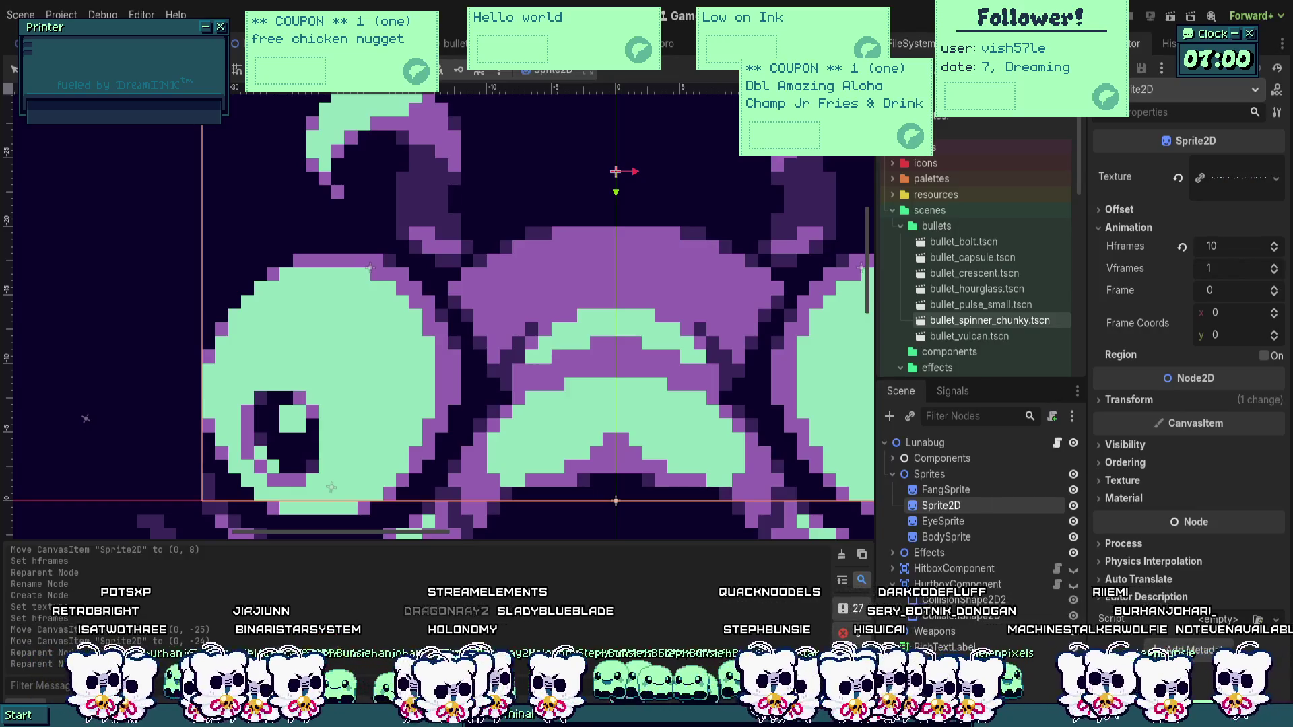
text(AntennaeSprite)
key(Return)
scroll(618, 364, down, 5)
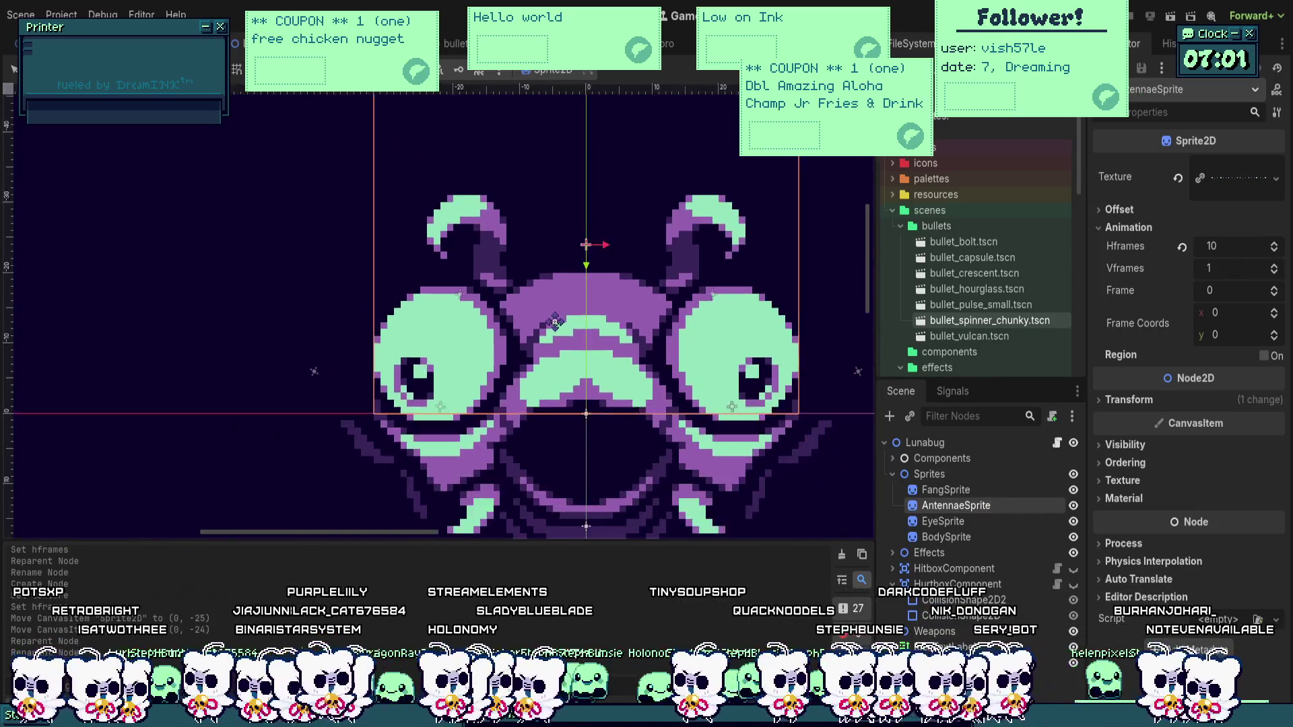